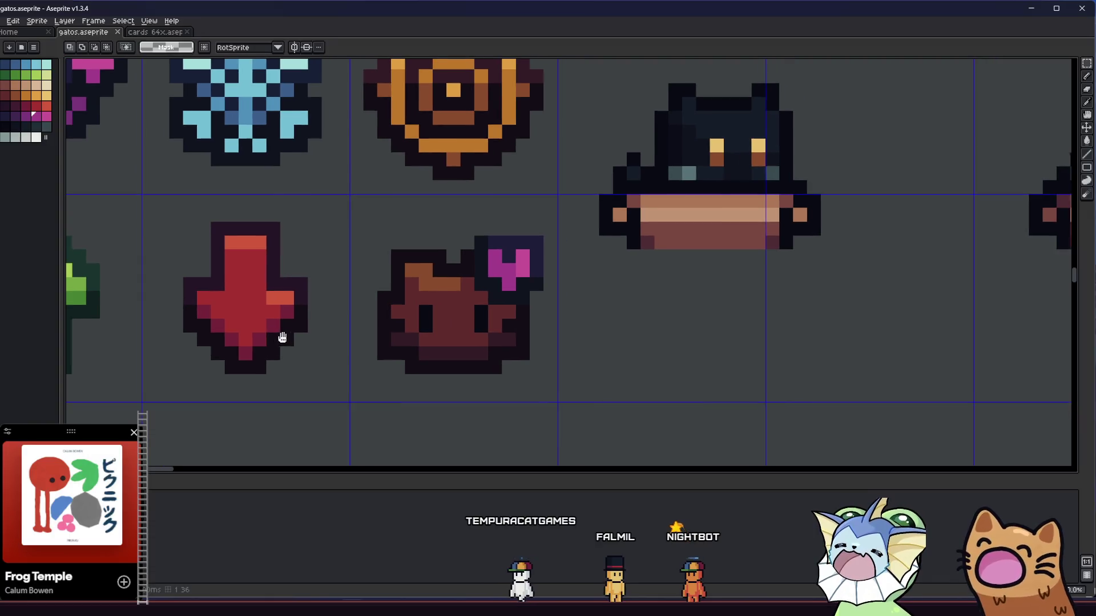
# Fill the cat icon's top patch brighter orange, the face body brown and the lower row dark red.
pyautogui.scroll(2, 313, 311)
pyautogui.scroll(-3, 421, 320)
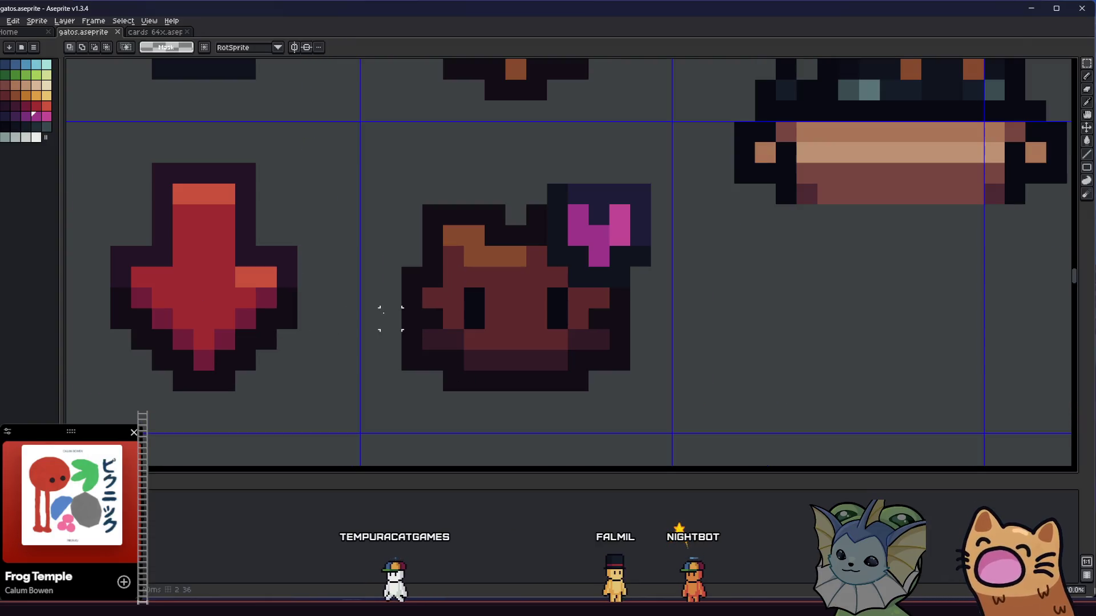
pyautogui.moveTo(341, 315); pyautogui.dragTo(328, 311)
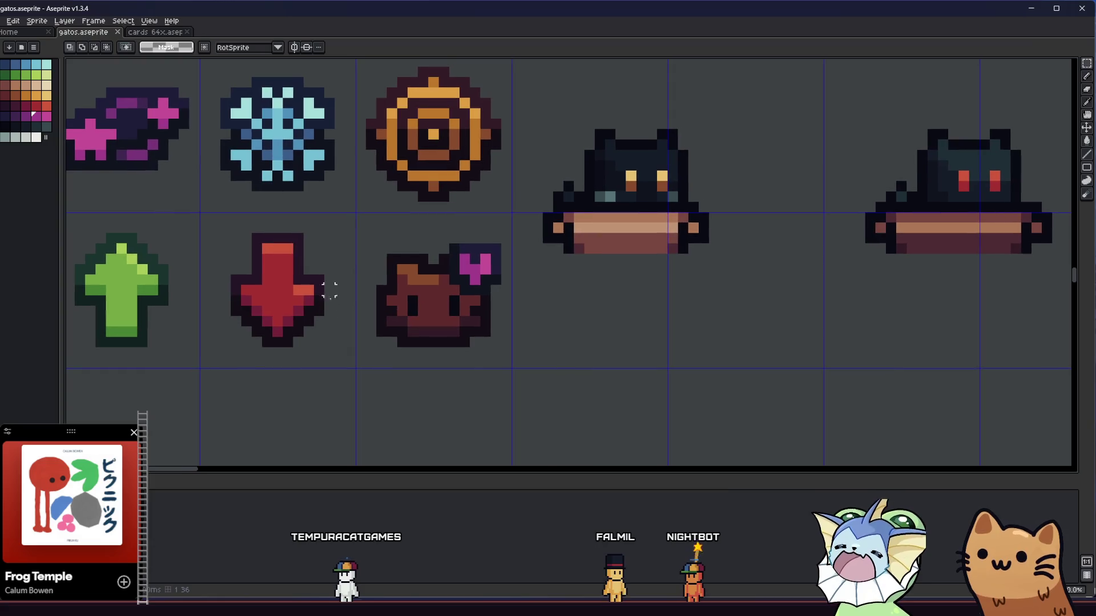
pyautogui.moveTo(354, 231); pyautogui.dragTo(545, 370)
pyautogui.scroll(3, 503, 349)
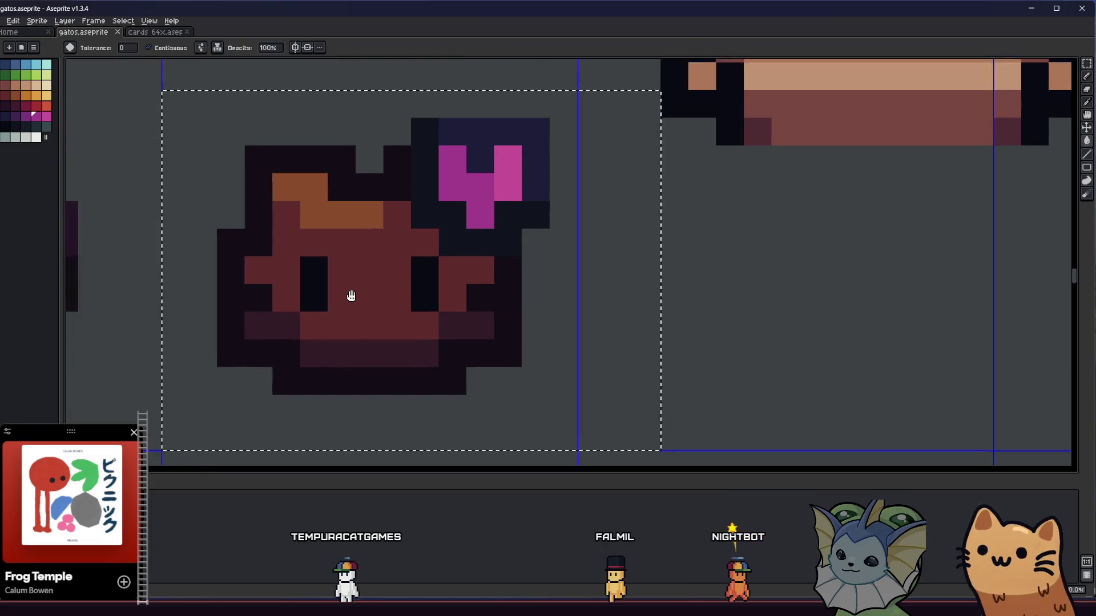
pyautogui.press('i')
pyautogui.press('g')
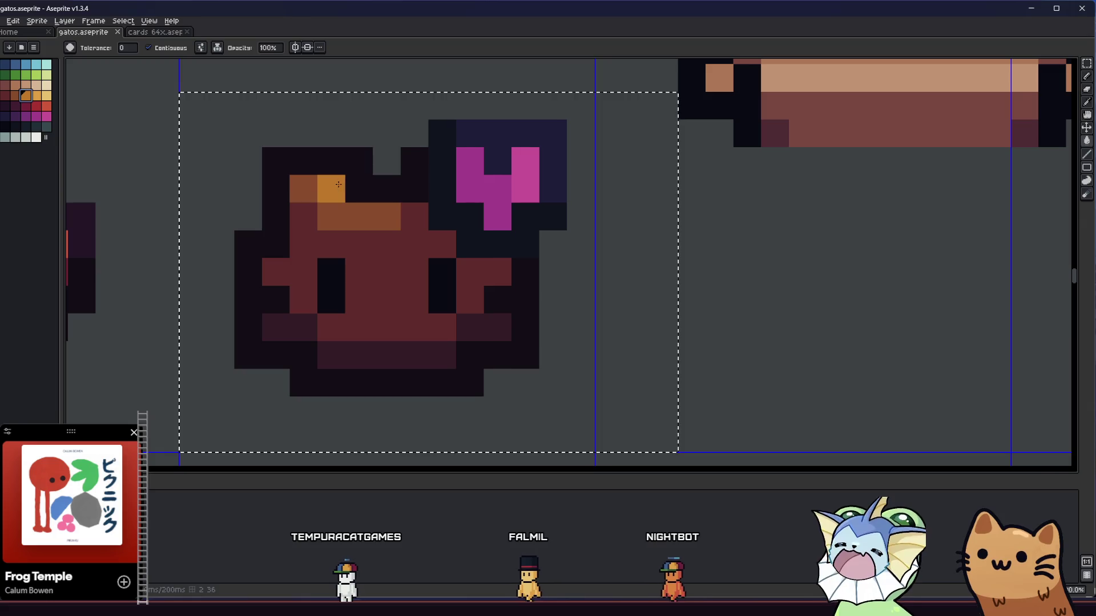
pyautogui.click(354, 216)
pyautogui.click(320, 238)
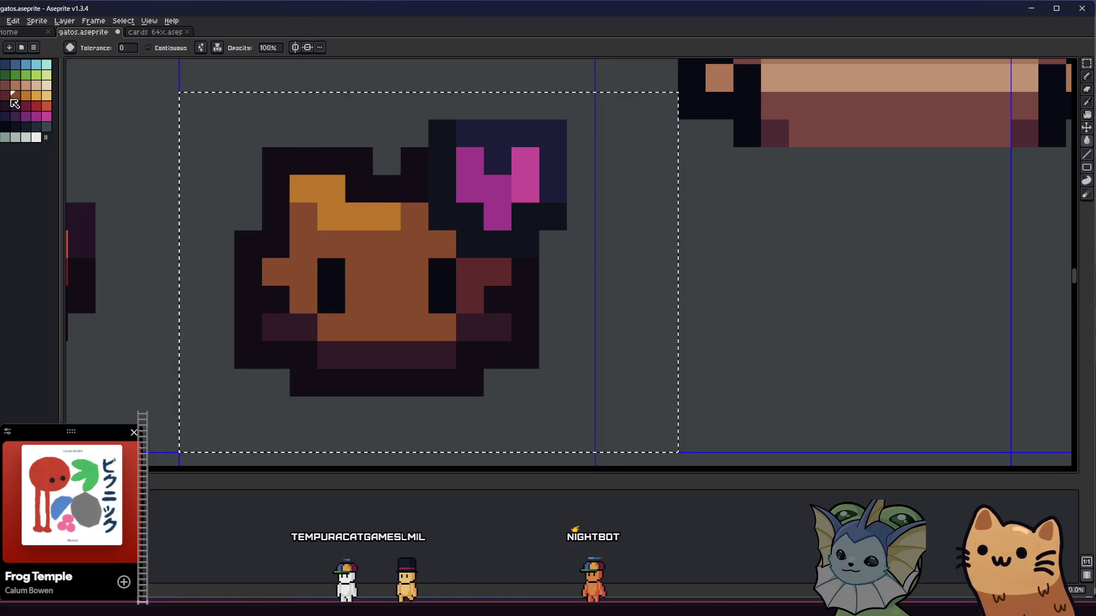
pyautogui.click(332, 342)
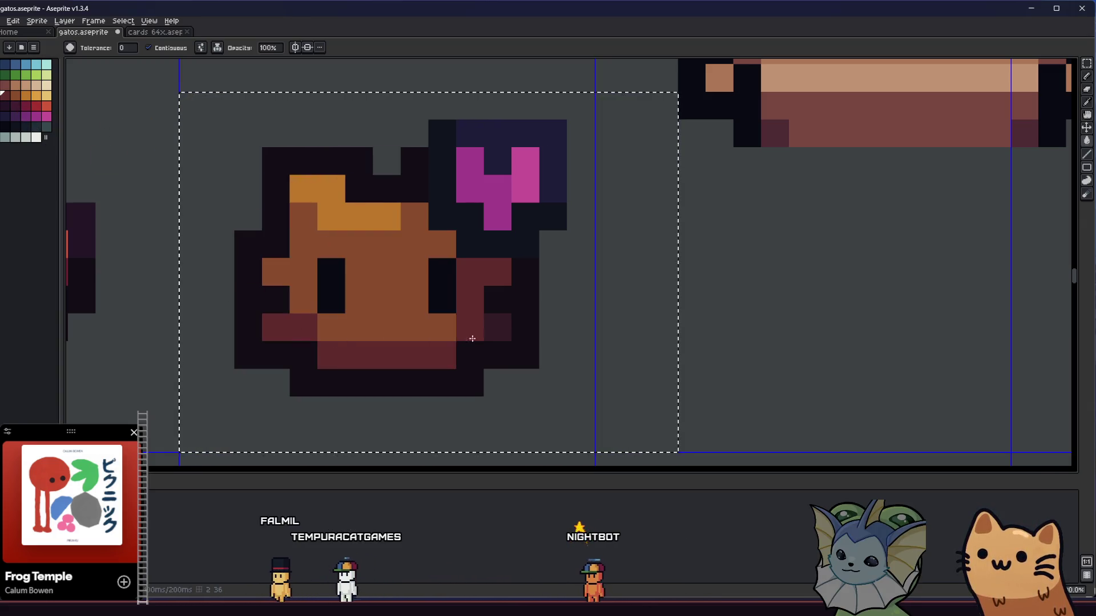
pyautogui.scroll(-4, 464, 327)
pyautogui.scroll(3, 464, 326)
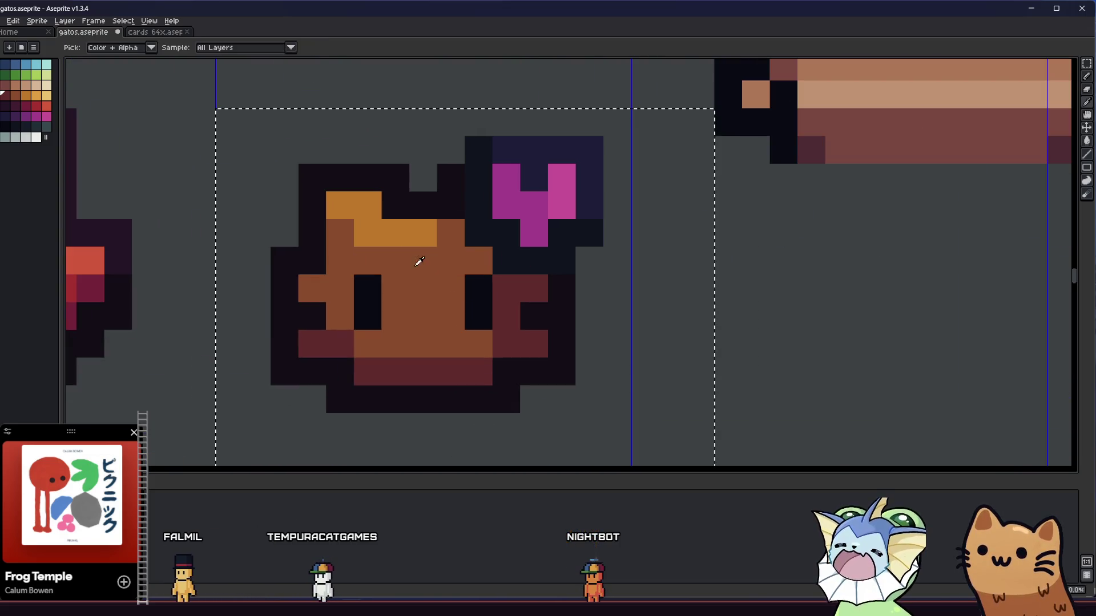
# Repaint individual face and cheek pixels brown with the Pencil.
pyautogui.press('b')
pyautogui.click(423, 289)
pyautogui.keyDown('alt'); pyautogui.click(472, 297); pyautogui.keyUp('alt')
pyautogui.click(506, 289)
pyautogui.click(534, 288)
pyautogui.scroll(-3, 535, 288)
pyautogui.moveTo(388, 317); pyautogui.dragTo(344, 339)
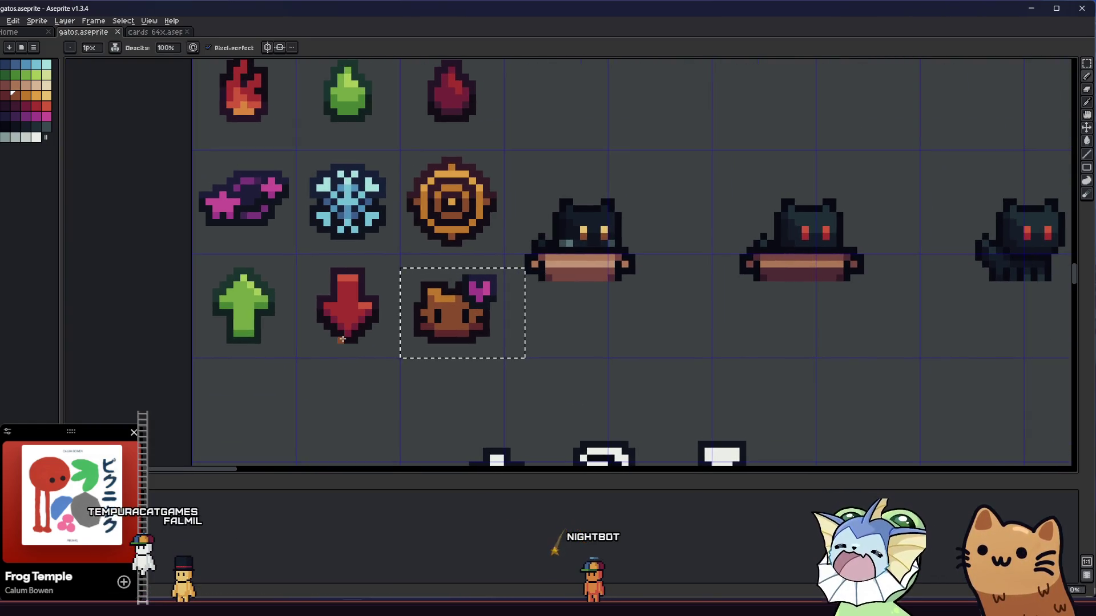
pyautogui.press('m')
pyautogui.scroll(2, 342, 343)
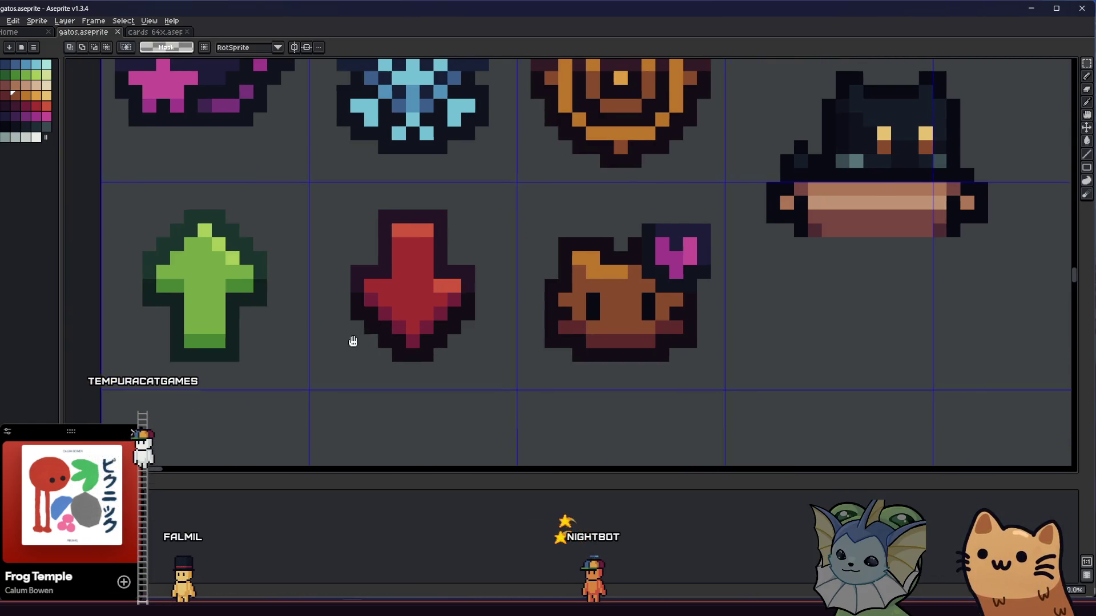
pyautogui.scroll(-3, 342, 348)
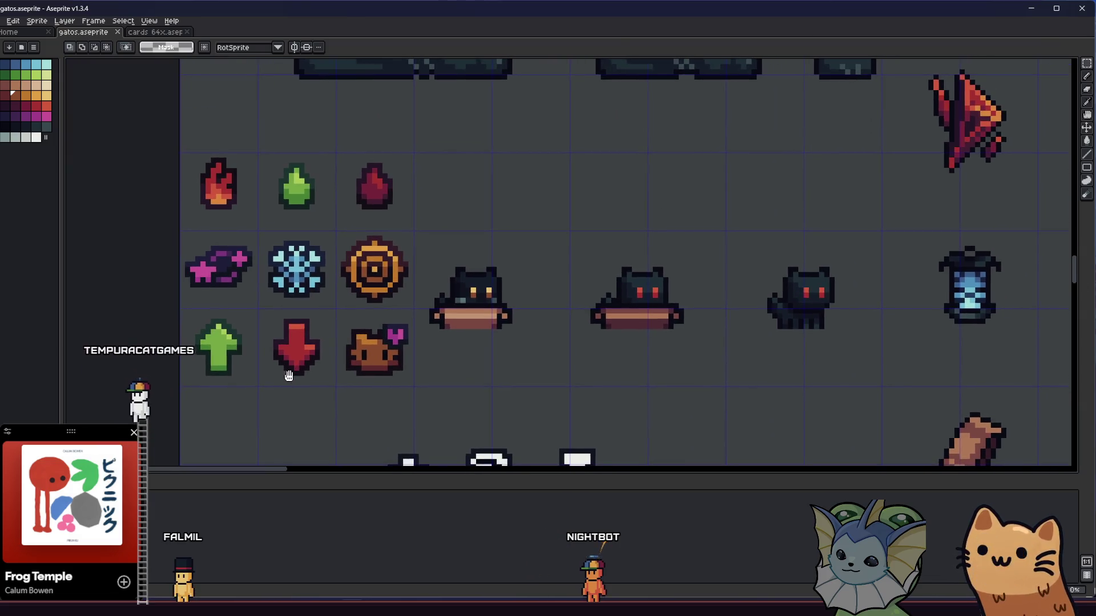
pyautogui.scroll(2, 307, 363)
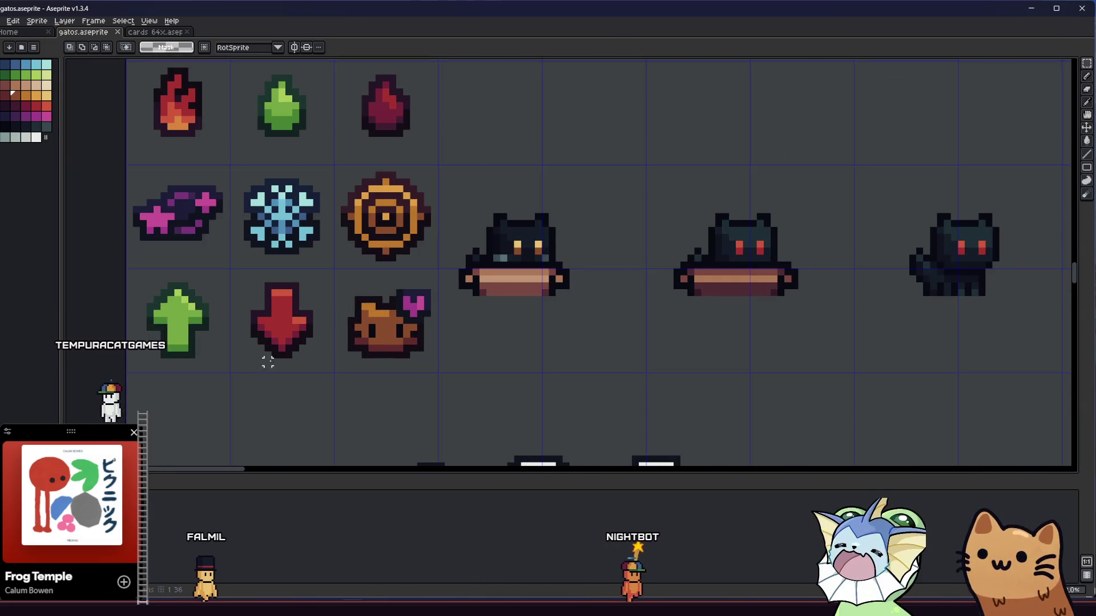
pyautogui.moveTo(267, 363); pyautogui.dragTo(252, 333)
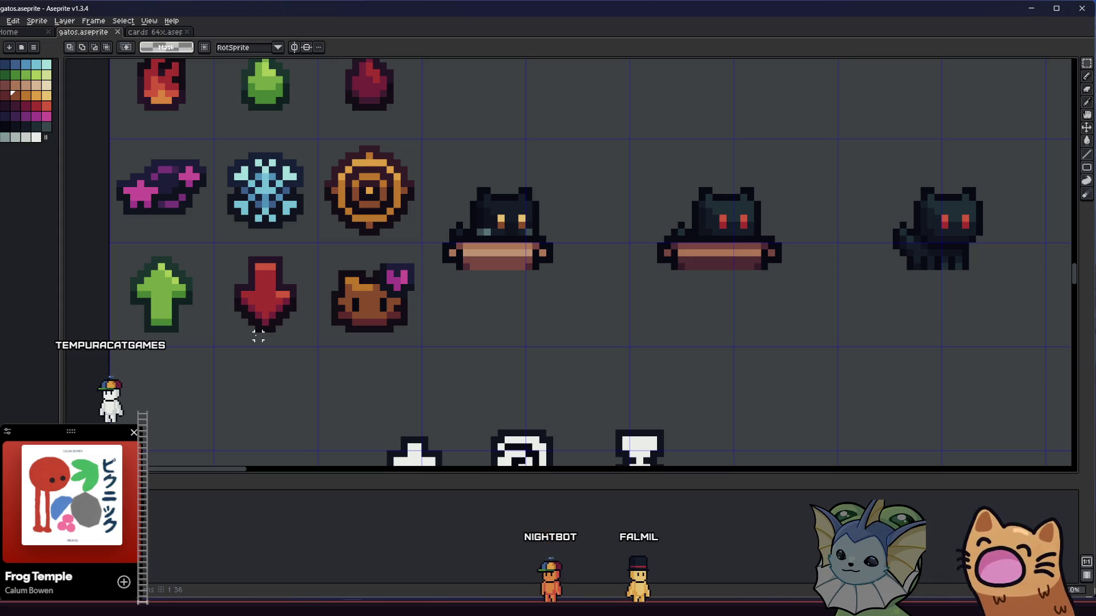
pyautogui.scroll(4, 258, 336)
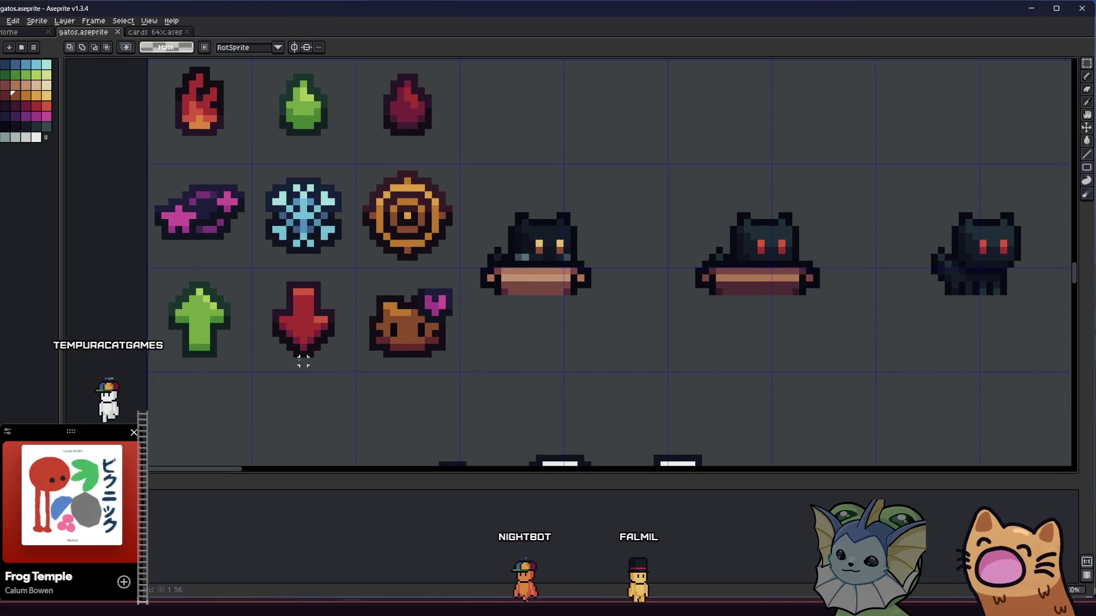
pyautogui.press('i')
pyautogui.scroll(2, 320, 309)
pyautogui.scroll(-1, 322, 312)
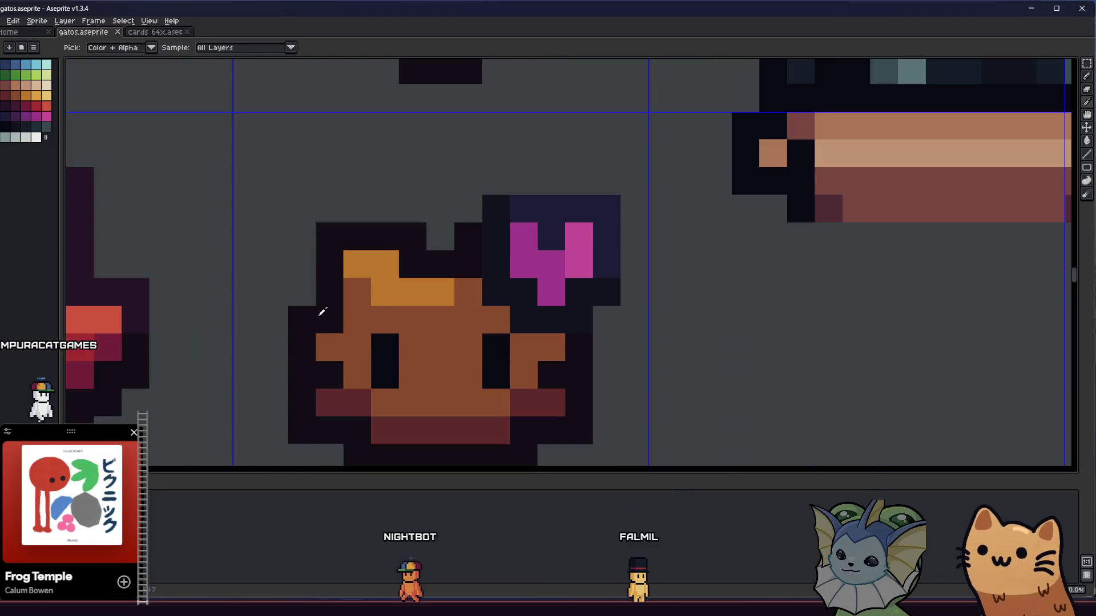
# Repaint a dark outline pixel, the right cheek and an upper-left outline pixel dark purple.
pyautogui.press('b')
pyautogui.click(294, 315)
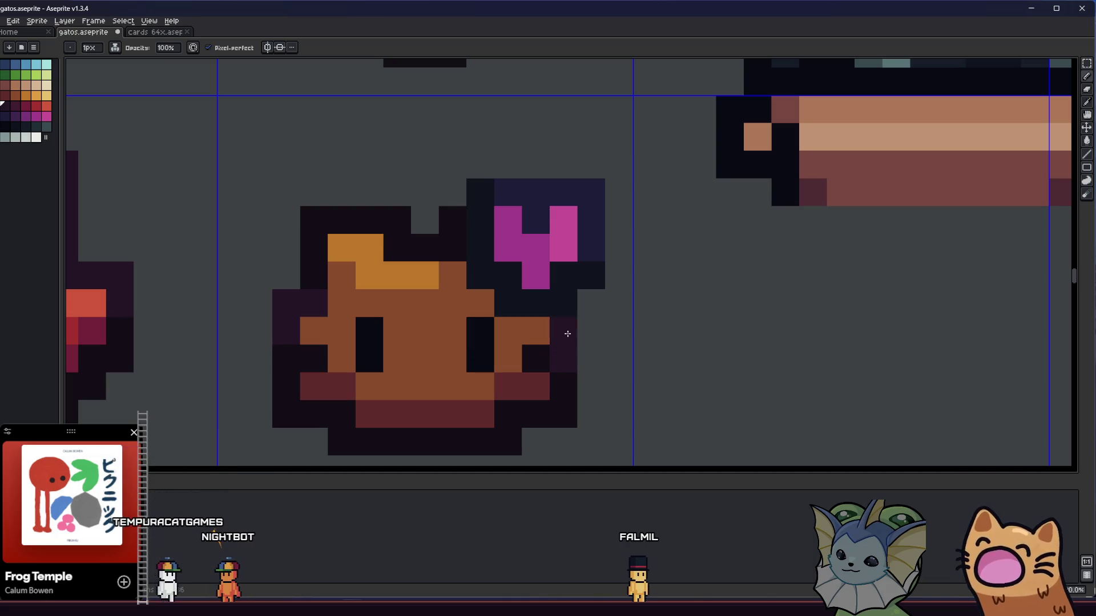
pyautogui.click(537, 359)
pyautogui.click(323, 269)
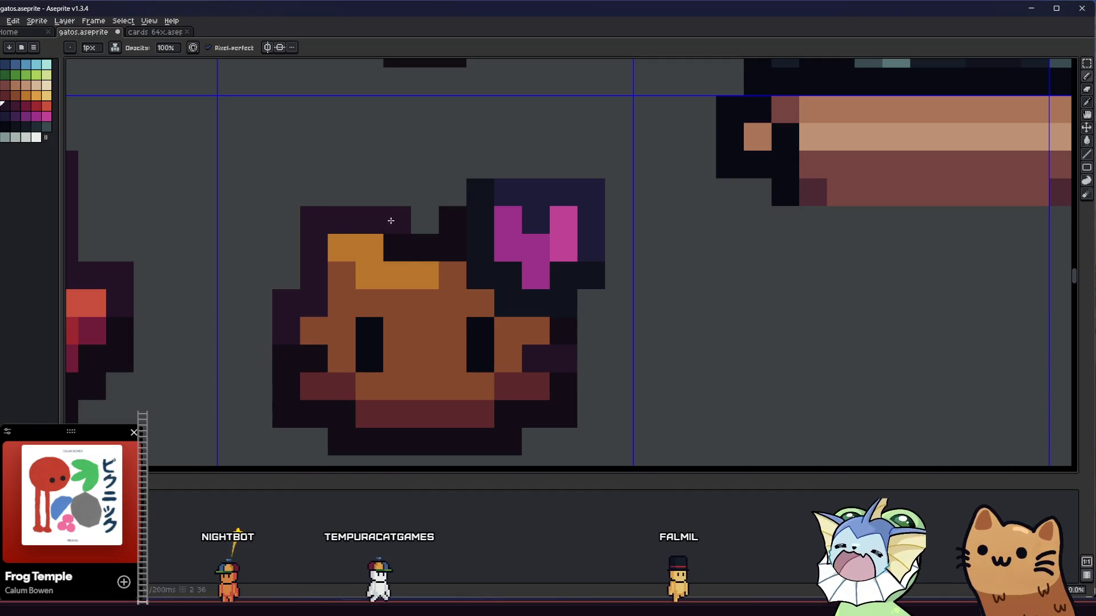
pyautogui.scroll(-4, 432, 244)
# Save the icon sheet with Ctrl+S and pan around to check the icon.
pyautogui.hotkey('ctrl', 's')
pyautogui.scroll(-3, 161, 254)
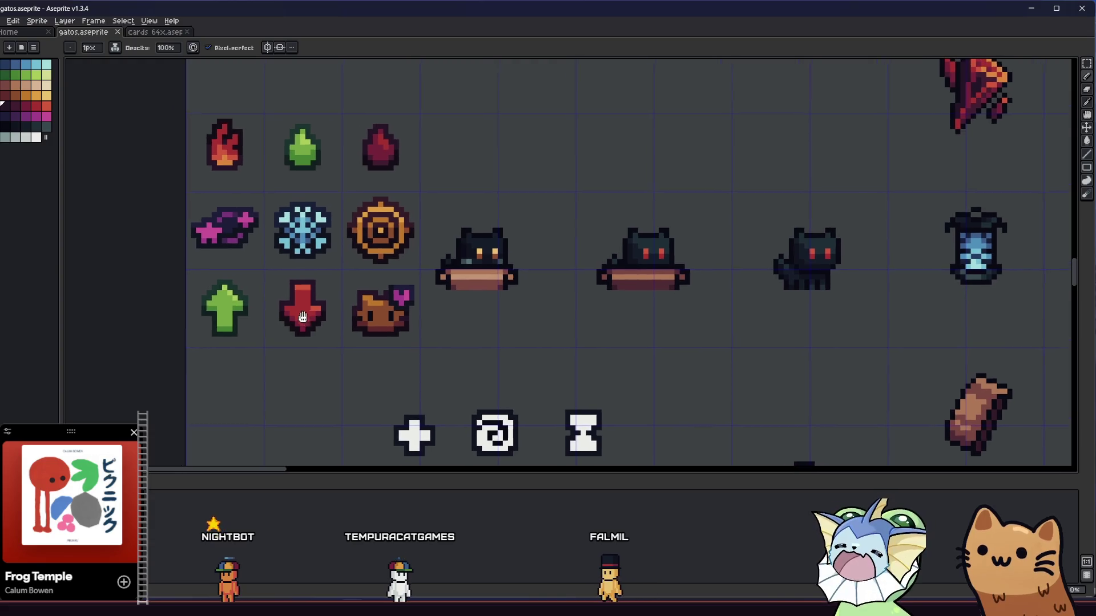
pyautogui.press('alt')
pyautogui.scroll(4, 376, 308)
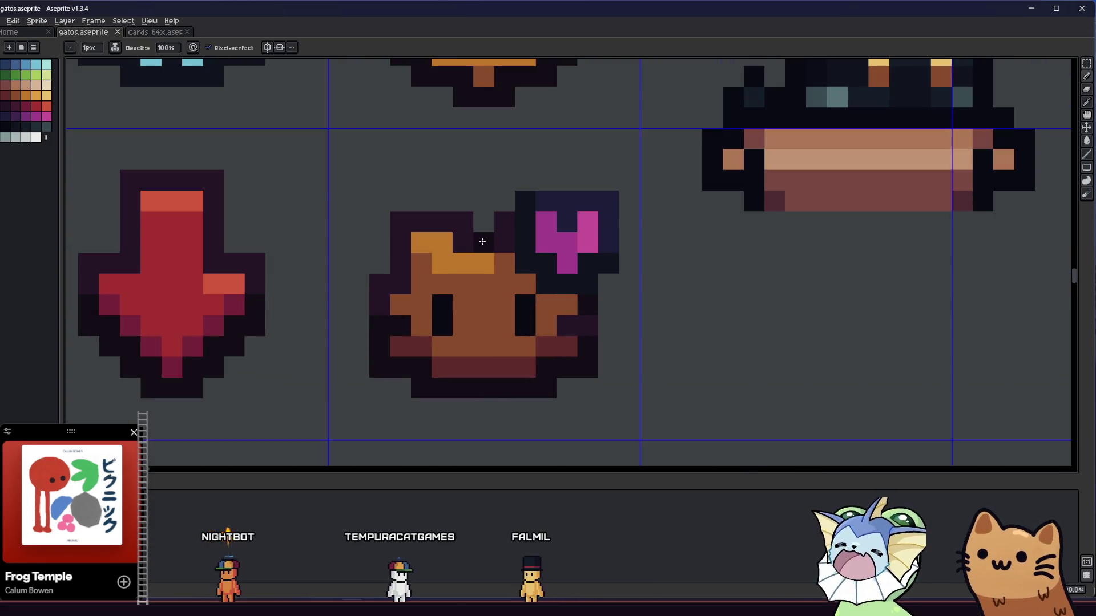
pyautogui.scroll(-2, 501, 234)
pyautogui.press('ctrl')
pyautogui.moveTo(361, 324); pyautogui.dragTo(318, 355)
pyautogui.scroll(-2, 343, 343)
pyautogui.scroll(2, 350, 345)
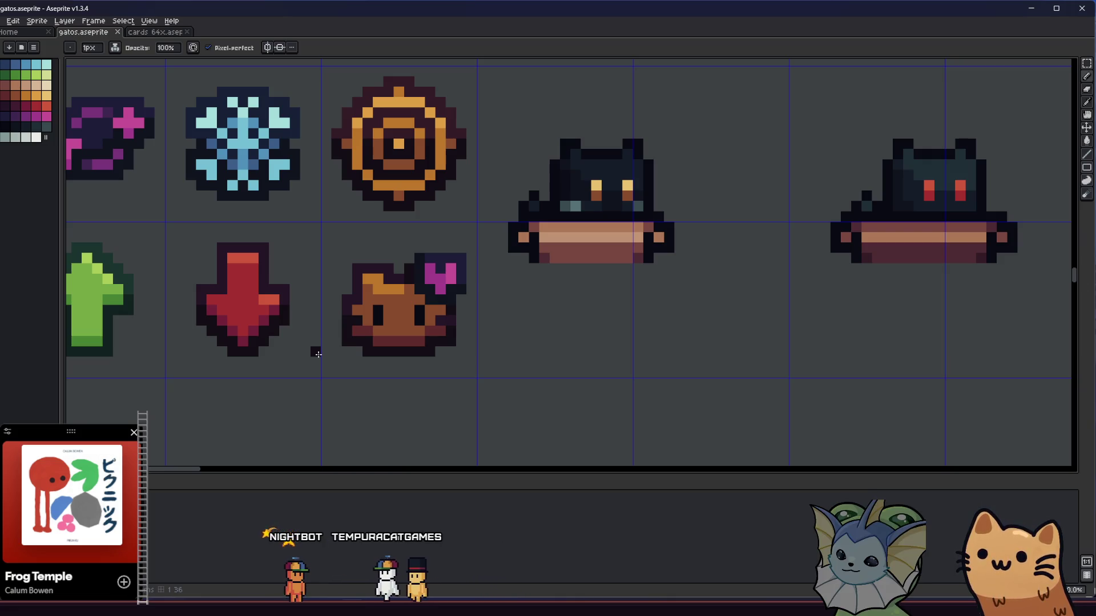
# Pick the brown face colour and repaint a dark red face pixel brown.
pyautogui.press('alt')
pyautogui.scroll(3, 386, 330)
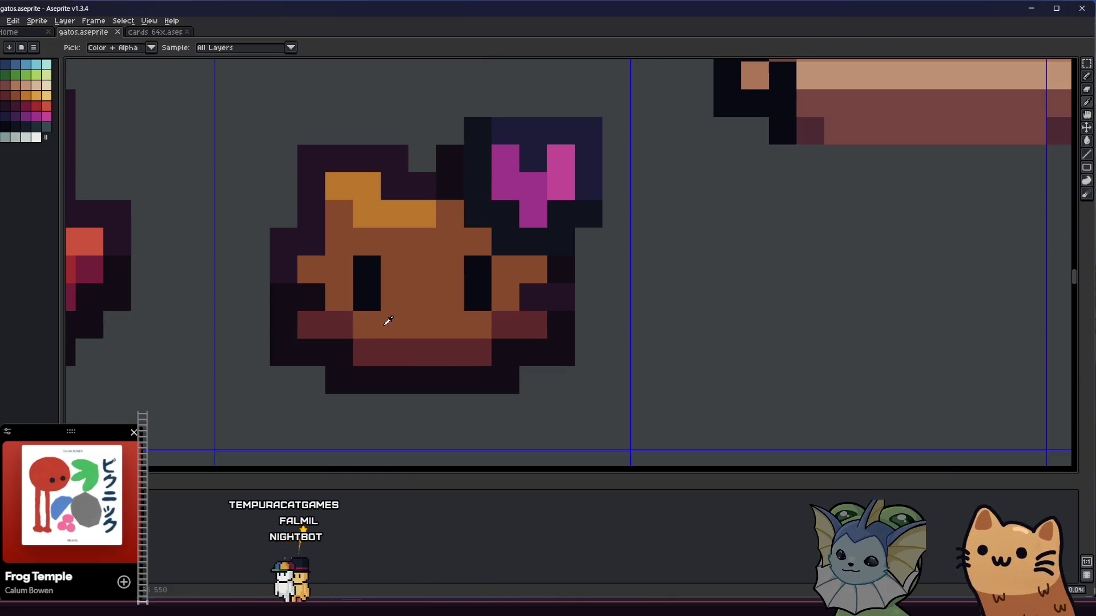
pyautogui.keyDown('alt'); pyautogui.click(388, 320); pyautogui.keyUp('alt')
pyautogui.click(348, 325)
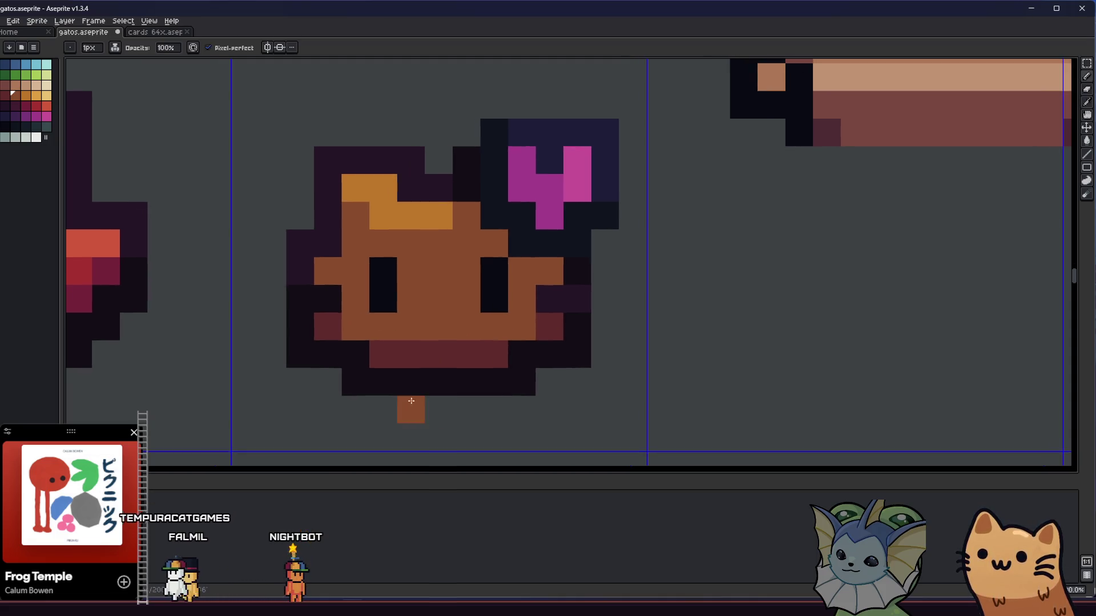
pyautogui.scroll(-5, 327, 413)
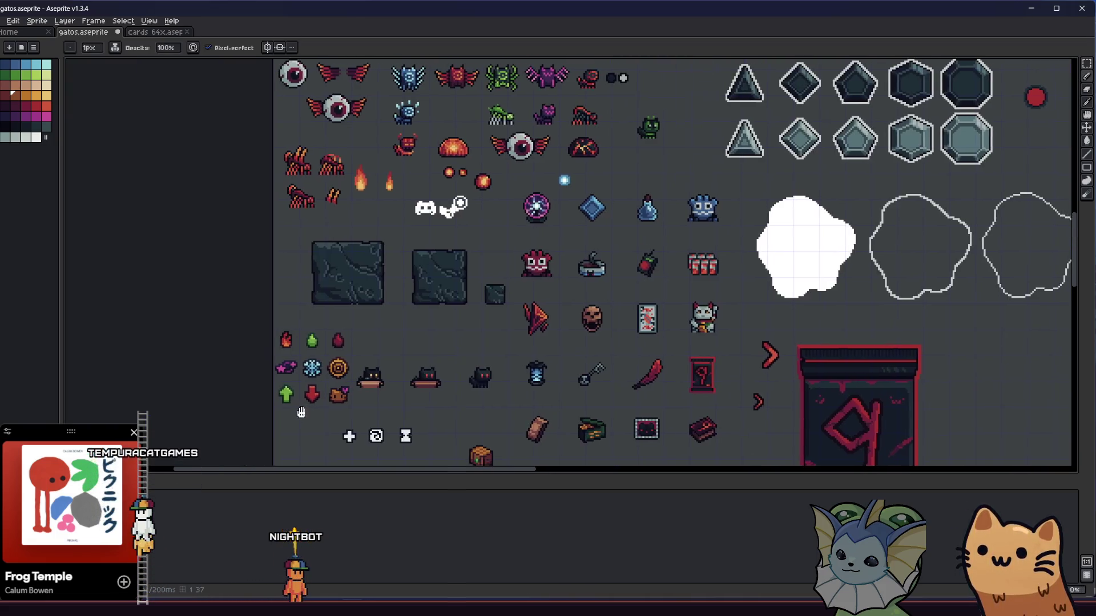
pyautogui.scroll(3, 342, 405)
pyautogui.scroll(-1, 300, 378)
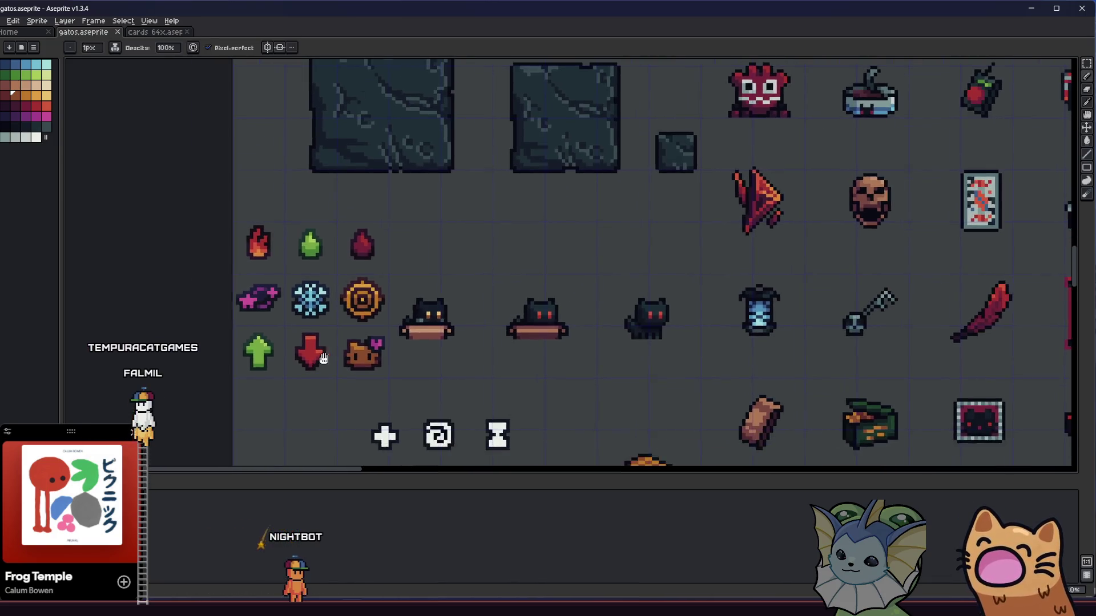
pyautogui.scroll(5, 337, 349)
pyautogui.moveTo(366, 333); pyautogui.dragTo(359, 310)
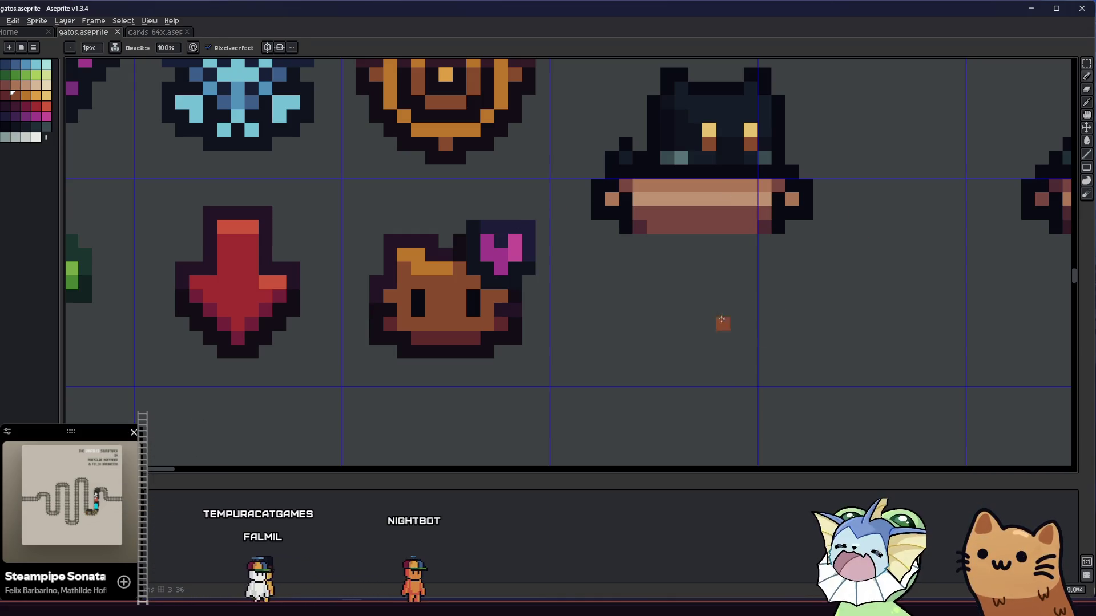
# Marquee-select the brown cat-head icon, redoing the selection a few times.
pyautogui.press('m')
pyautogui.scroll(-3, 416, 294)
pyautogui.moveTo(372, 325)
pyautogui.mouseDown()
pyautogui.moveTo(383, 379)
pyautogui.moveTo(403, 387)
pyautogui.mouseUp()
pyautogui.scroll(-3, 423, 386)
pyautogui.scroll(5, 425, 365)
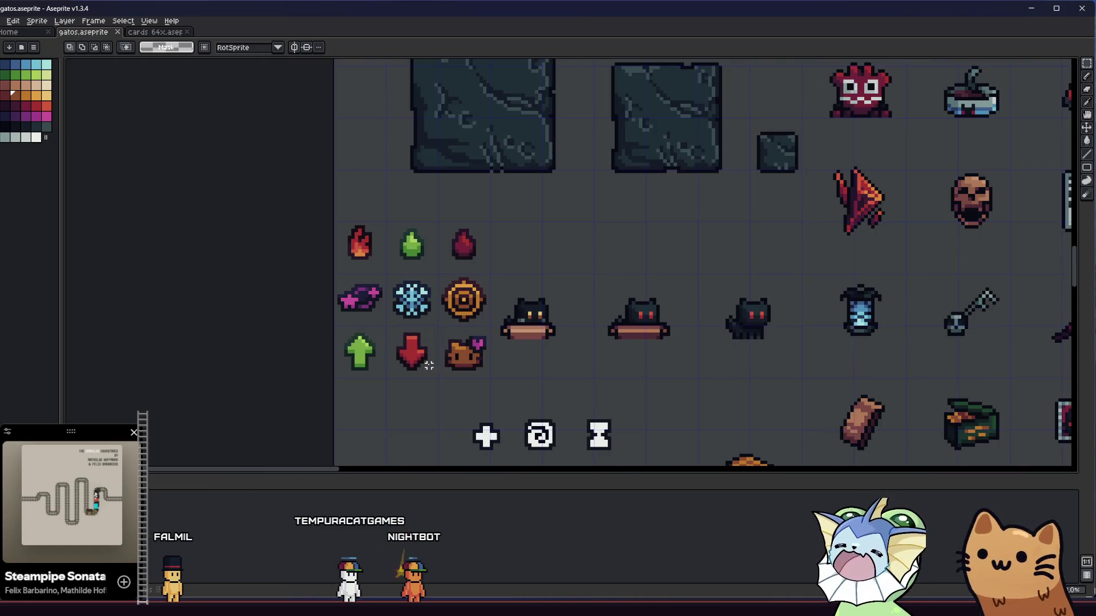
pyautogui.moveTo(473, 252); pyautogui.dragTo(601, 380)
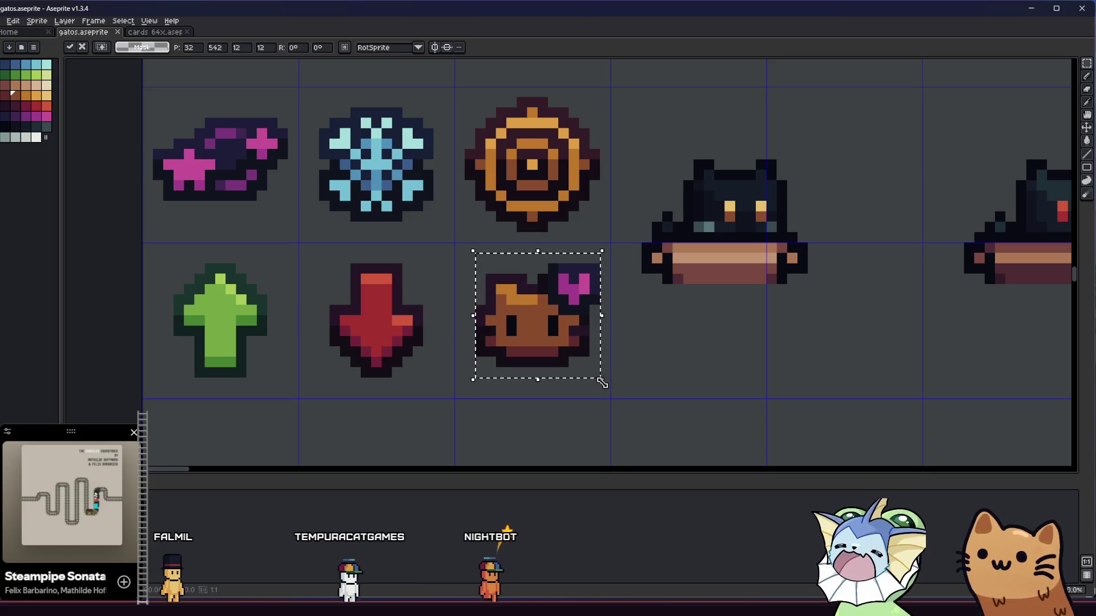
pyautogui.click(418, 331)
pyautogui.moveTo(480, 258); pyautogui.dragTo(640, 397)
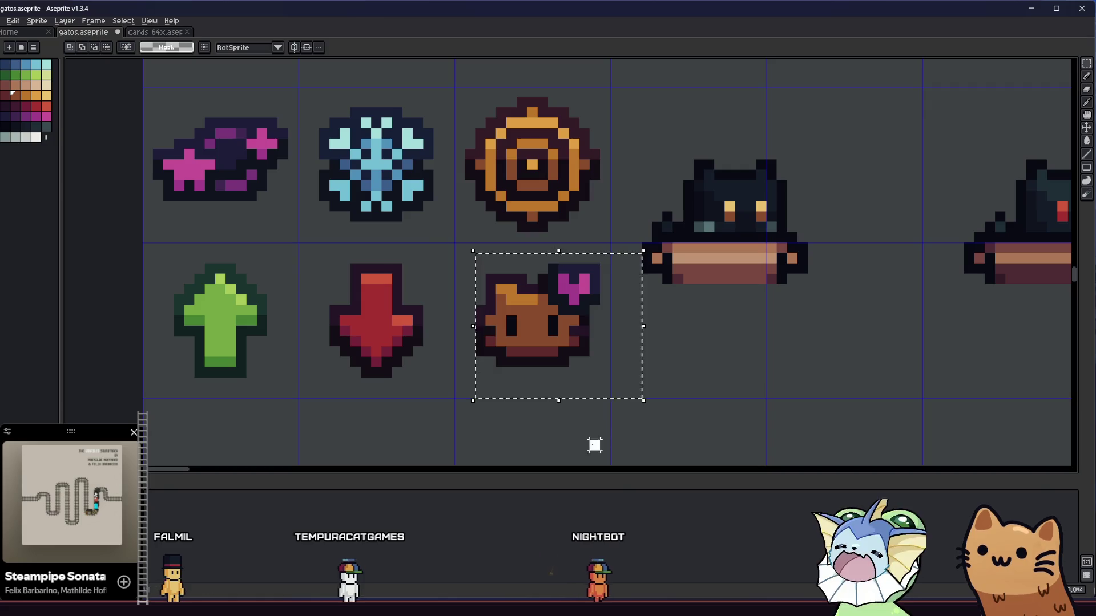
pyautogui.moveTo(463, 273); pyautogui.dragTo(632, 384)
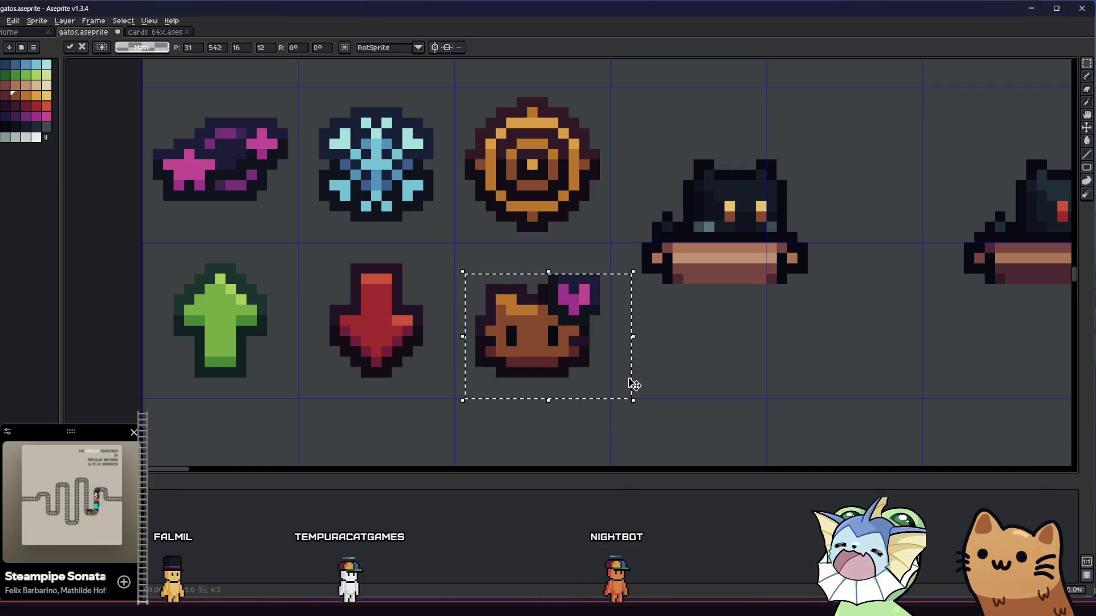
pyautogui.click(574, 445)
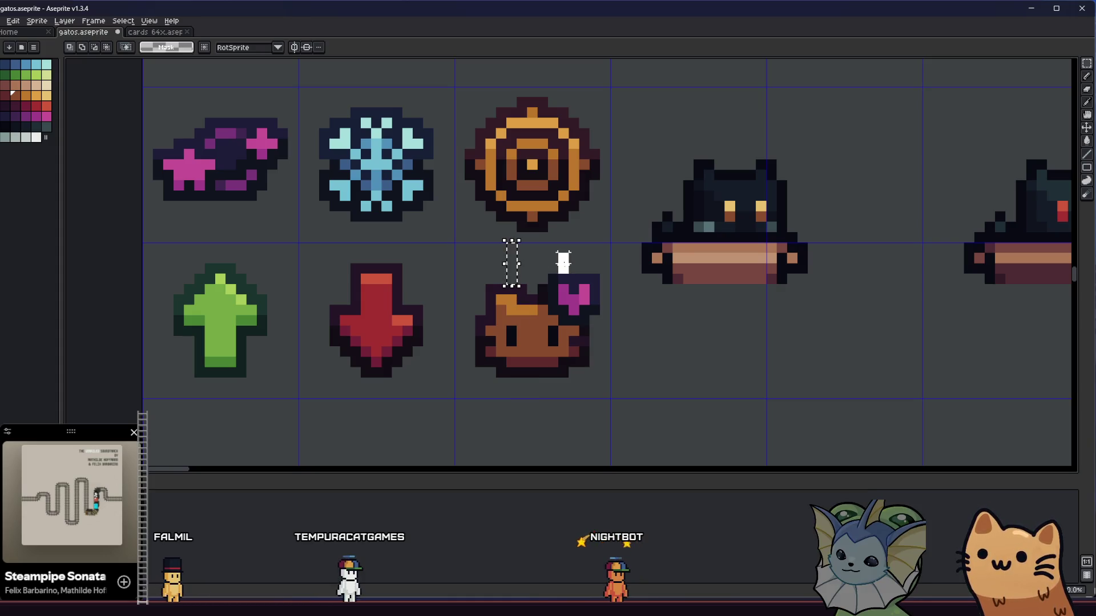
pyautogui.moveTo(475, 268); pyautogui.dragTo(612, 392)
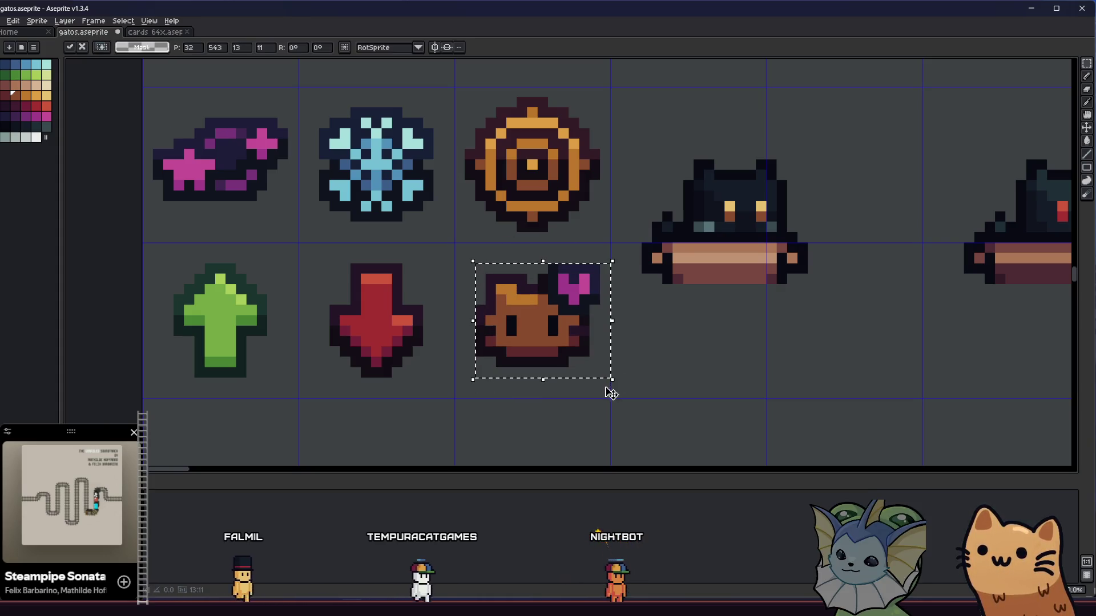
# Deselect with Ctrl+D and zoom out to show the nine-icon block beside the cat sprites.
pyautogui.hotkey('ctrl', 'd')
pyautogui.scroll(-3, 329, 342)
pyautogui.moveTo(349, 358)
pyautogui.mouseDown()
pyautogui.moveTo(387, 363)
pyautogui.moveTo(350, 367)
pyautogui.moveTo(286, 350)
pyautogui.moveTo(332, 349)
pyautogui.moveTo(267, 325)
pyautogui.mouseUp()
pyautogui.scroll(-3, 387, 363)
pyautogui.scroll(2, 317, 359)
pyautogui.scroll(1, 345, 337)
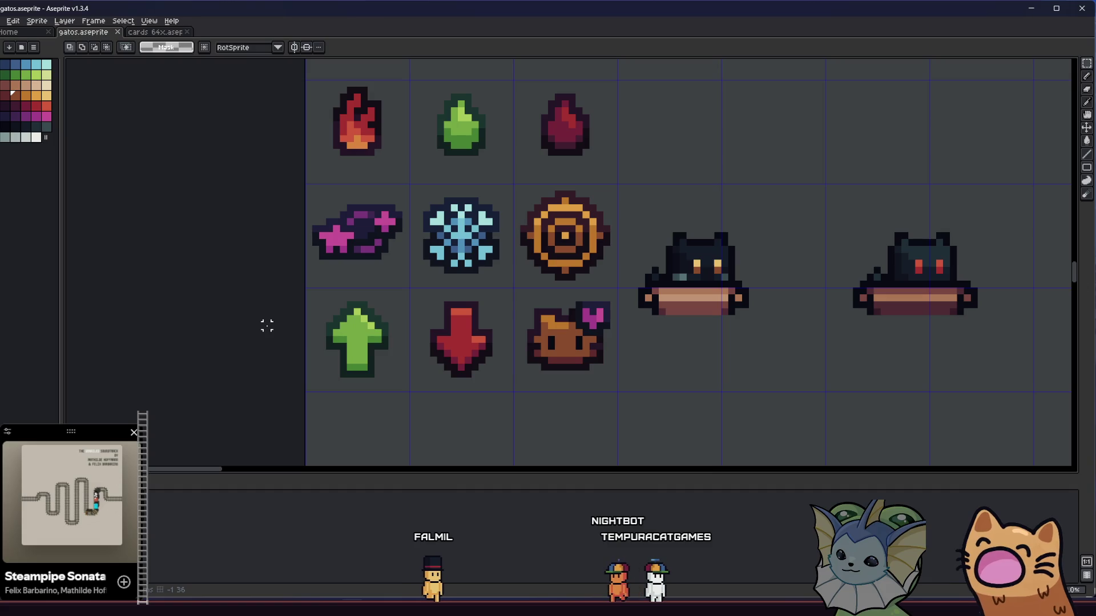
# Move the fire and two droplet icons down one pixel and commit the move.
pyautogui.moveTo(264, 323); pyautogui.dragTo(274, 349)
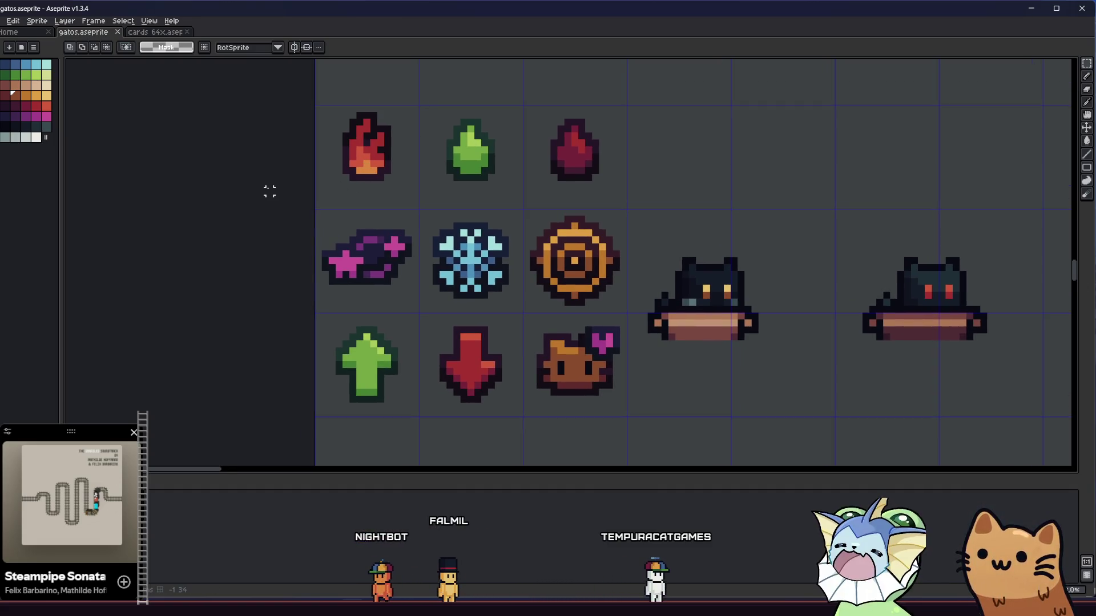
pyautogui.moveTo(259, 192); pyautogui.dragTo(247, 228)
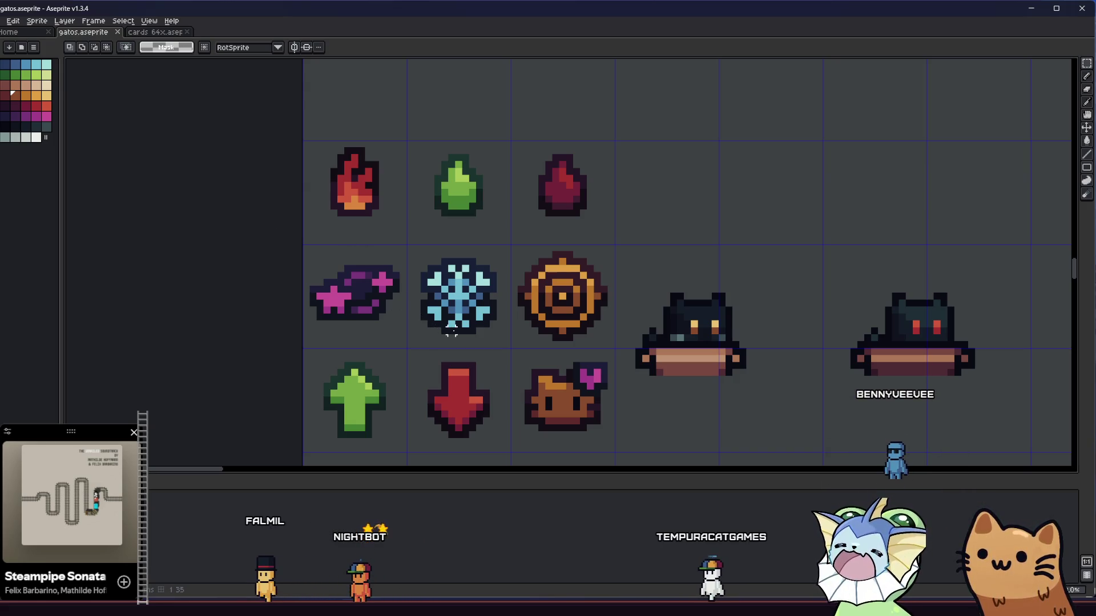
pyautogui.moveTo(321, 119)
pyautogui.mouseDown()
pyautogui.moveTo(592, 216)
pyautogui.moveTo(616, 225)
pyautogui.moveTo(620, 243)
pyautogui.mouseUp()
pyautogui.press('Down')
pyautogui.click(636, 232)
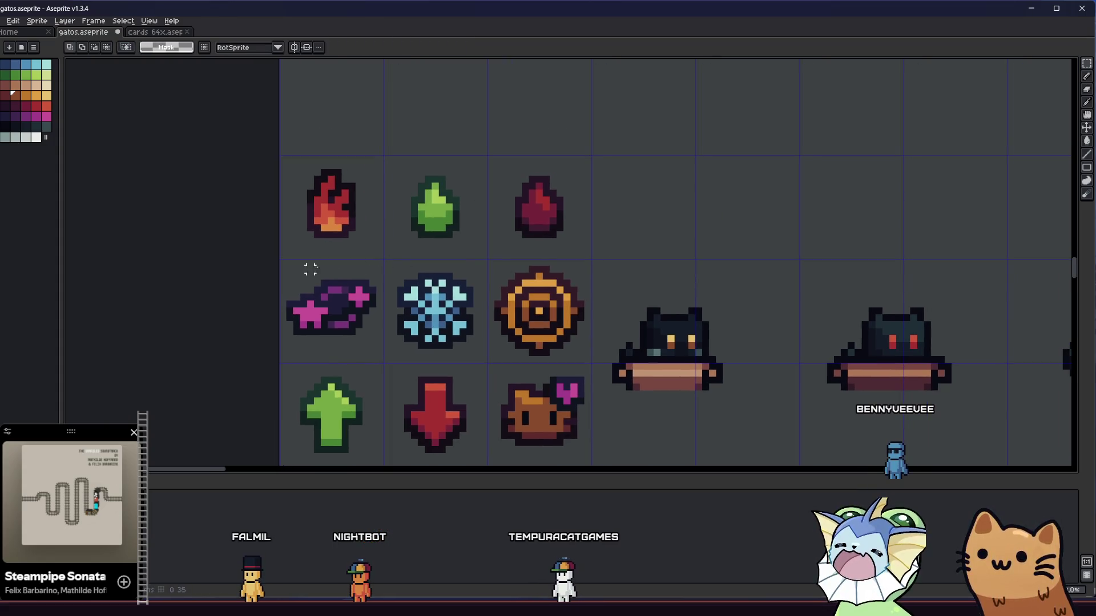
pyautogui.scroll(-3, 289, 270)
pyautogui.moveTo(269, 294); pyautogui.dragTo(199, 310)
pyautogui.scroll(2, 195, 337)
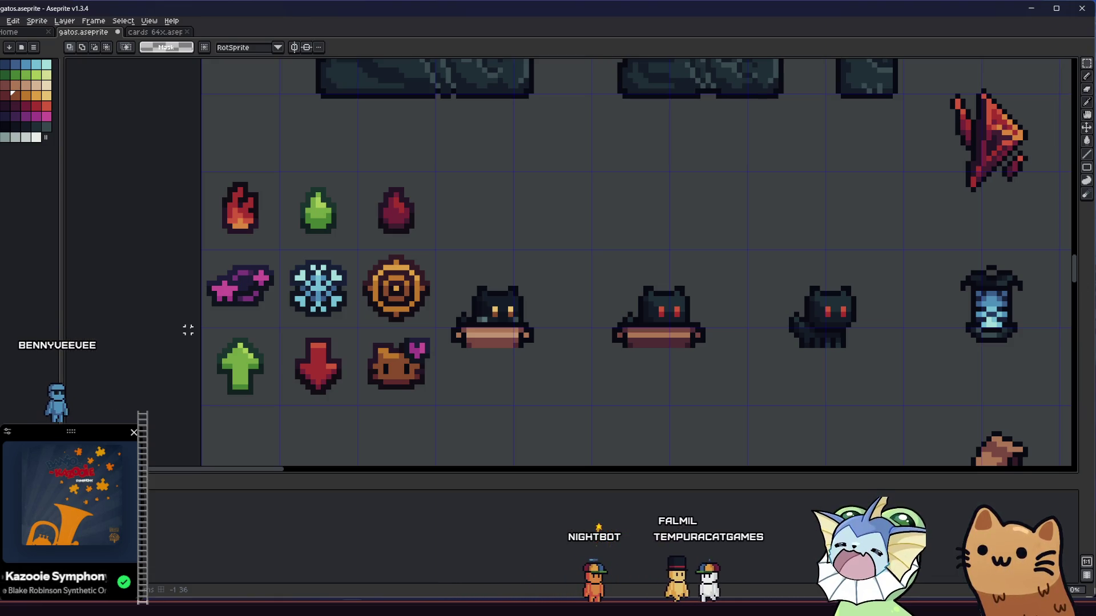
# Select the fire icon's cell, then extend the selection over all nine status icons.
pyautogui.moveTo(204, 173); pyautogui.dragTo(253, 235)
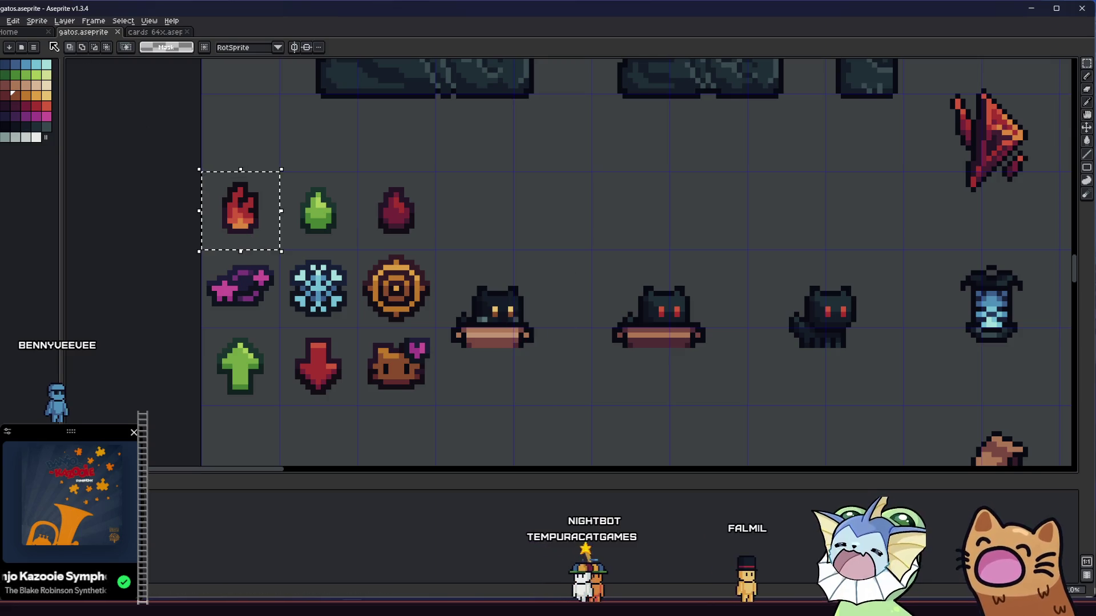
pyautogui.click(8, 22)
pyautogui.moveTo(55, 107)
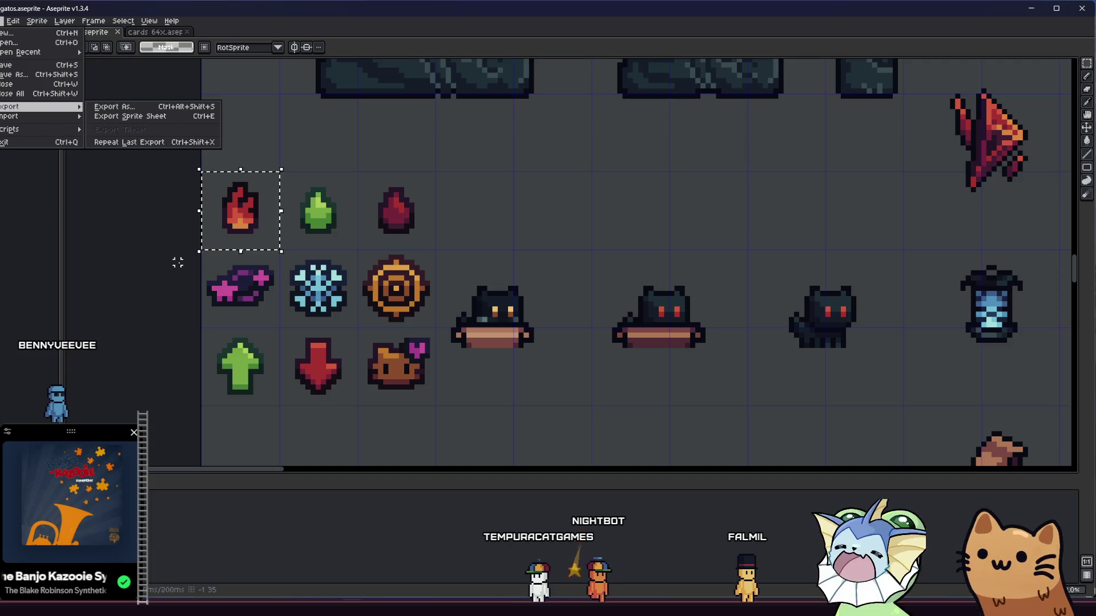
pyautogui.click(204, 293)
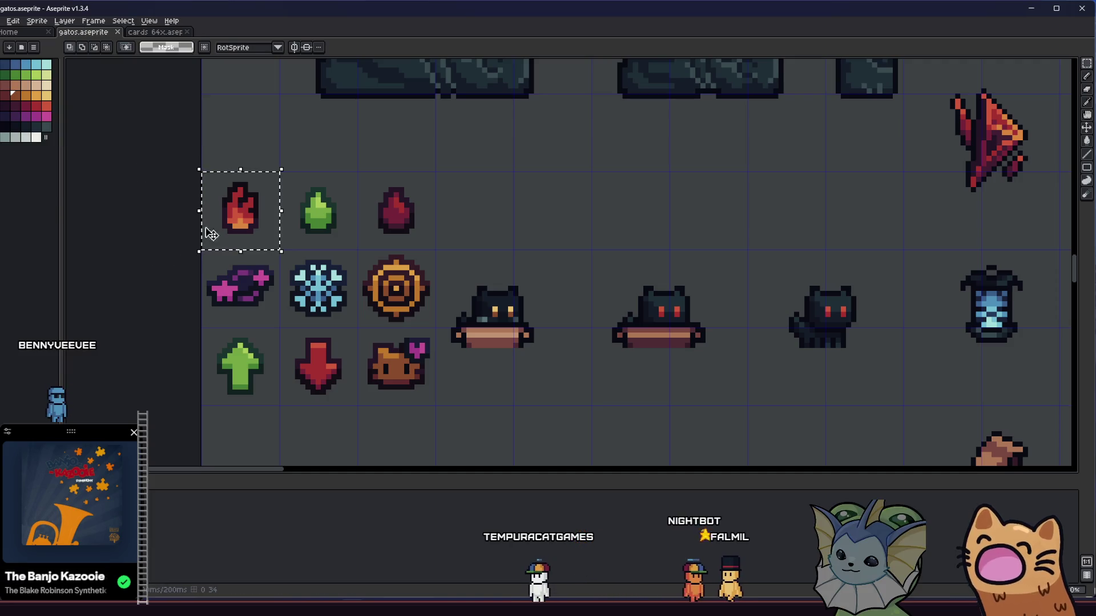
pyautogui.moveTo(204, 174); pyautogui.dragTo(437, 405)
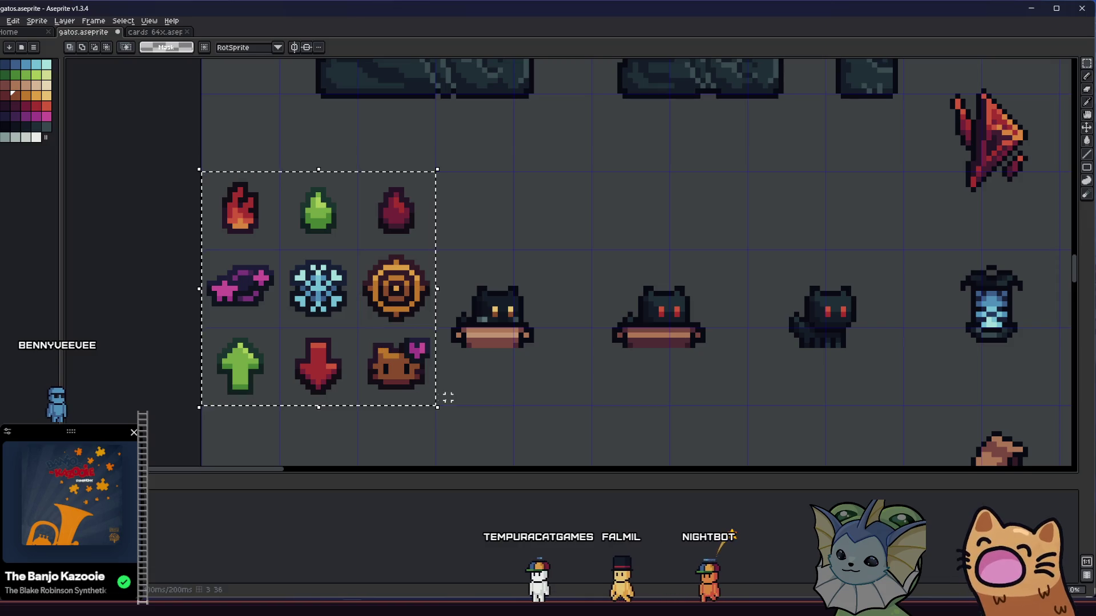
pyautogui.moveTo(558, 387)
pyautogui.mouseDown()
pyautogui.moveTo(626, 369)
pyautogui.moveTo(558, 372)
pyautogui.mouseUp()
pyautogui.scroll(-1, 622, 368)
pyautogui.scroll(-2, 548, 371)
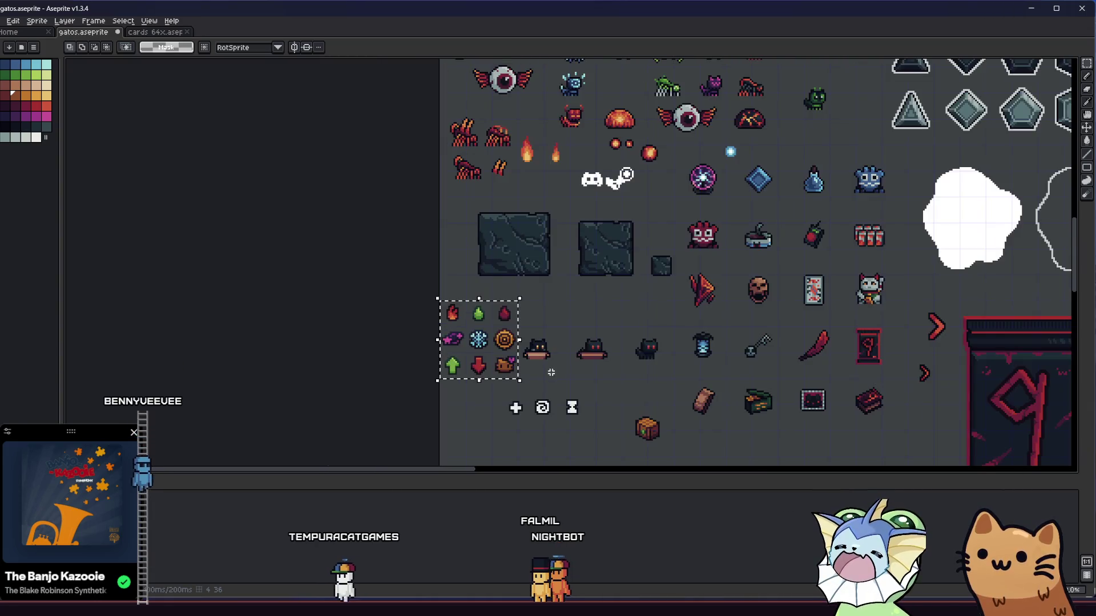
pyautogui.scroll(2, 547, 370)
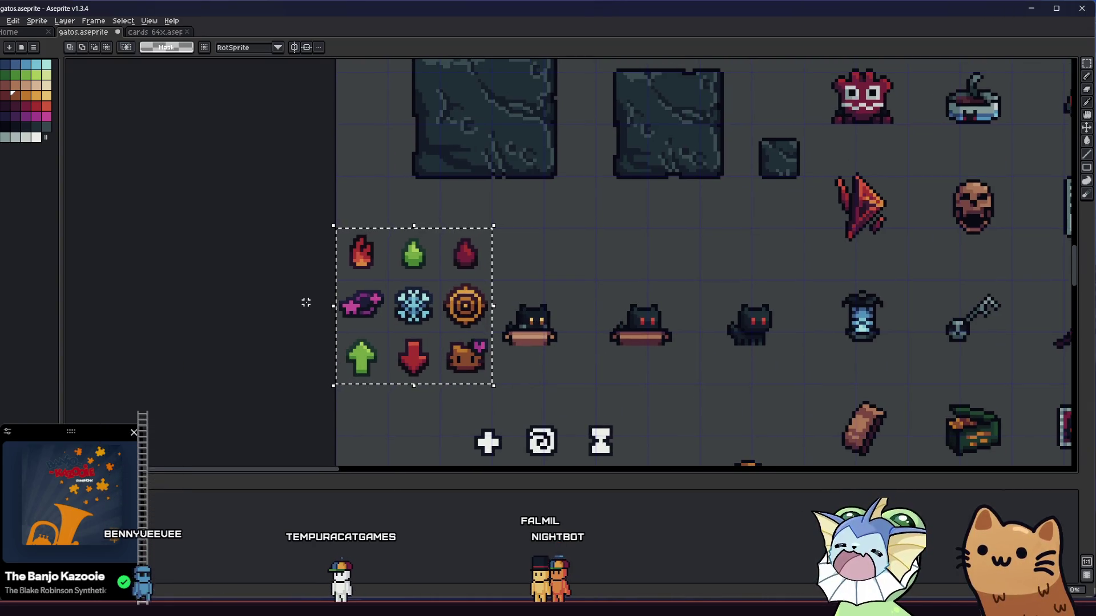
pyautogui.scroll(1, 376, 300)
# Reselect only the fire icon and choose File > Export > Export As.
pyautogui.moveTo(324, 211); pyautogui.dragTo(389, 277)
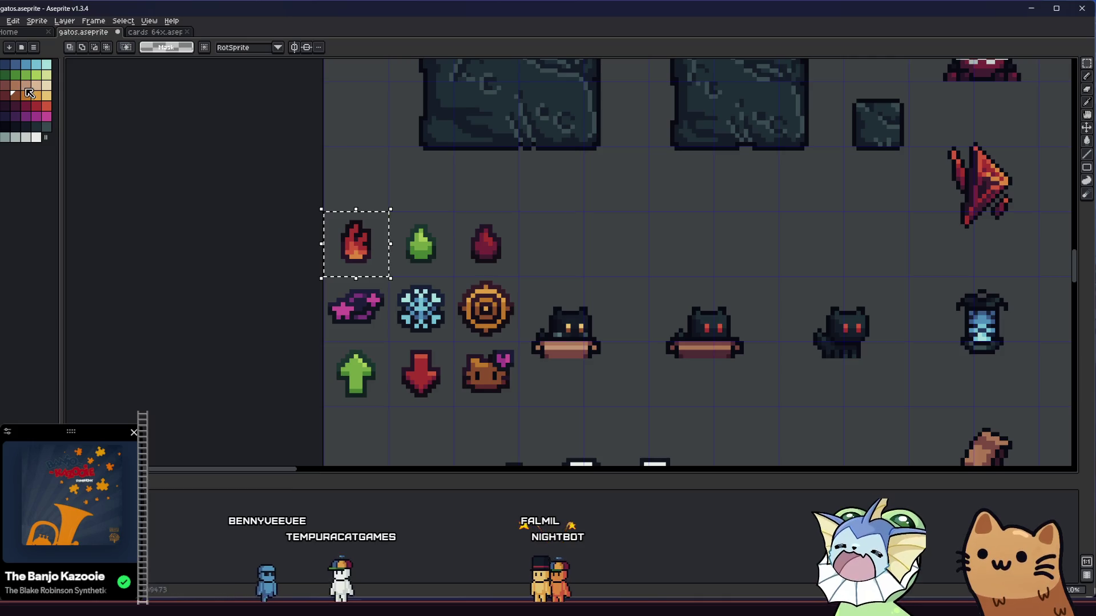
pyautogui.click(2, 20)
pyautogui.moveTo(40, 113)
pyautogui.click(142, 110)
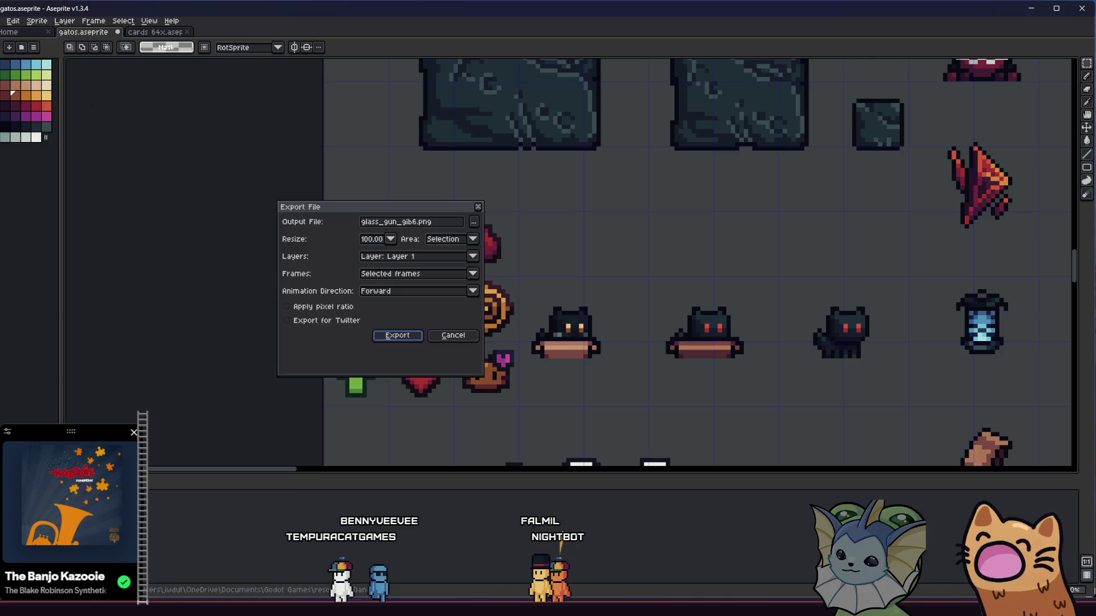
# Browse the export location into the game's ui folder.
pyautogui.click(474, 222)
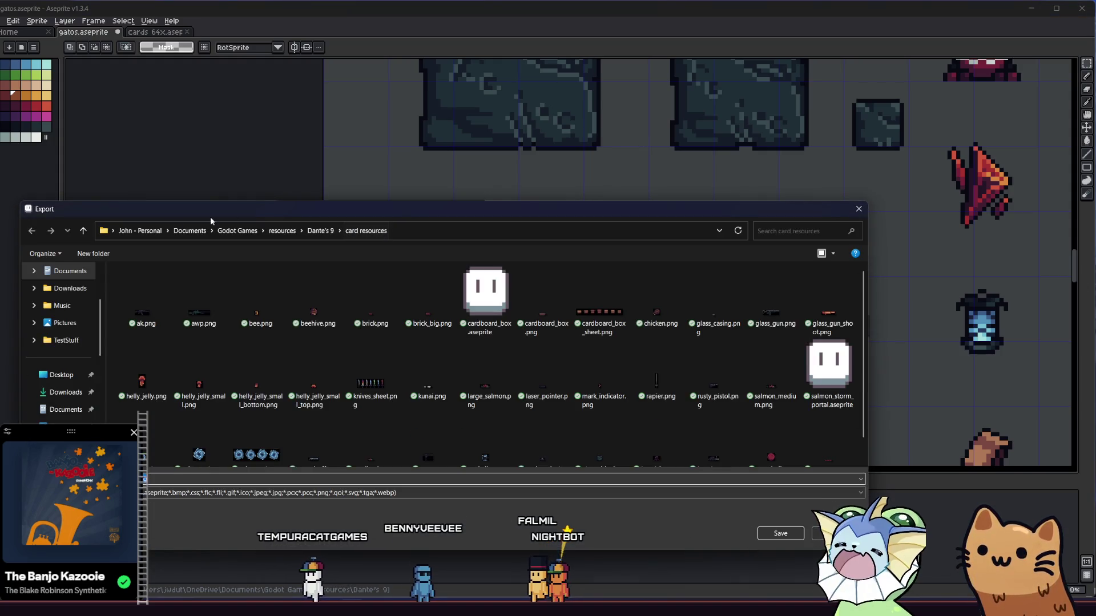
pyautogui.scroll(-5, 182, 354)
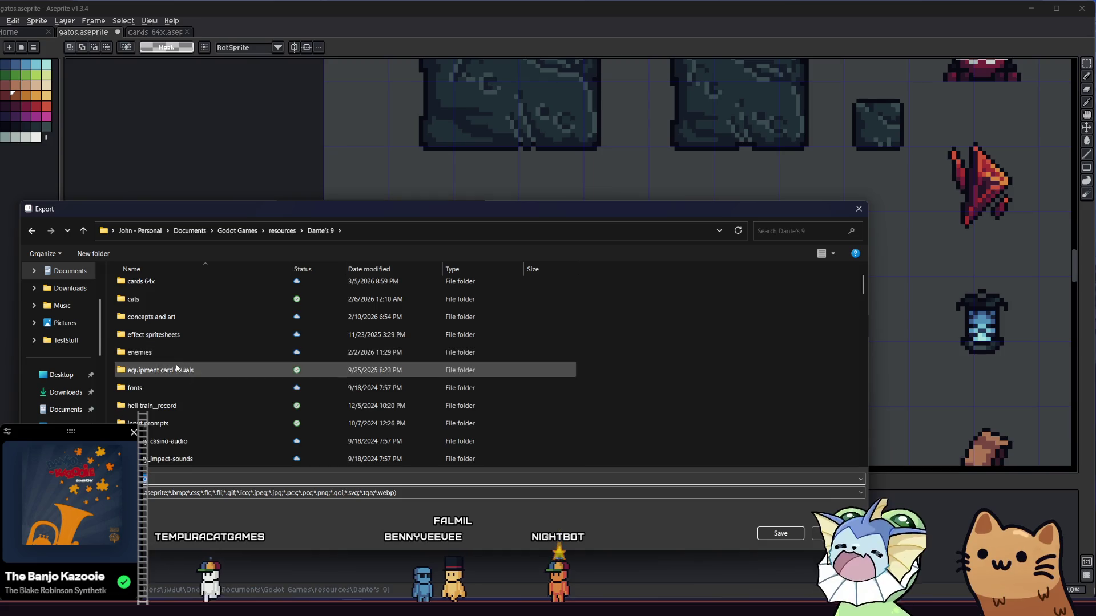
pyautogui.scroll(-3, 195, 381)
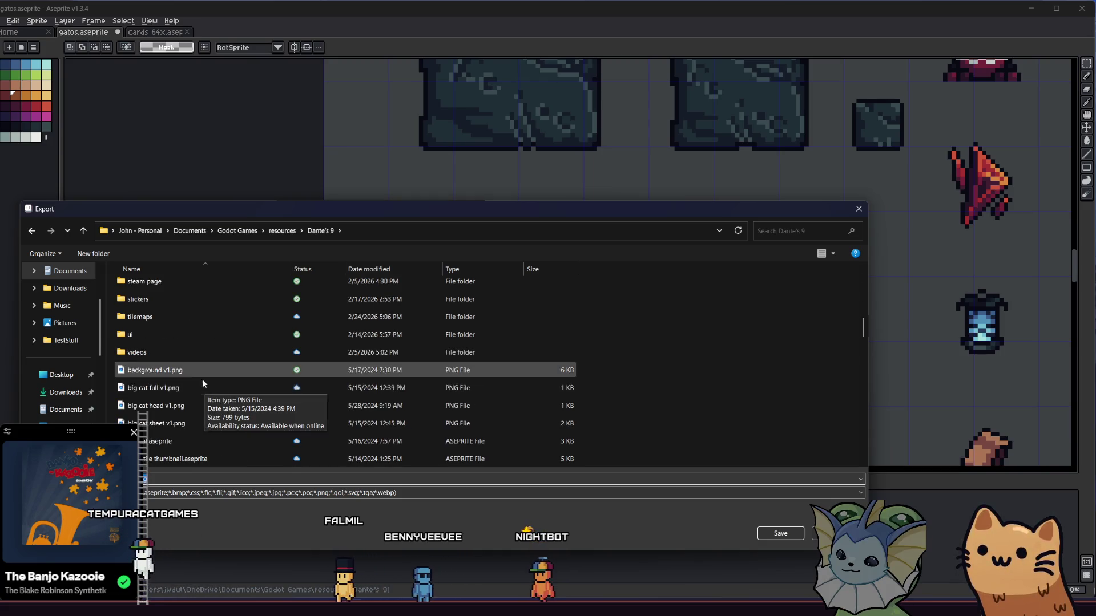
pyautogui.click(191, 340)
pyautogui.doubleClick(191, 340)
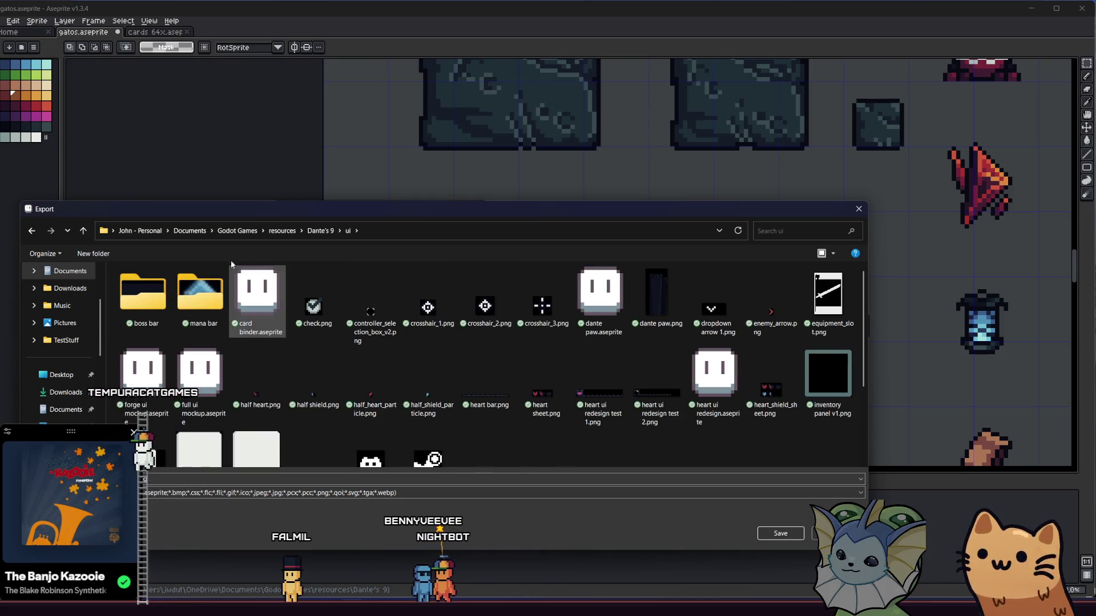
pyautogui.rightClick(282, 312)
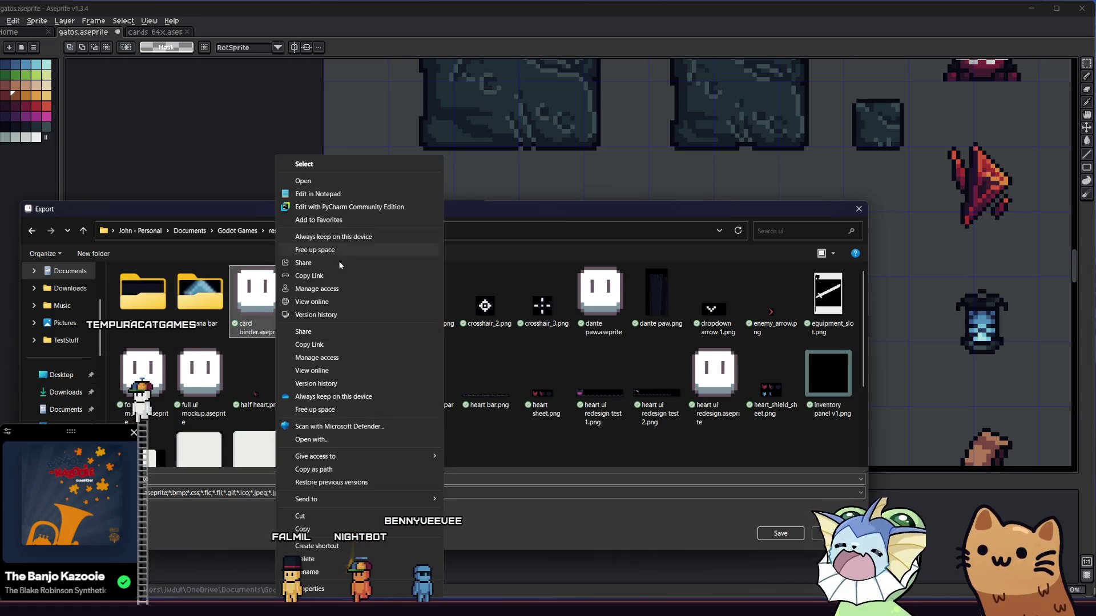
pyautogui.click(458, 362)
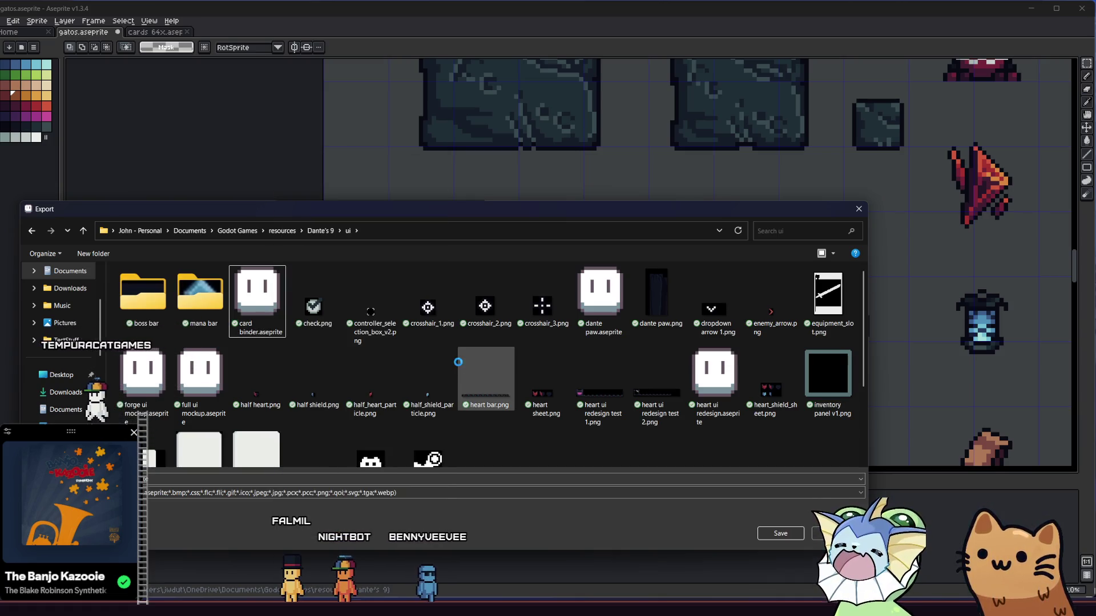
pyautogui.rightClick(458, 362)
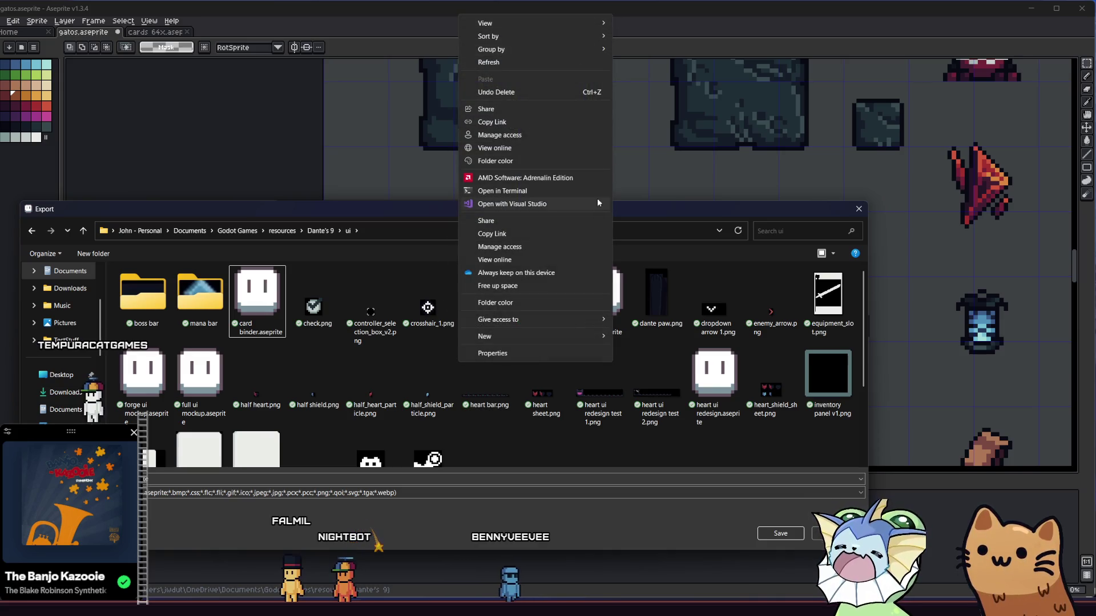
pyautogui.click(394, 315)
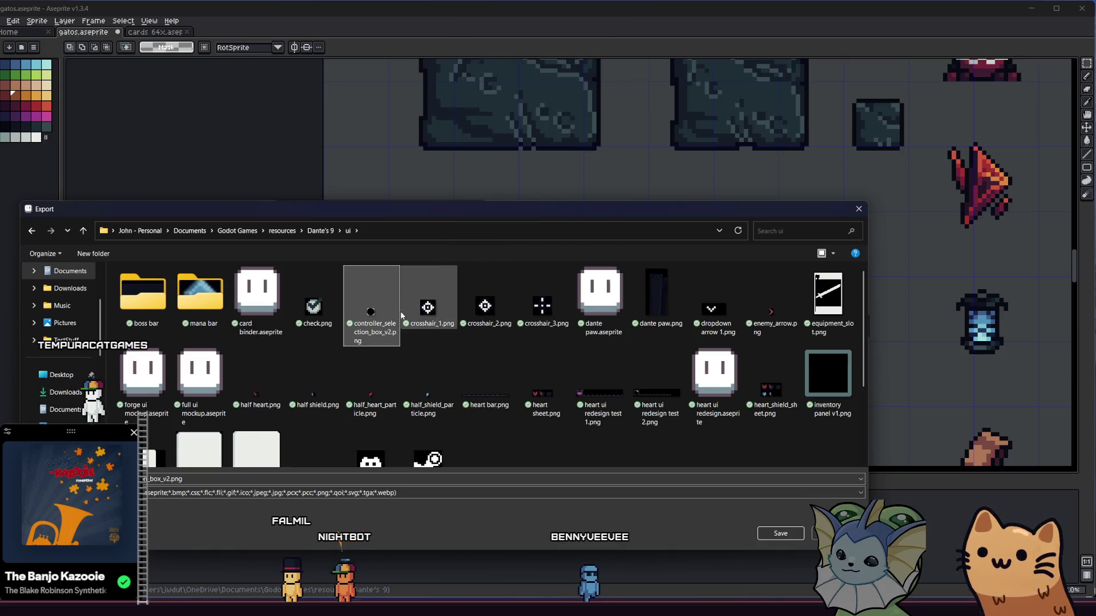
# Create a 'status effects' folder inside ui, open it and clear the file name.
pyautogui.rightClick(496, 348)
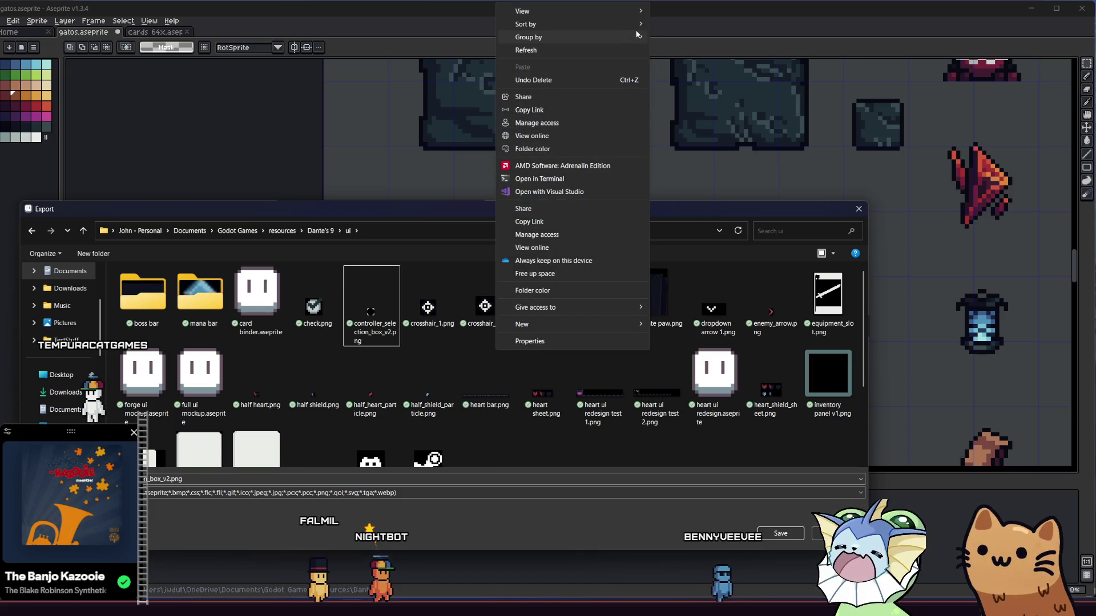
pyautogui.moveTo(637, 12)
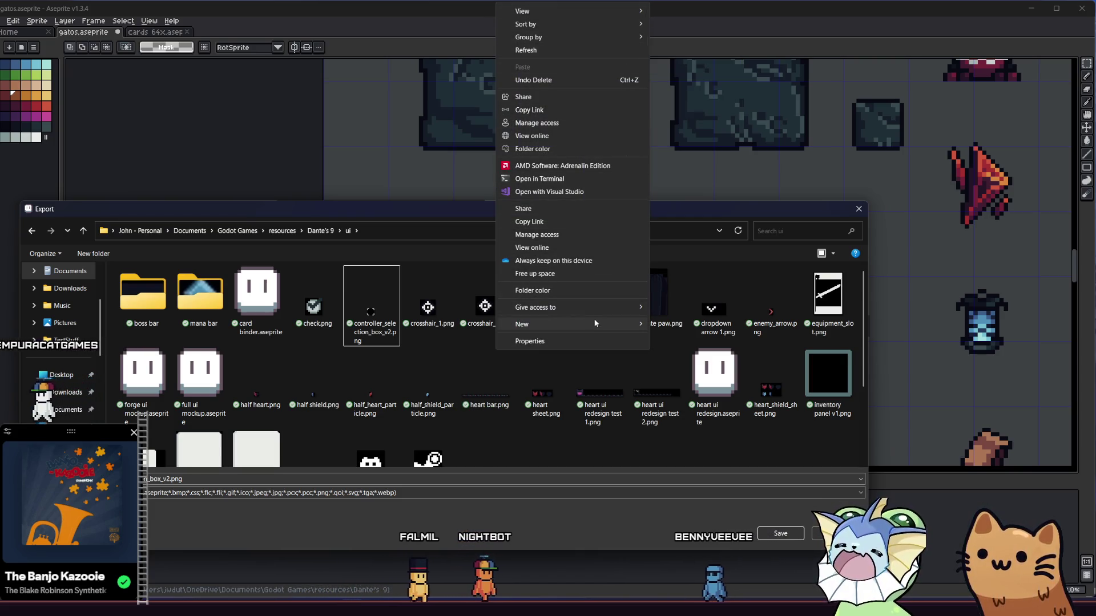
pyautogui.click(676, 326)
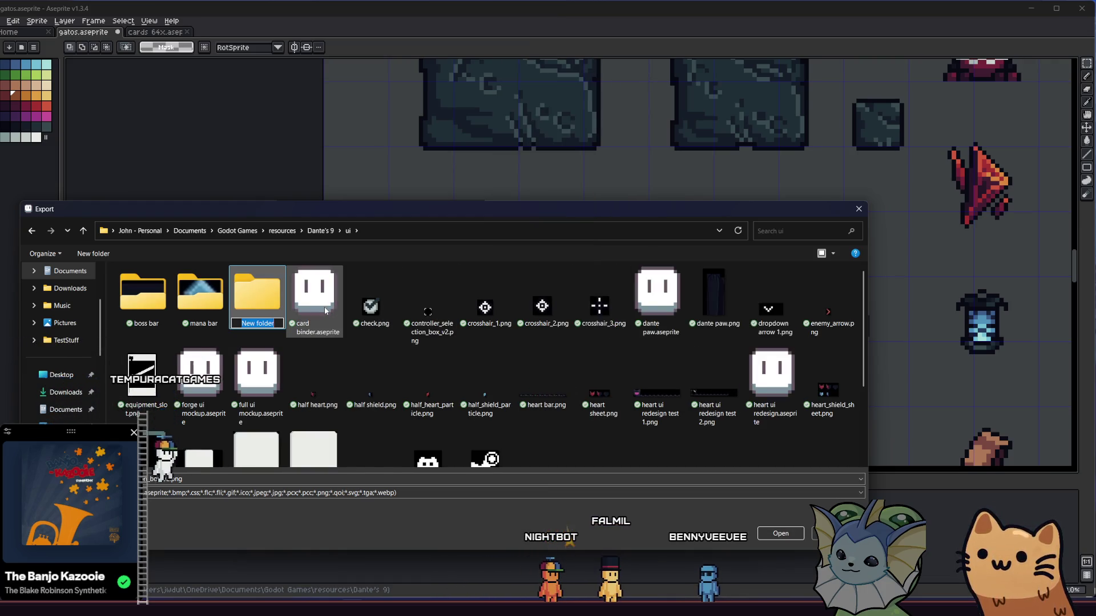
pyautogui.write('status effects')
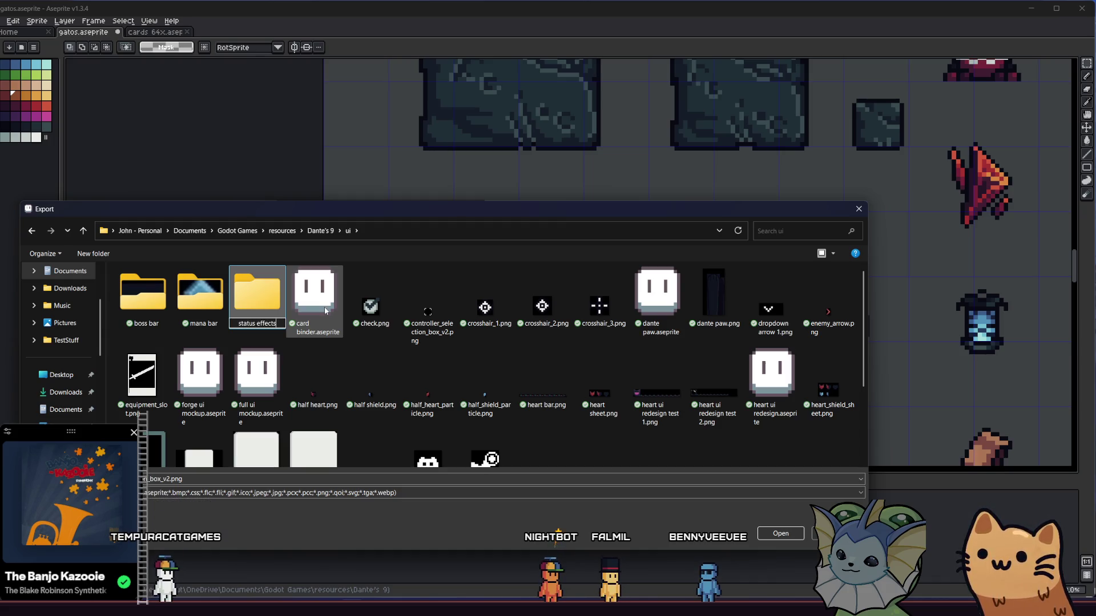
pyautogui.press('Return')
pyautogui.doubleClick(257, 297)
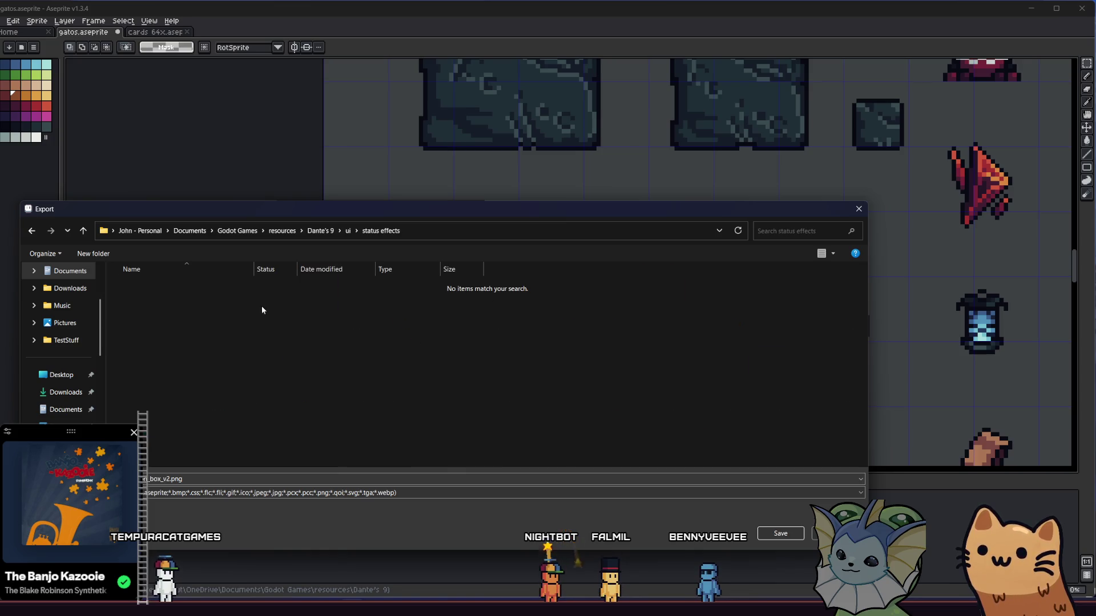
pyautogui.click(168, 478)
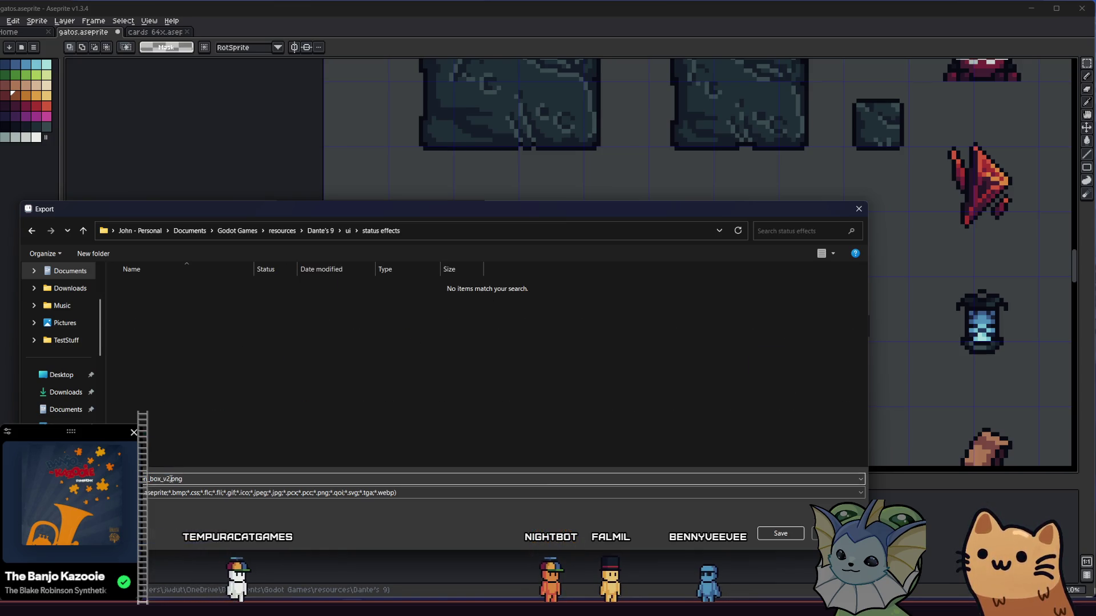
pyautogui.hotkey('ctrl', 'a')
pyautogui.press('BackSpace')
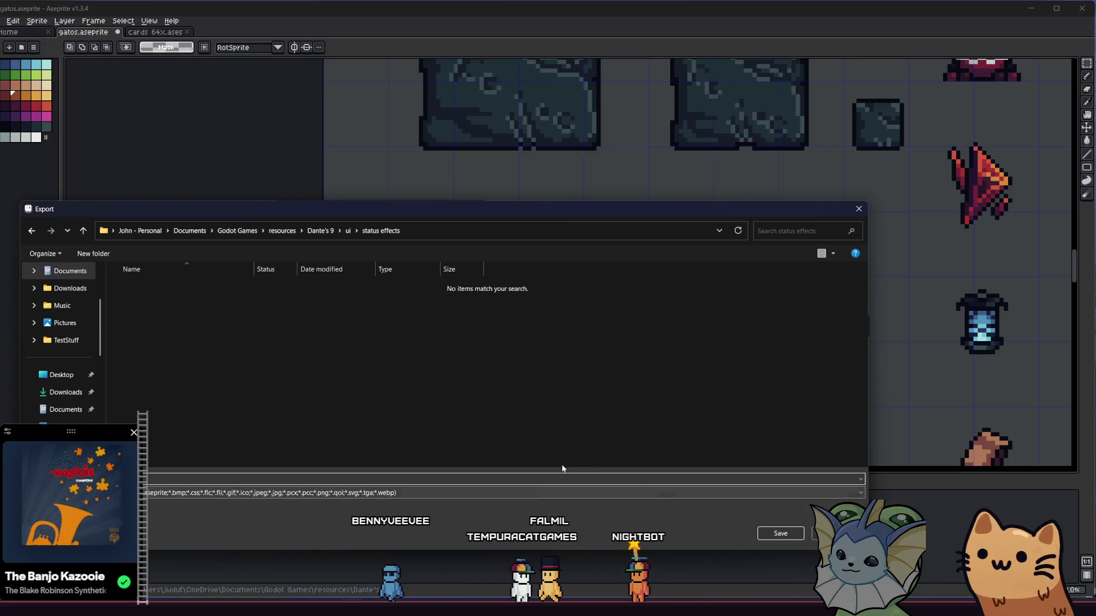
# Export the fire icon as icon_fire.png and the green drop as icon_poison.png.
pyautogui.click(780, 533)
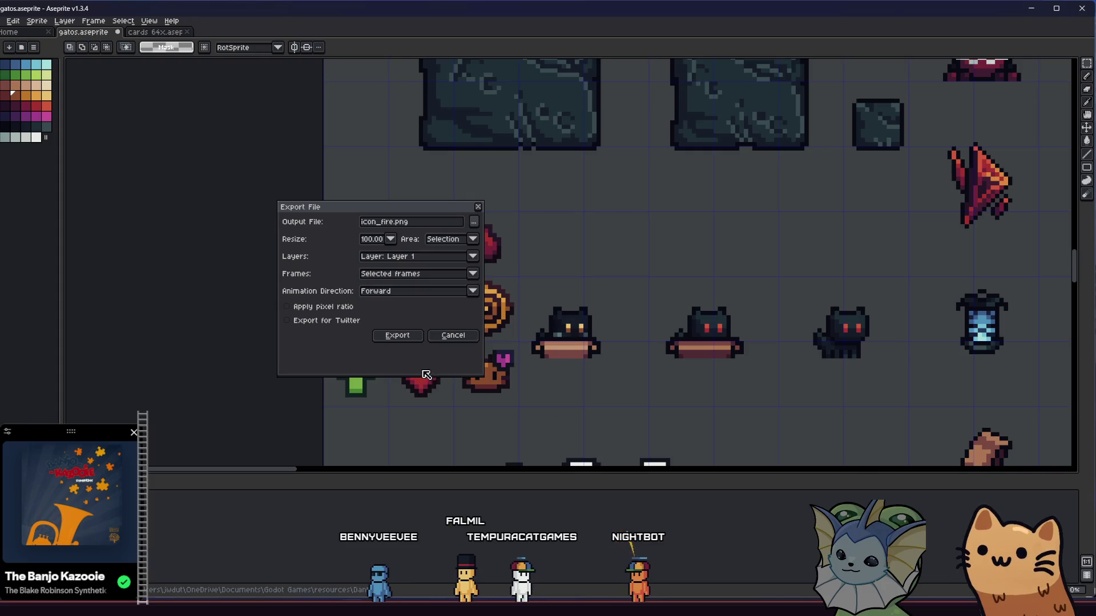
pyautogui.click(382, 338)
pyautogui.click(420, 247)
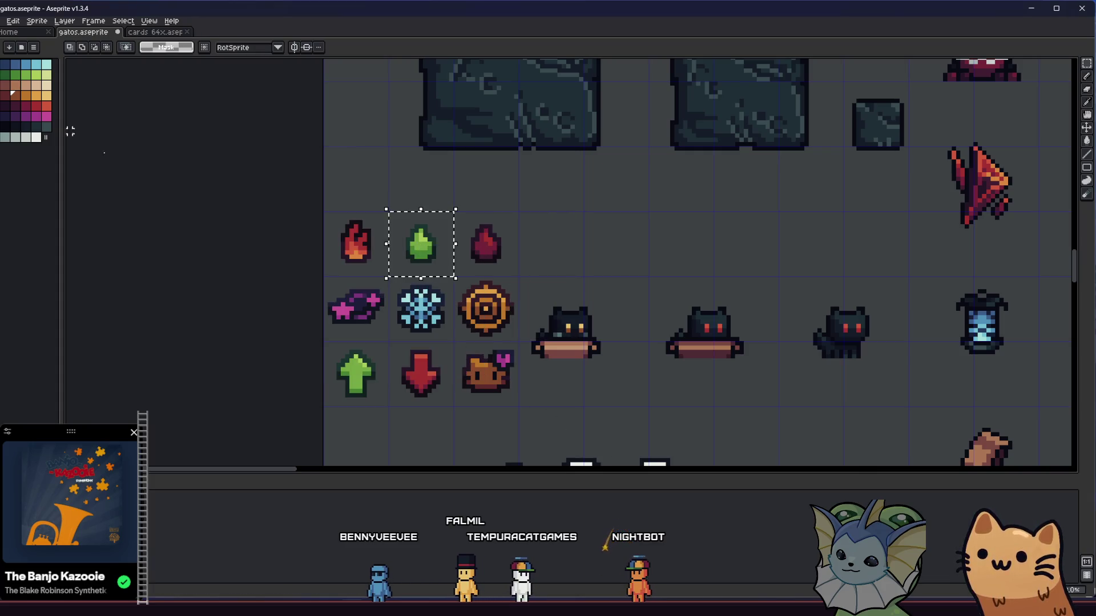
pyautogui.click(1, 21)
pyautogui.moveTo(57, 111)
pyautogui.click(107, 109)
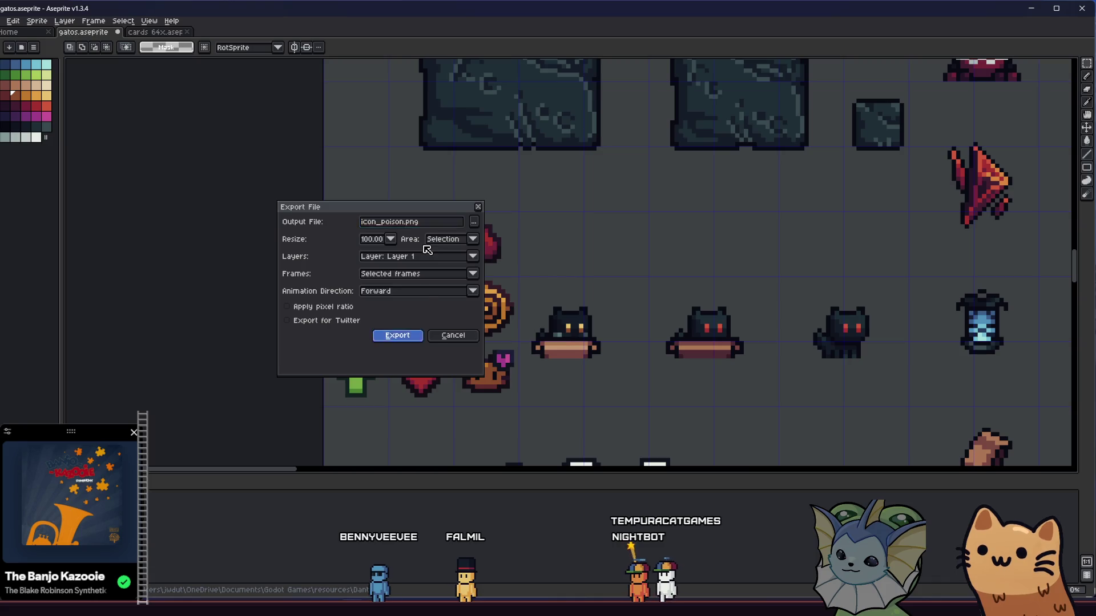
pyautogui.press('Return')
# Export the red drop icon as icon_bleed.png.
pyautogui.click(512, 244)
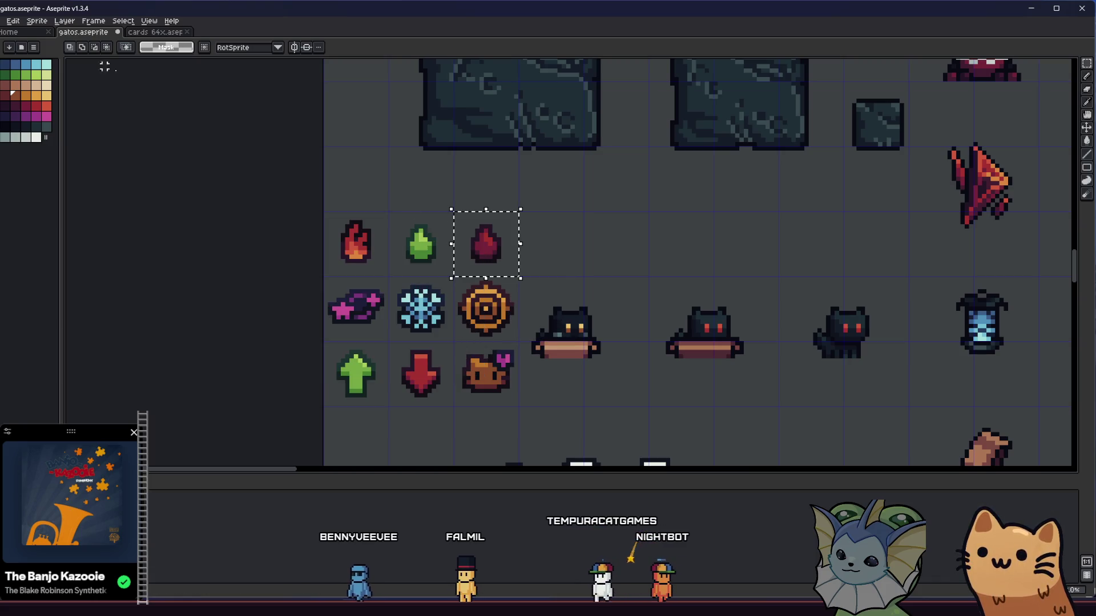
pyautogui.click(14, 21)
pyautogui.click(5, 21)
pyautogui.moveTo(57, 112)
pyautogui.click(108, 110)
pyautogui.doubleClick(388, 222)
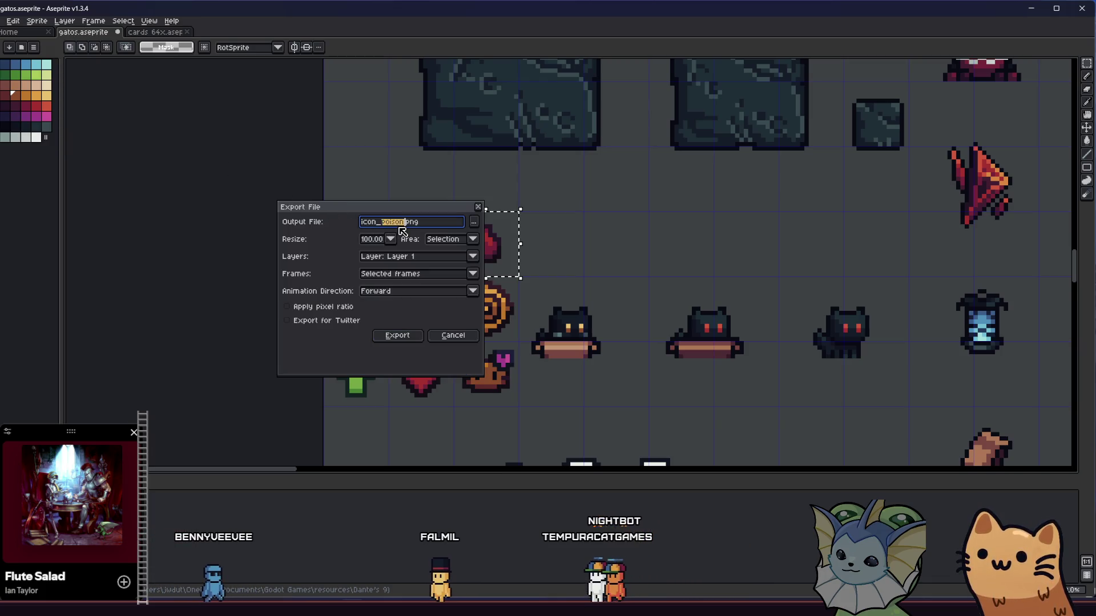
pyautogui.write('bleed')
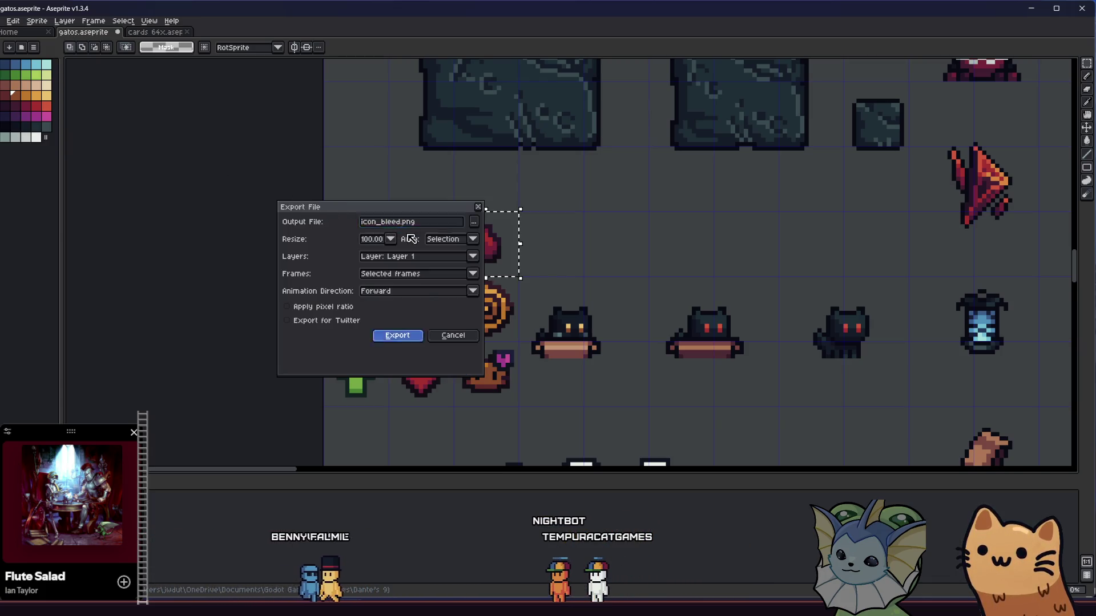
pyautogui.press('Return')
# Select the purple icon and export it as a separate PNG.
pyautogui.moveTo(347, 295); pyautogui.dragTo(390, 343)
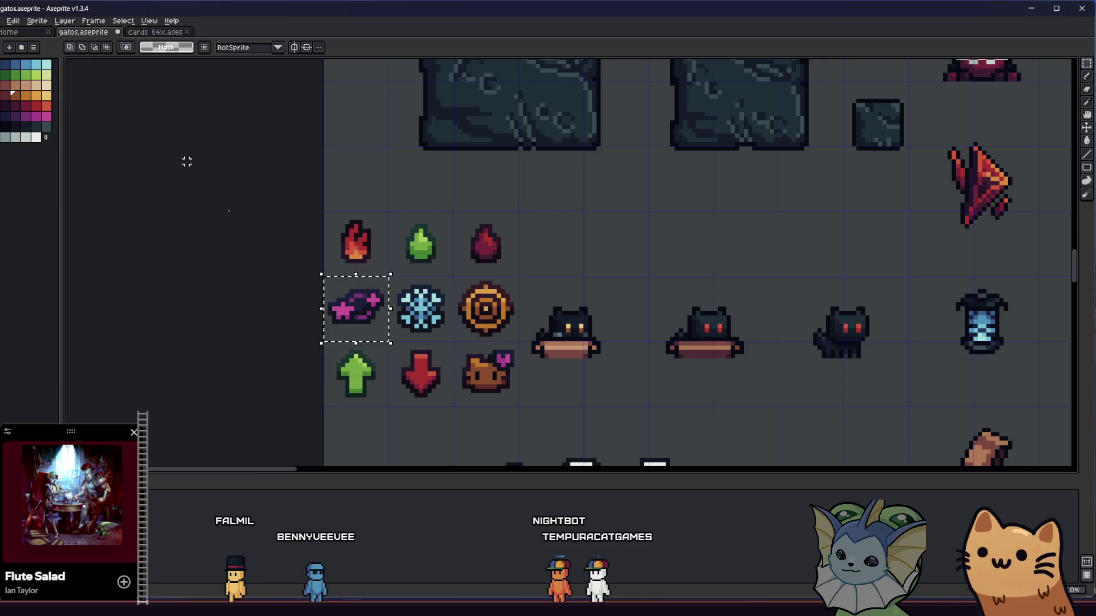
pyautogui.click(5, 21)
pyautogui.moveTo(65, 109)
pyautogui.click(114, 107)
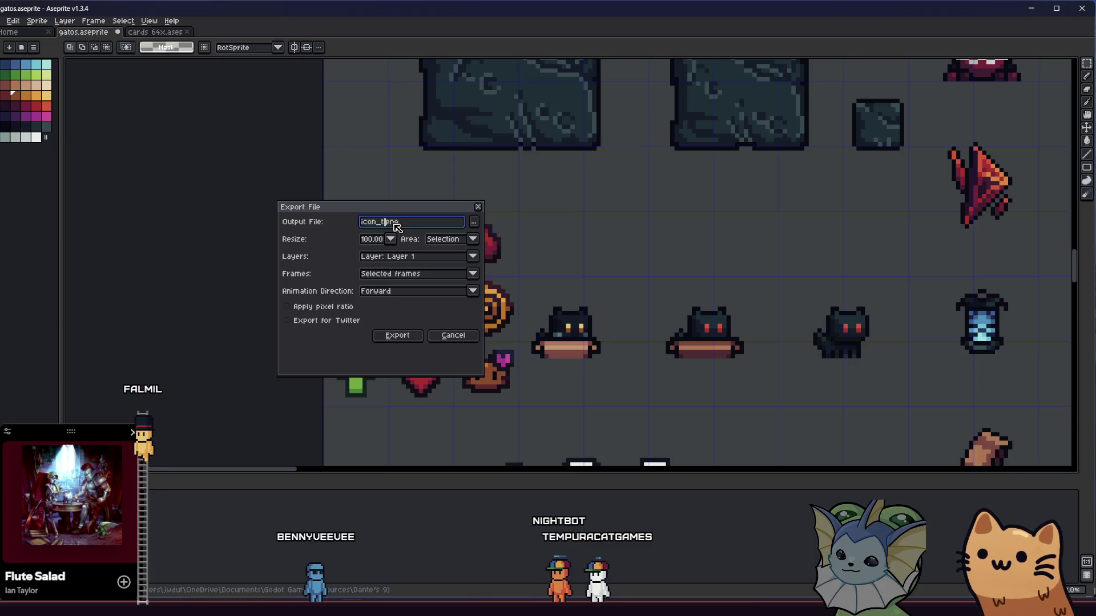
pyautogui.click(391, 340)
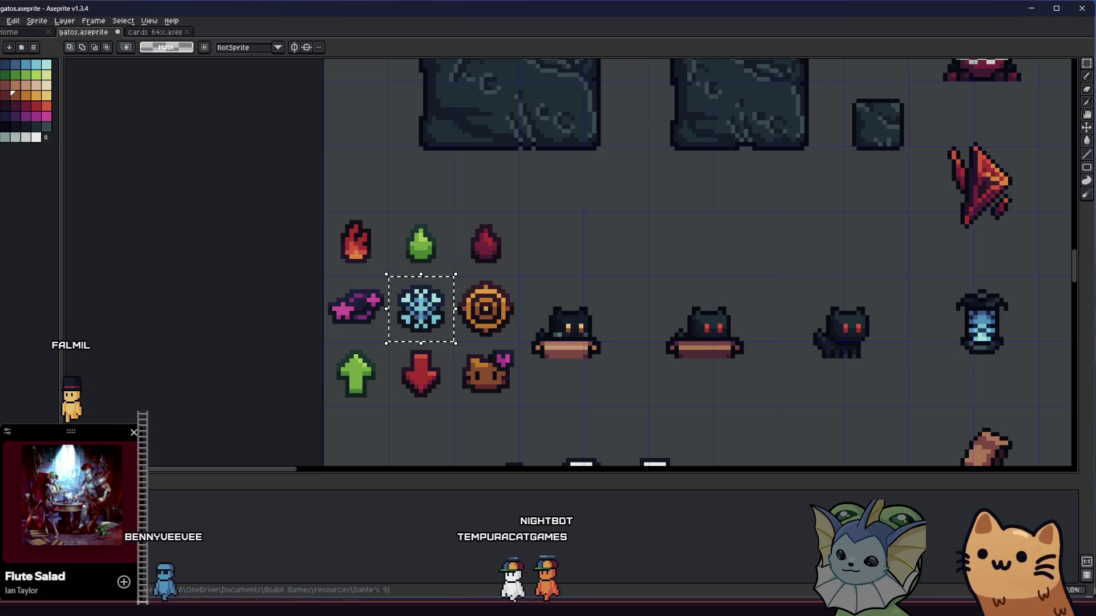
# Export the snowflake icon as icon_freeze.png.
pyautogui.click(4, 21)
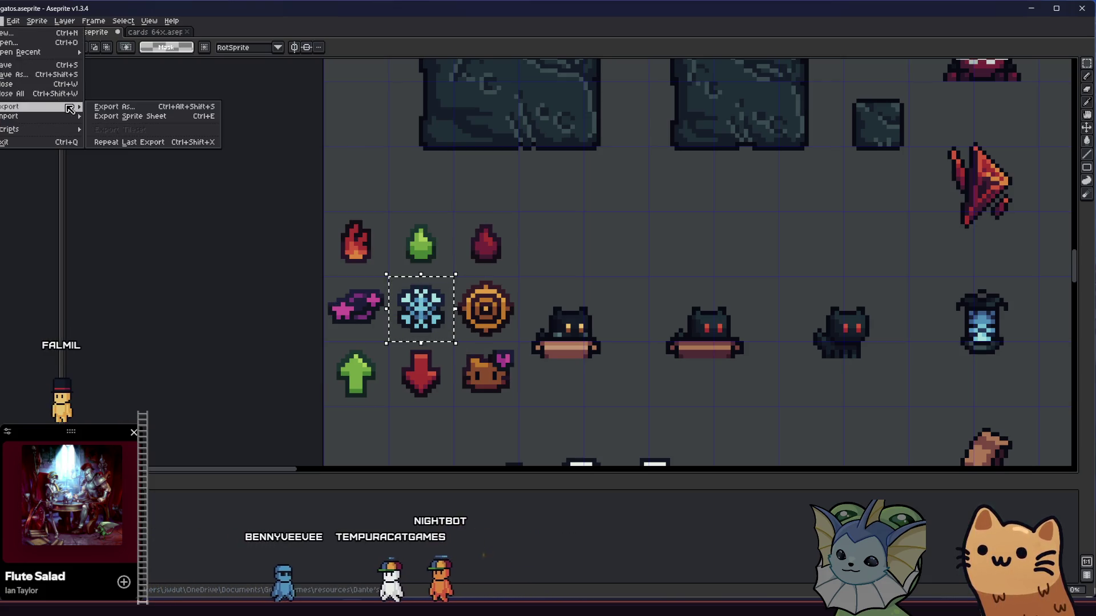
pyautogui.press('Escape')
pyautogui.click(5, 20)
pyautogui.moveTo(55, 109)
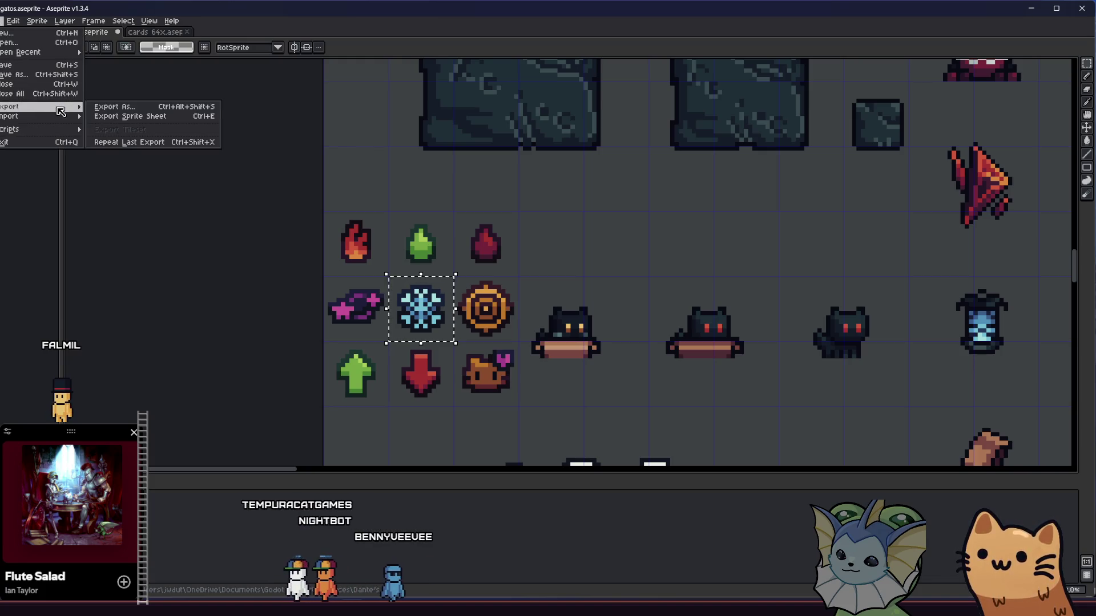
pyautogui.click(127, 117)
pyautogui.doubleClick(391, 222)
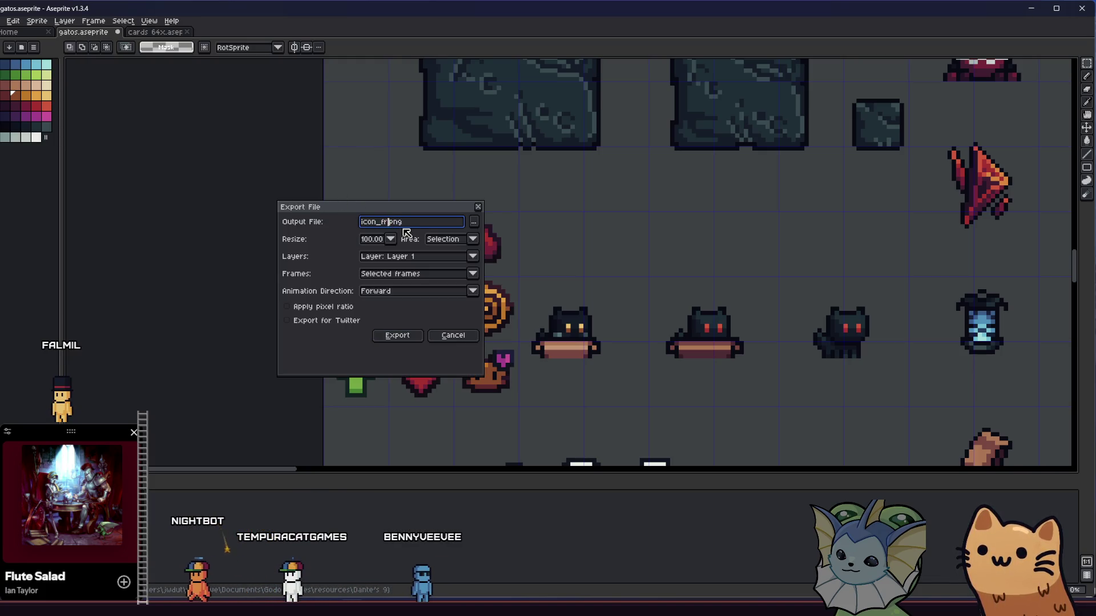
pyautogui.press('Return')
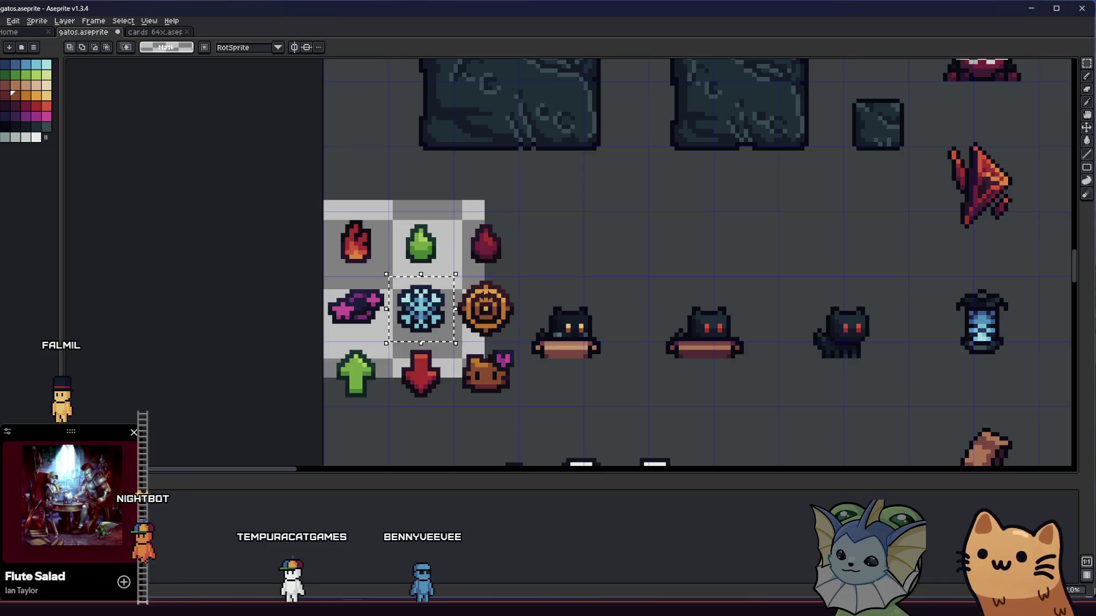
# Select the orange target icon and export it as icon_mark.png.
pyautogui.click(489, 300)
pyautogui.click(3, 20)
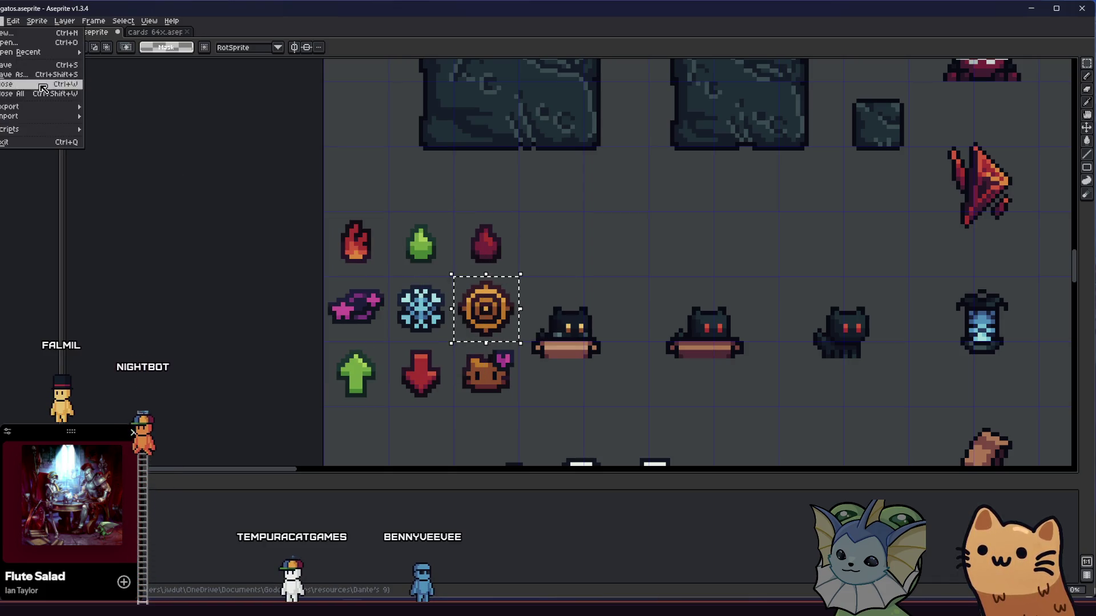
pyautogui.moveTo(54, 108)
pyautogui.click(127, 117)
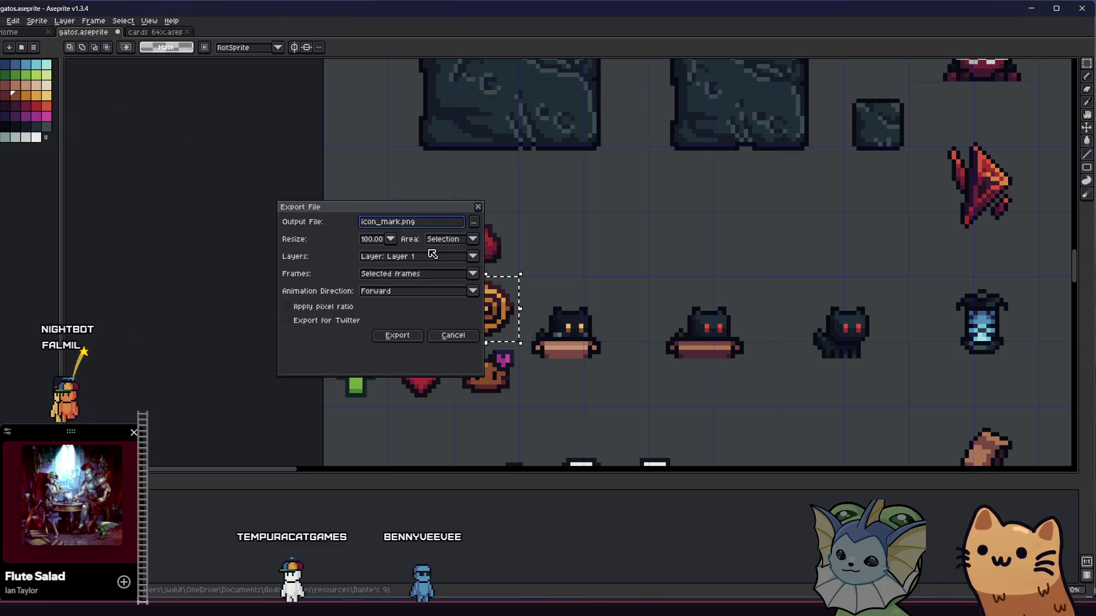
pyautogui.press('Return')
# Export the green arrow icon from the sheet as a PNG via File > Export As.
pyautogui.click(363, 358)
pyautogui.click(362, 359)
pyautogui.click(3, 20)
pyautogui.moveTo(57, 107)
pyautogui.click(103, 110)
pyautogui.moveTo(350, 210)
pyautogui.mouseDown()
pyautogui.moveTo(481, 197)
pyautogui.moveTo(583, 261)
pyautogui.moveTo(342, 159)
pyautogui.moveTo(356, 159)
pyautogui.moveTo(253, 154)
pyautogui.moveTo(238, 125)
pyautogui.mouseUp()
pyautogui.doubleClick(274, 136)
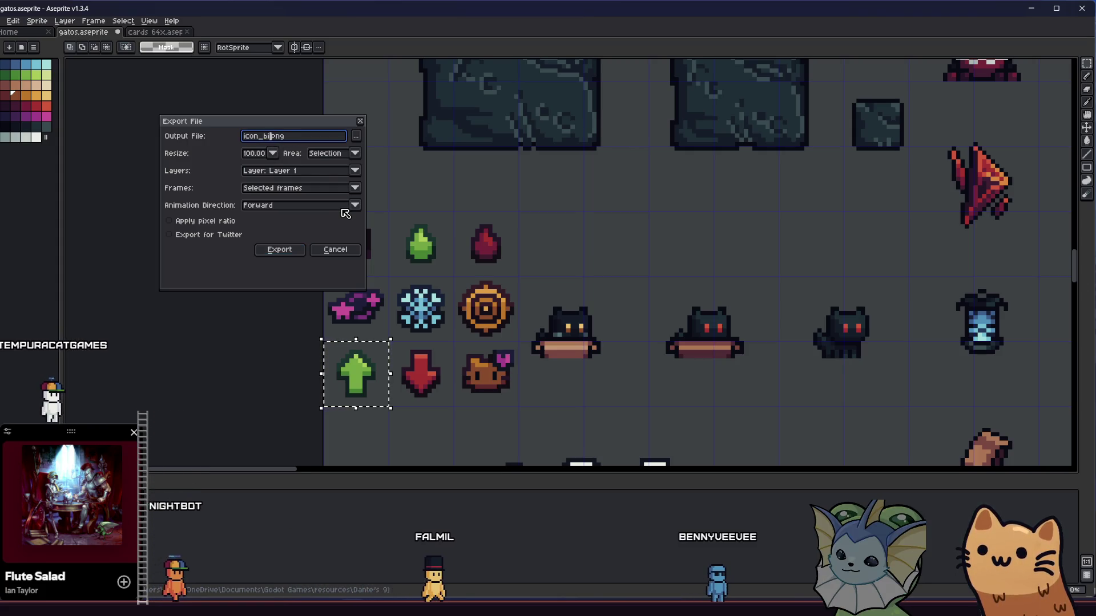
pyautogui.press('Return')
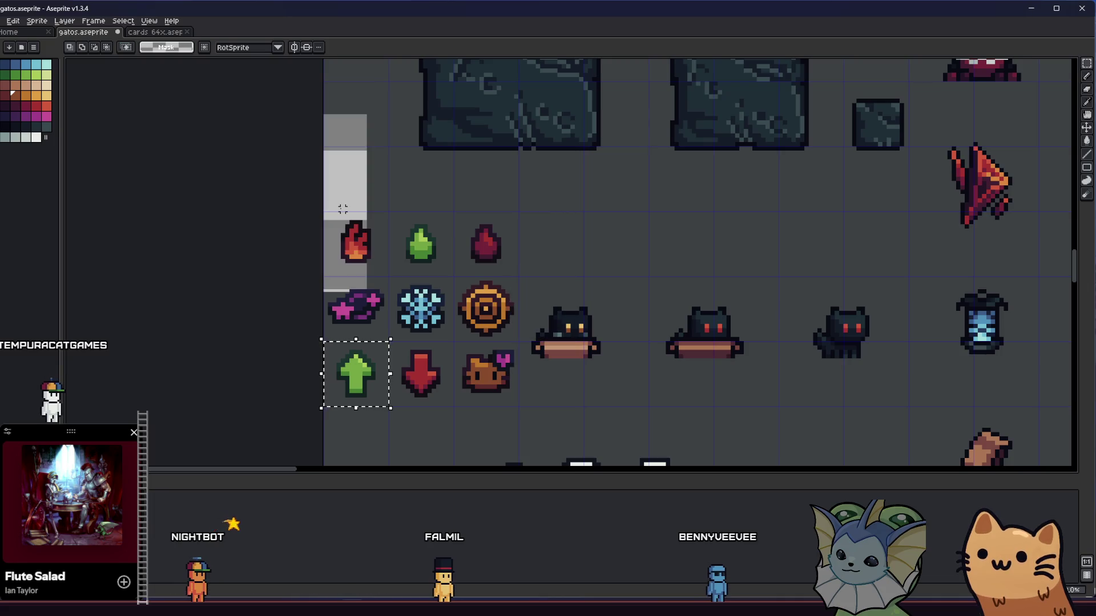
# Export the red arrow icon as icon_debuff.png.
pyautogui.click(429, 378)
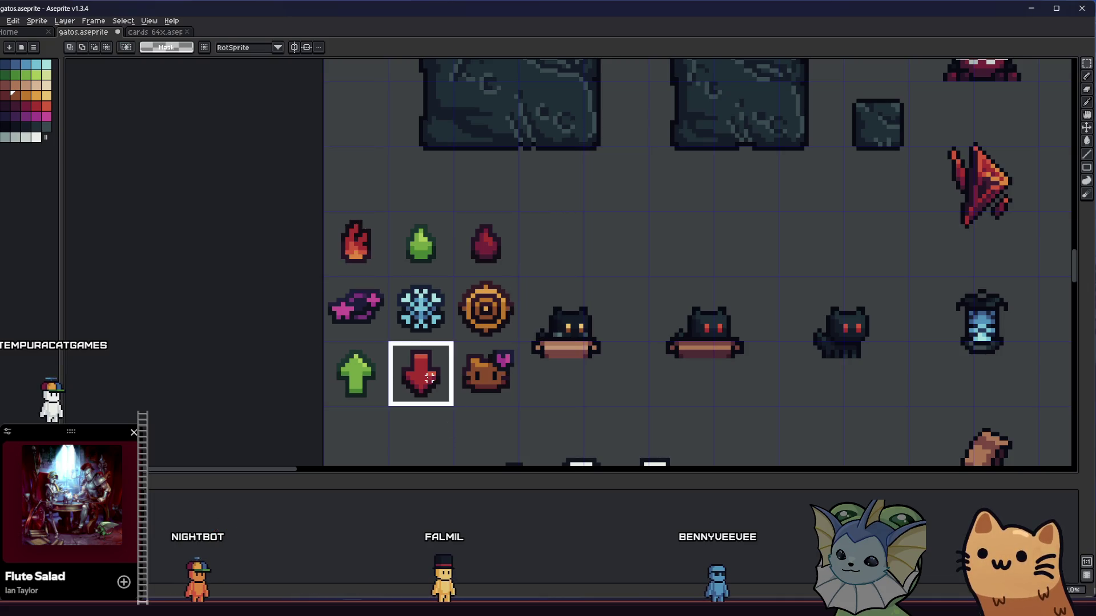
pyautogui.click(2, 21)
pyautogui.moveTo(60, 109)
pyautogui.click(115, 108)
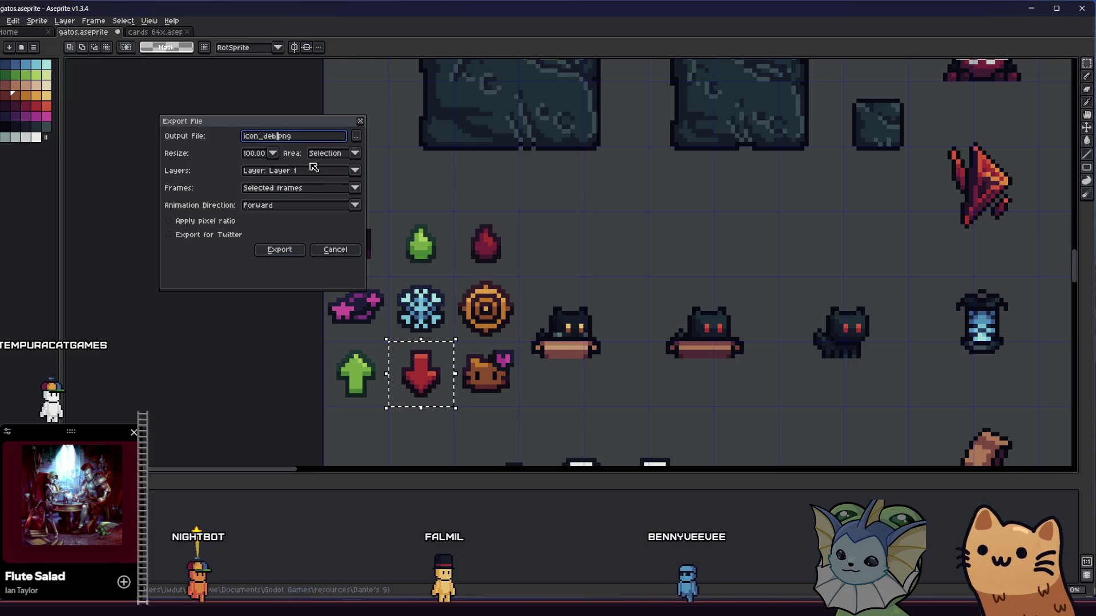
pyautogui.click(279, 249)
# Export the cat-heart icon as icon_charm.png and save the sprite sheet.
pyautogui.click(482, 374)
pyautogui.click(5, 22)
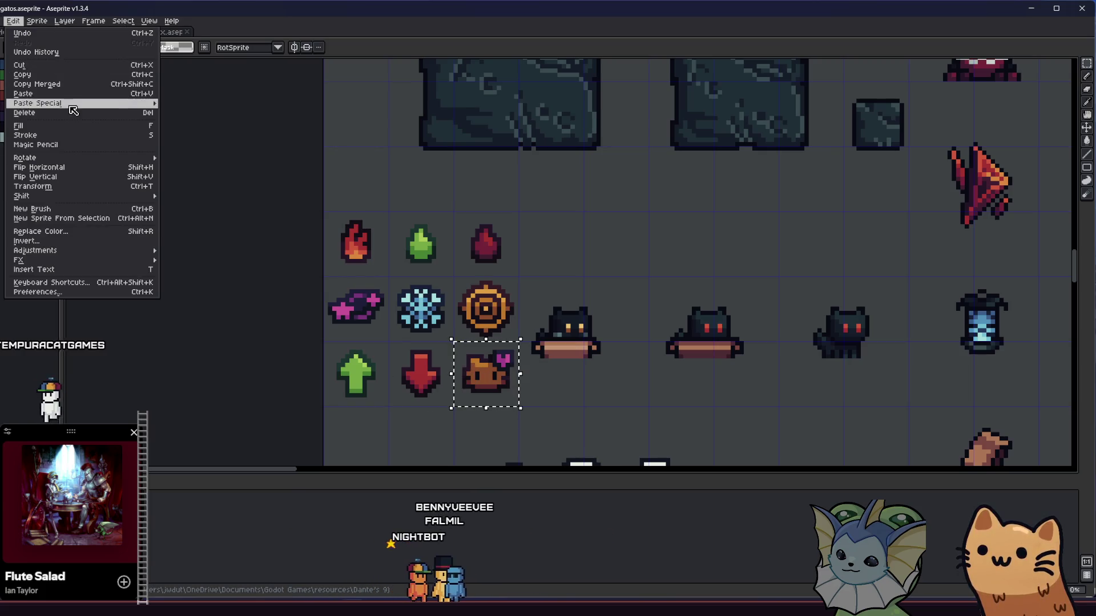
pyautogui.moveTo(38, 113)
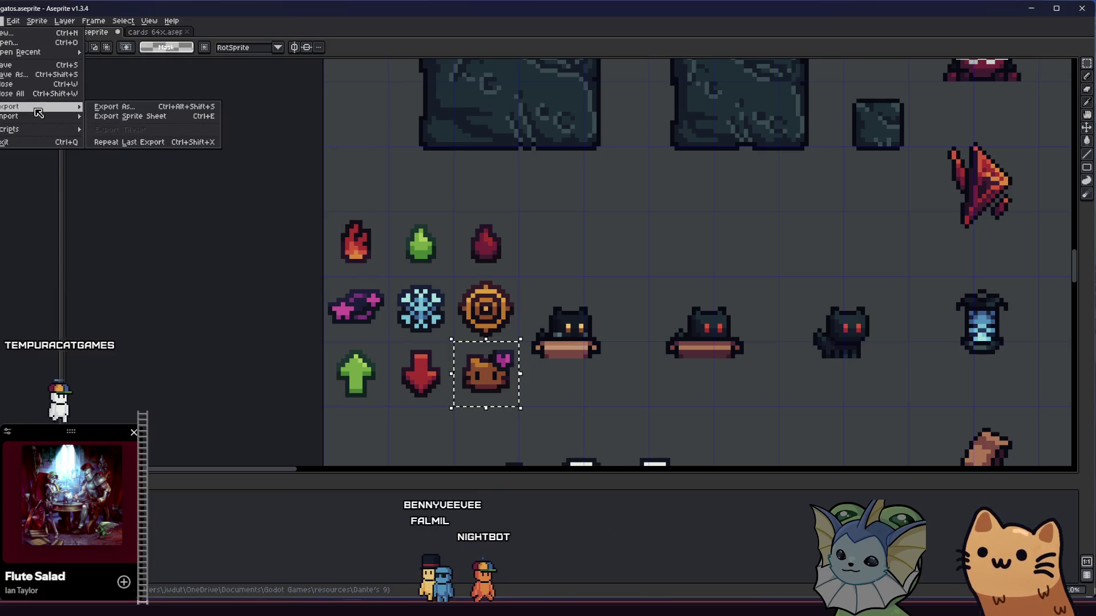
pyautogui.click(114, 108)
pyautogui.doubleClick(277, 137)
pyautogui.write('charm.png')
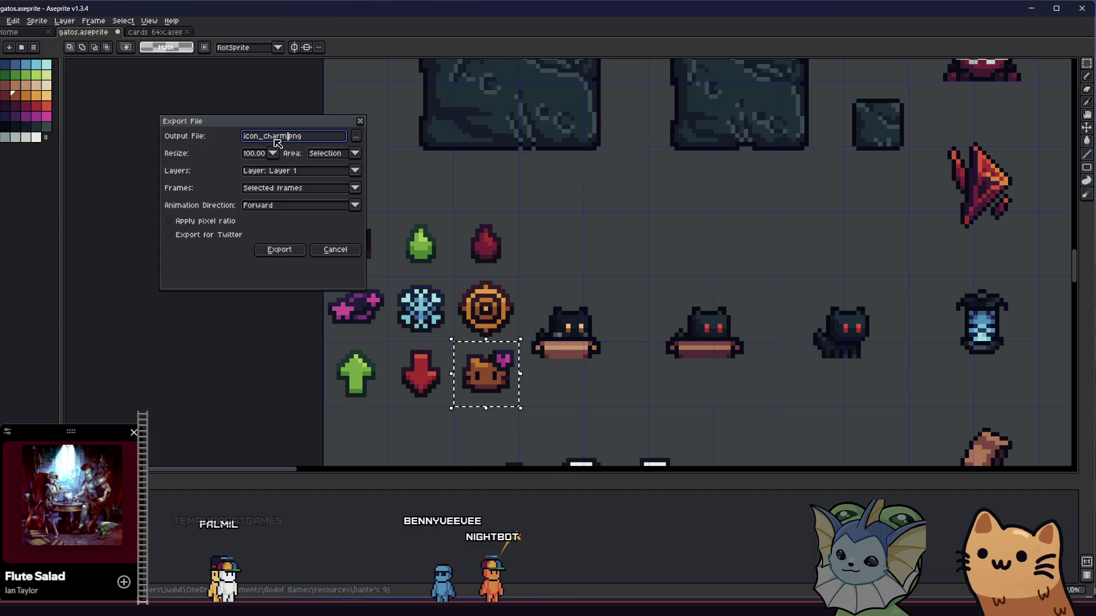
pyautogui.press('Return')
pyautogui.hotkey('ctrl', 'z')
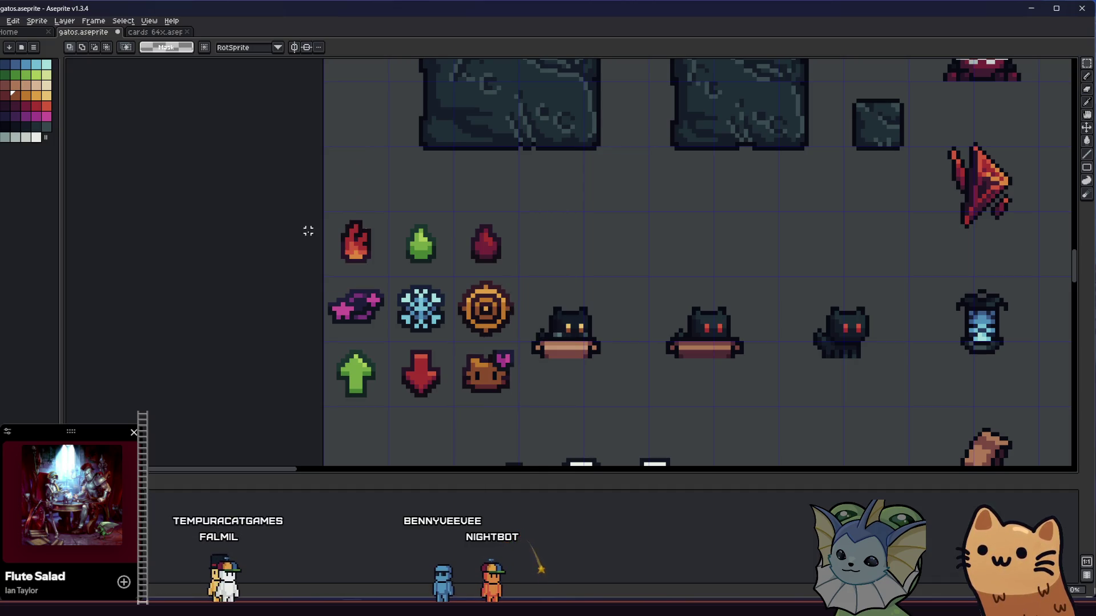
pyautogui.hotkey('alt', 'Tab')
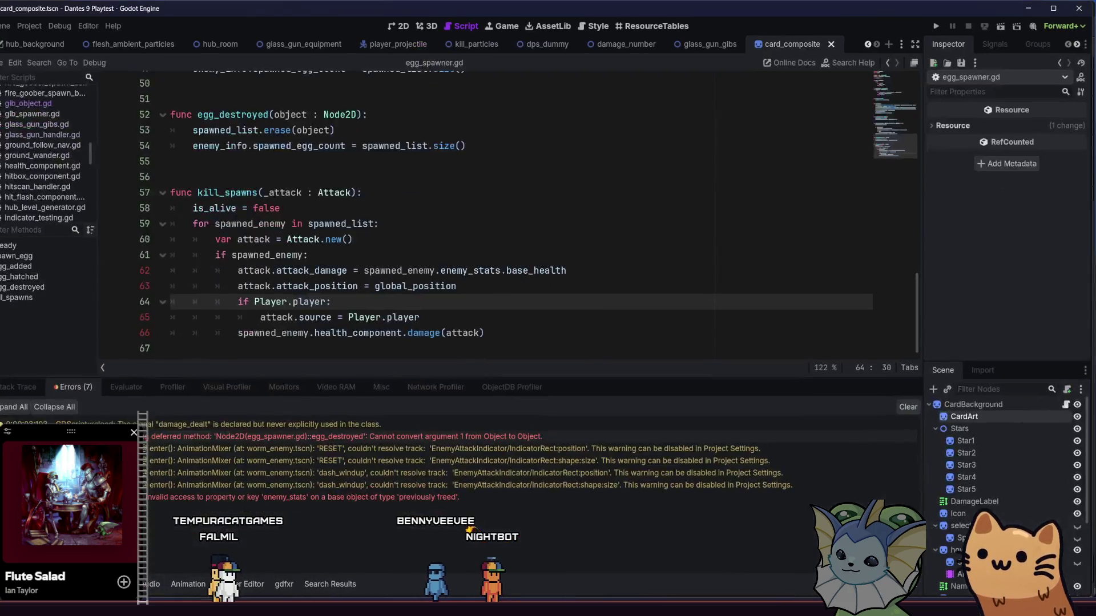
# Create and open a 'status effects' folder in res://assets/ui, then launch File Explorer with Win+E.
pyautogui.hotkey('alt', 'f')
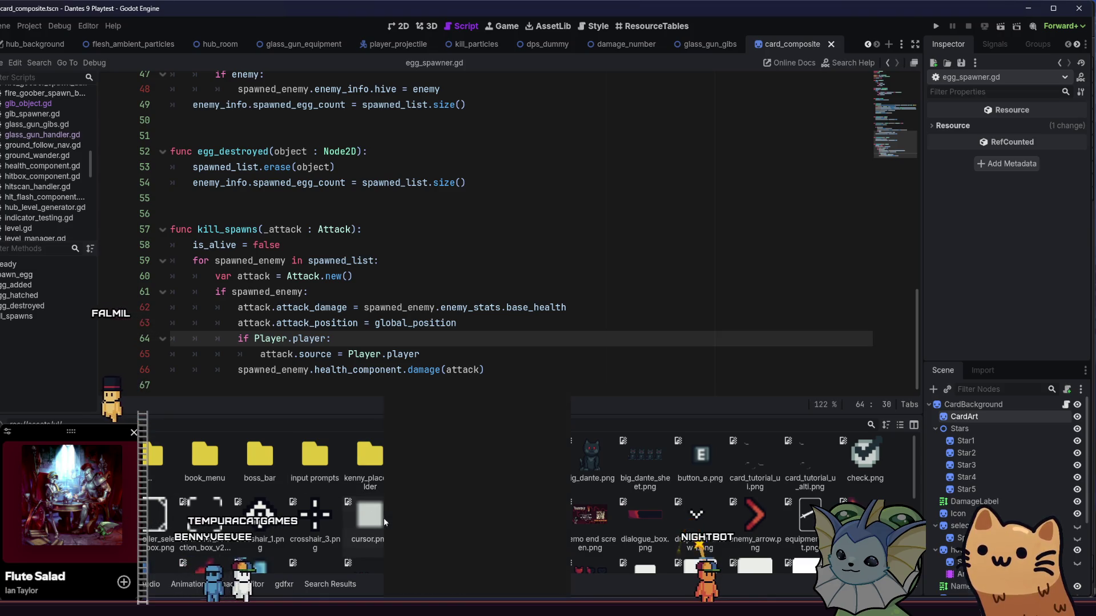
pyautogui.rightClick(385, 517)
pyautogui.moveTo(537, 447)
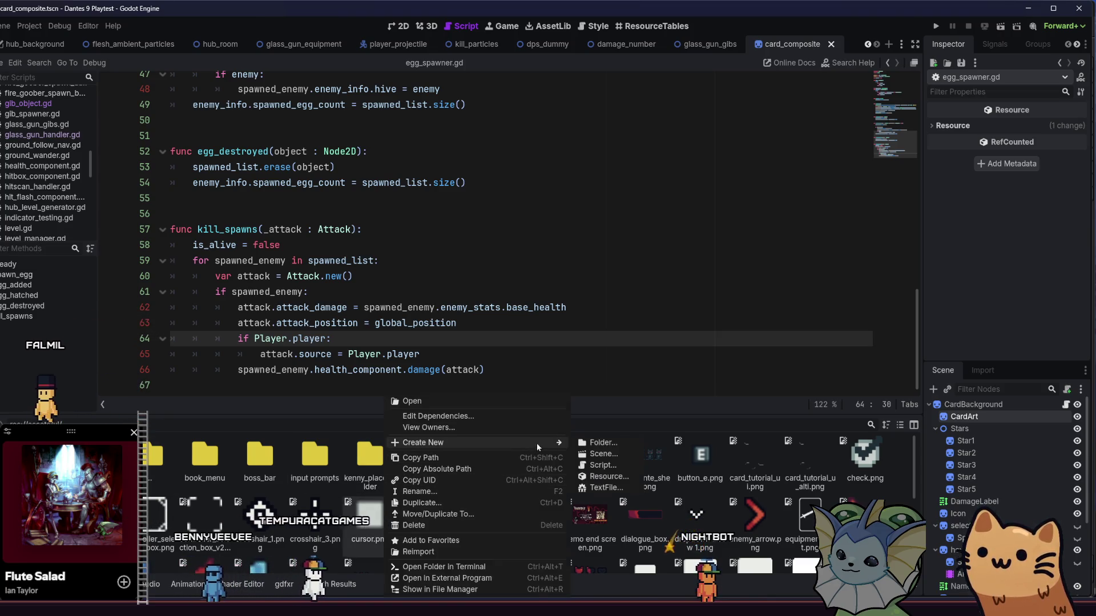
pyautogui.click(590, 445)
pyautogui.write('status effects')
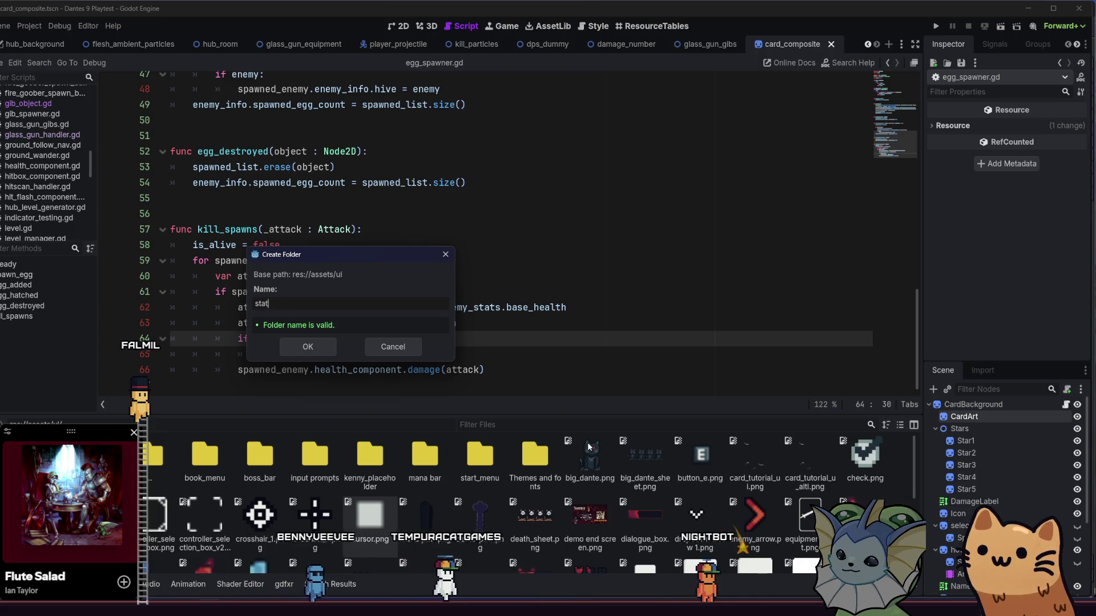
pyautogui.press('Return')
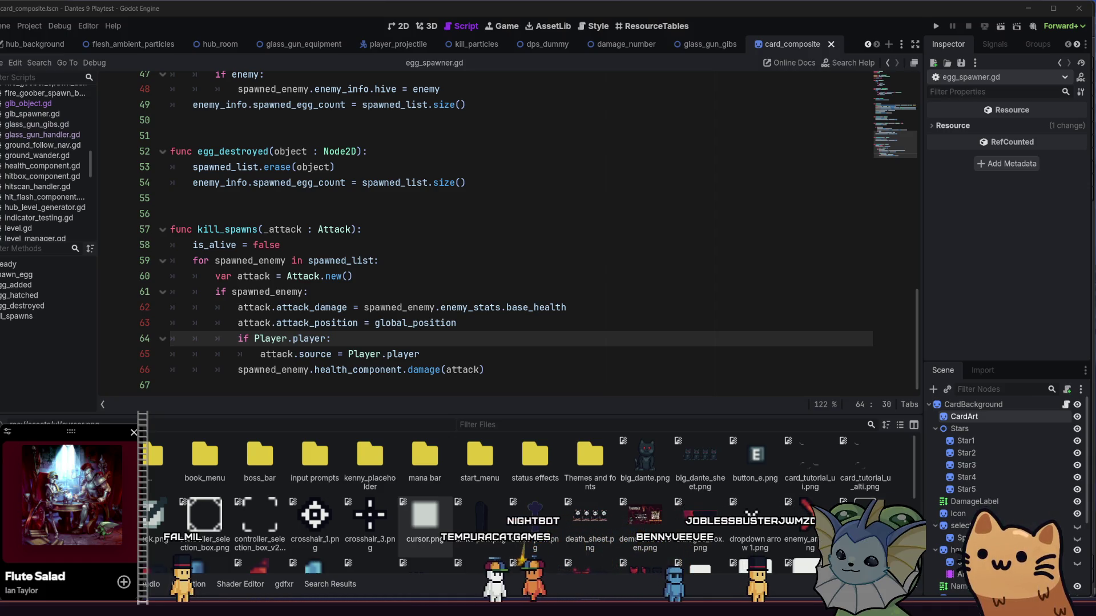
pyautogui.doubleClick(531, 467)
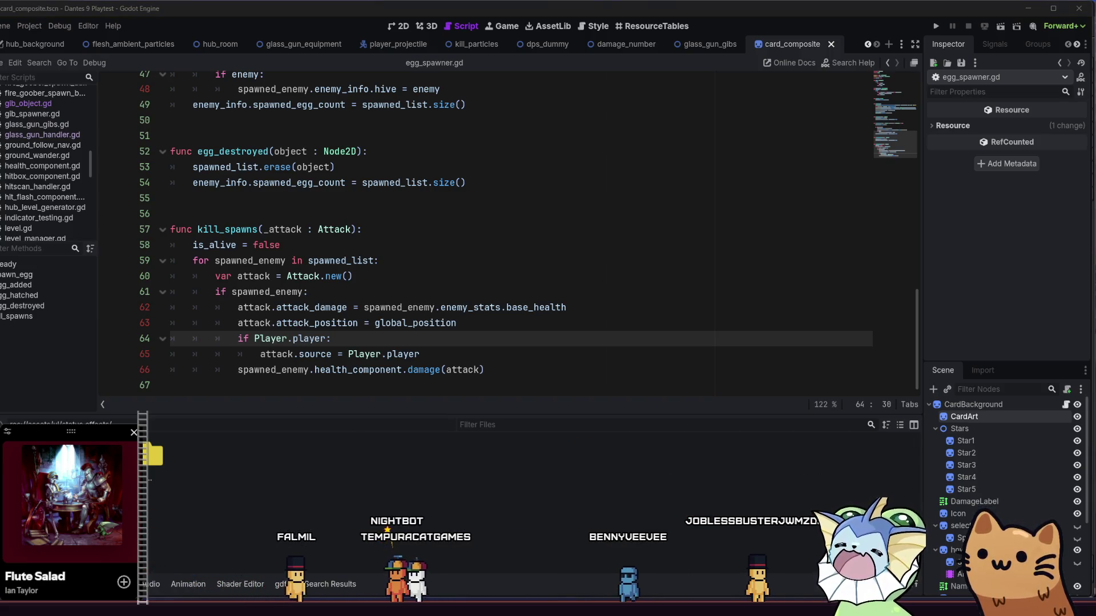
pyautogui.press('super+e')
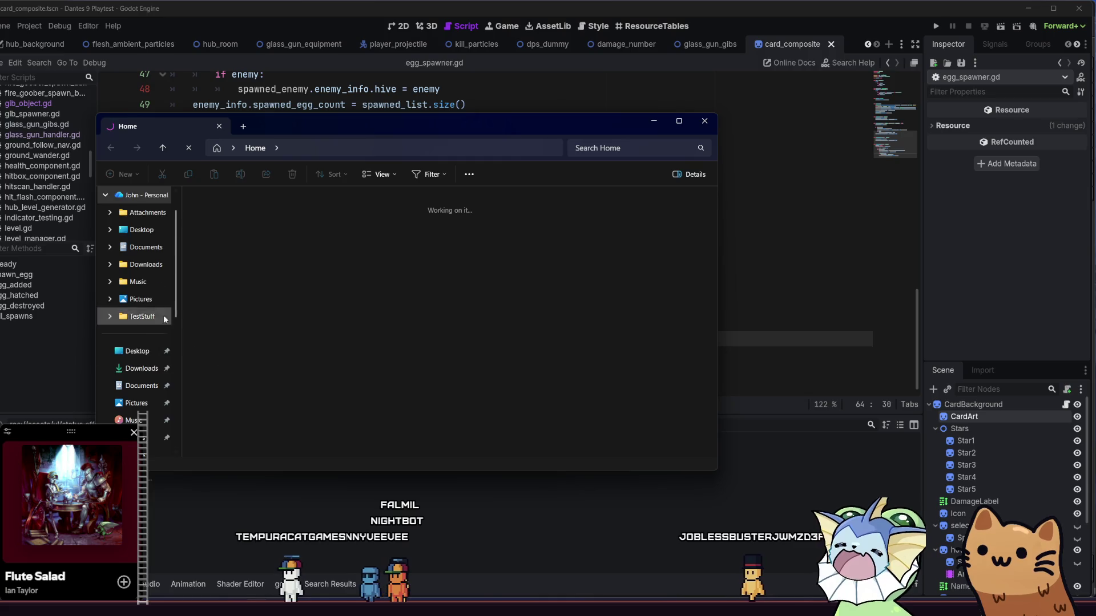
# Drag the nine icon PNGs from resources/ui/status effects into Godot's FileSystem dock.
pyautogui.scroll(1, 155, 317)
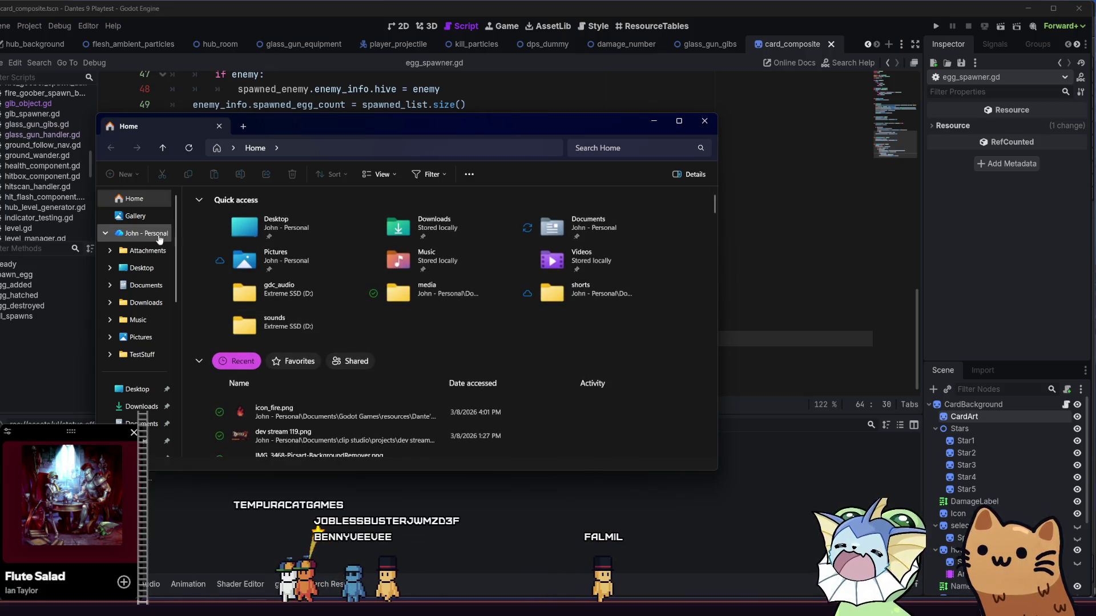
pyautogui.scroll(-3, 145, 317)
pyautogui.click(145, 317)
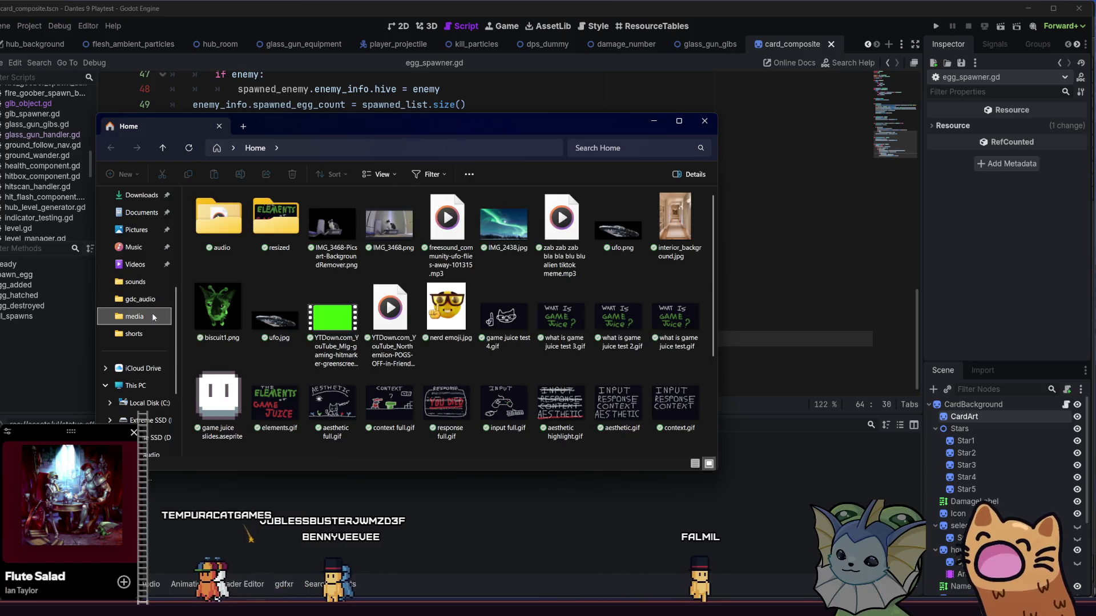
pyautogui.click(164, 152)
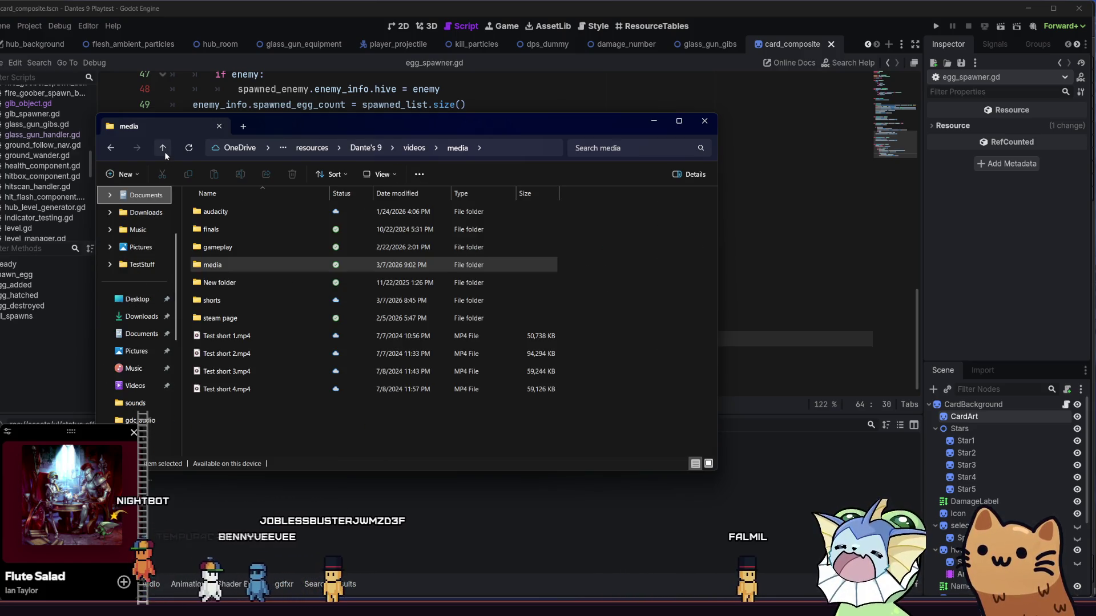
pyautogui.click(164, 152)
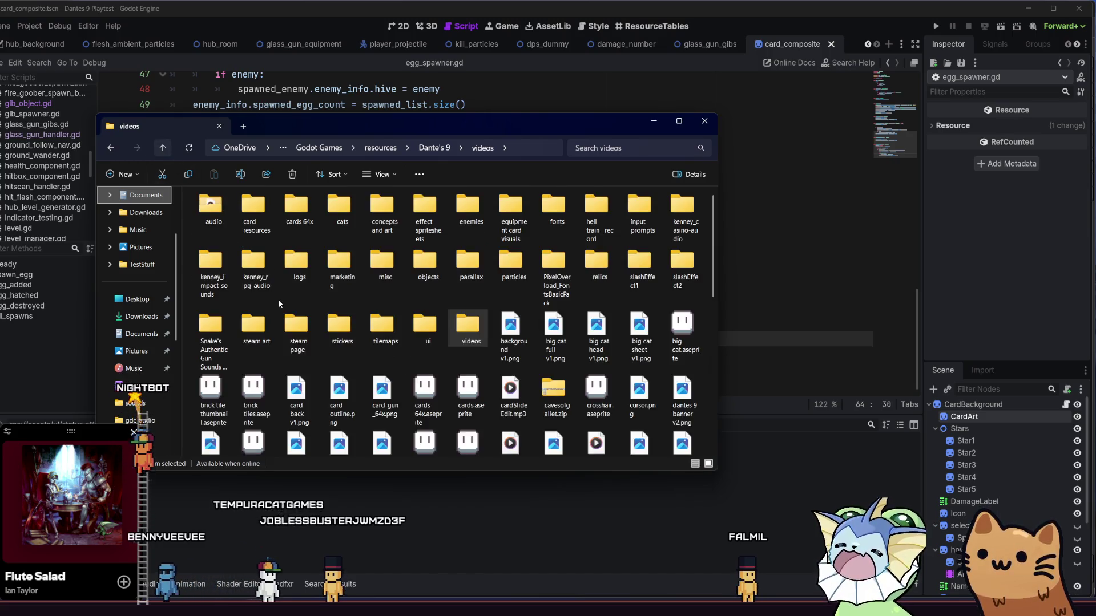
pyautogui.doubleClick(426, 324)
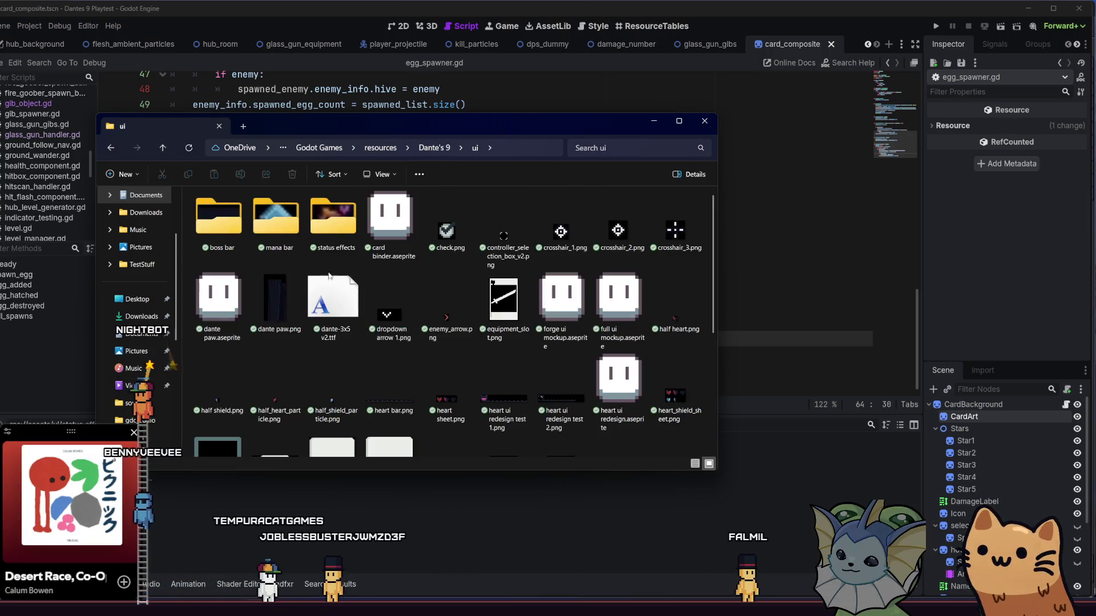
pyautogui.doubleClick(333, 220)
pyautogui.moveTo(236, 297); pyautogui.dragTo(693, 220)
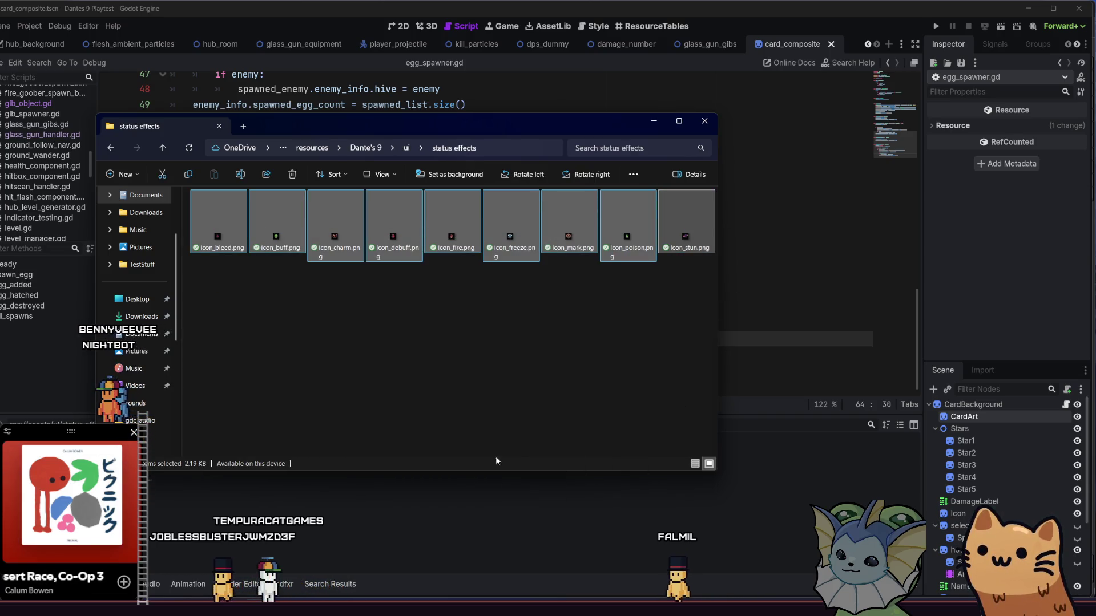
pyautogui.moveTo(394, 225); pyautogui.dragTo(342, 525)
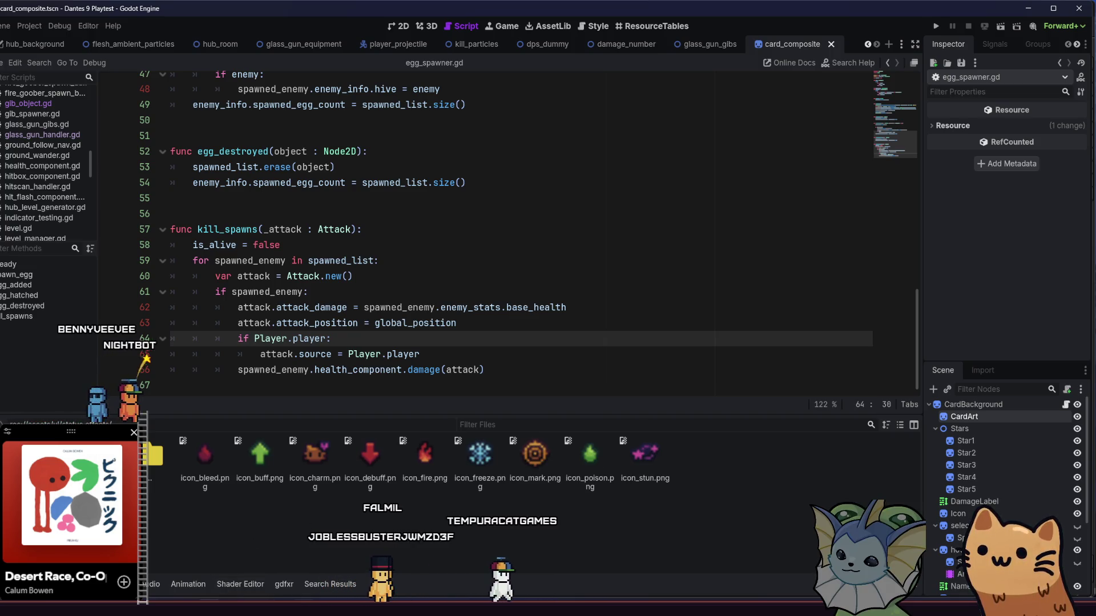
pyautogui.hotkey('alt', 'Tab')
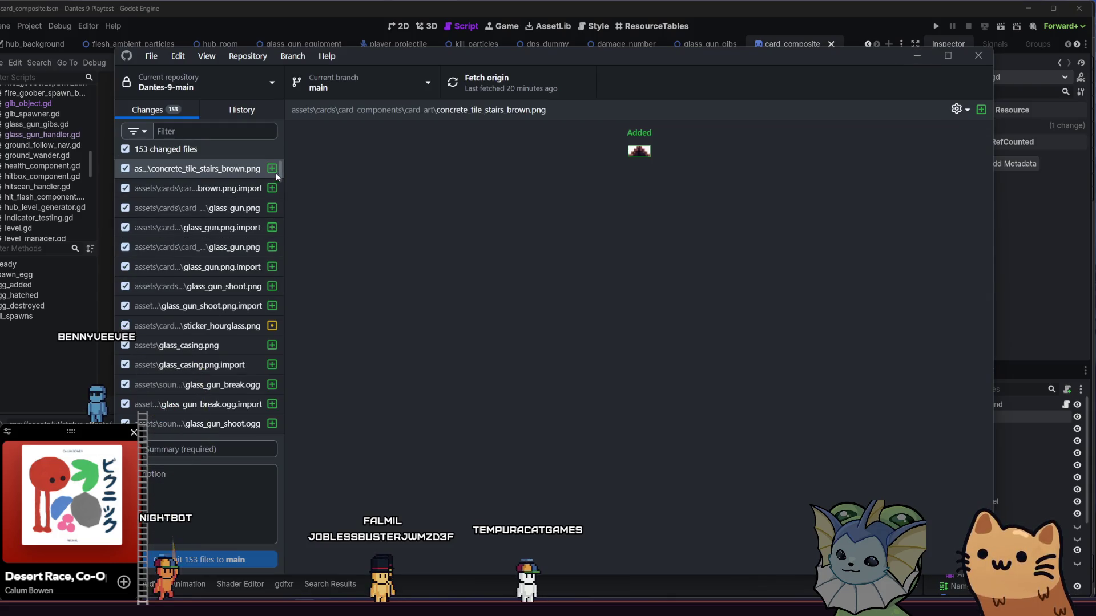
# Filter the changed files by 'icon', preview icon_buff.png, and untick all filtered files.
pyautogui.write('icon')
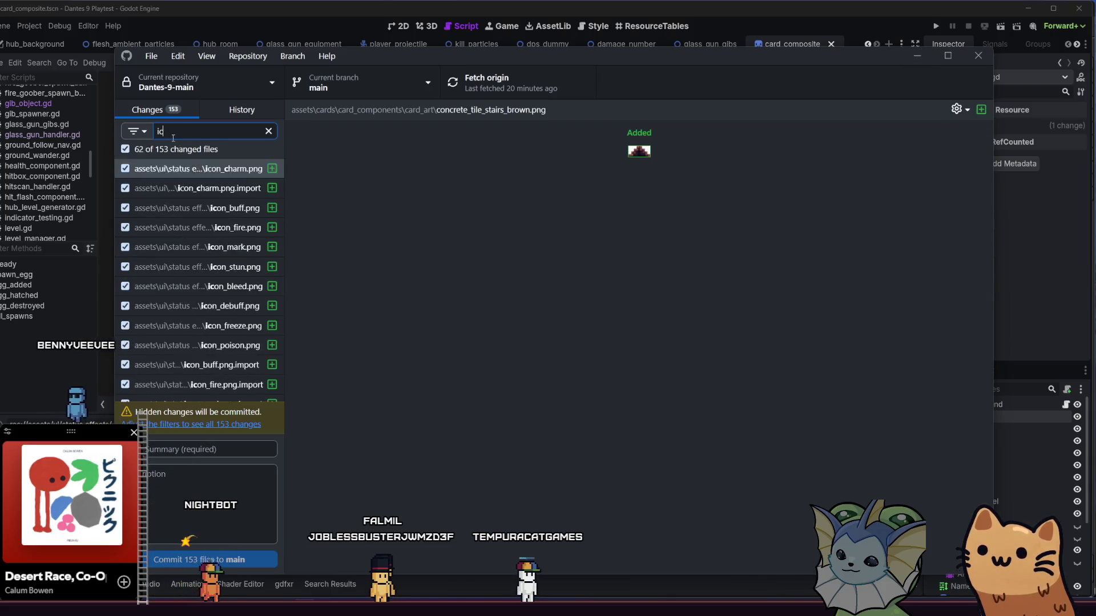
pyautogui.click(125, 149)
pyautogui.scroll(-7, 134, 177)
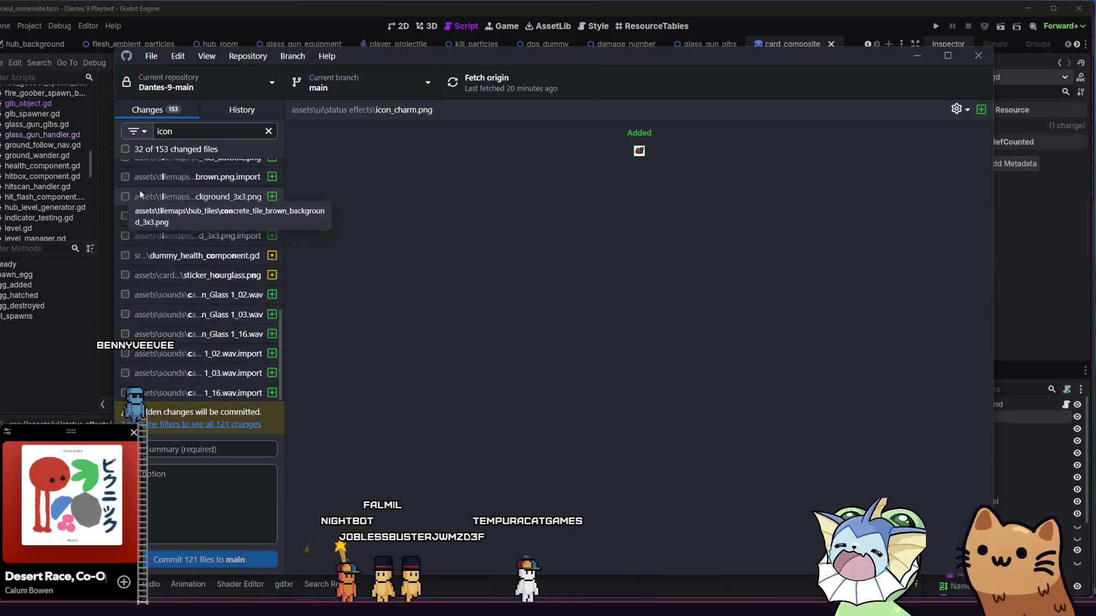
pyautogui.scroll(4, 140, 189)
pyautogui.scroll(3, 132, 176)
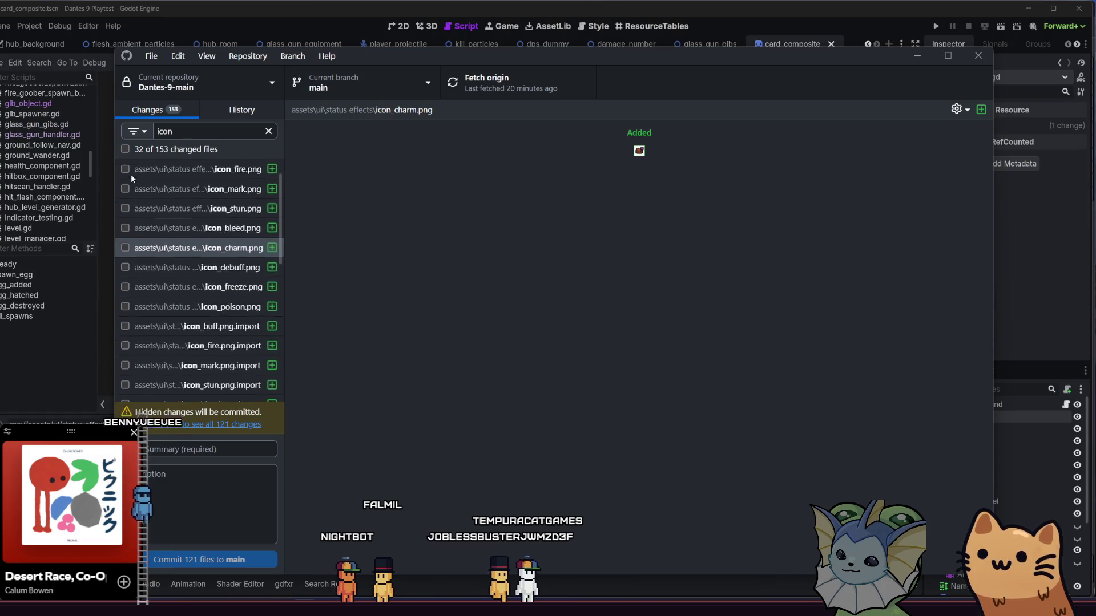
pyautogui.click(132, 172)
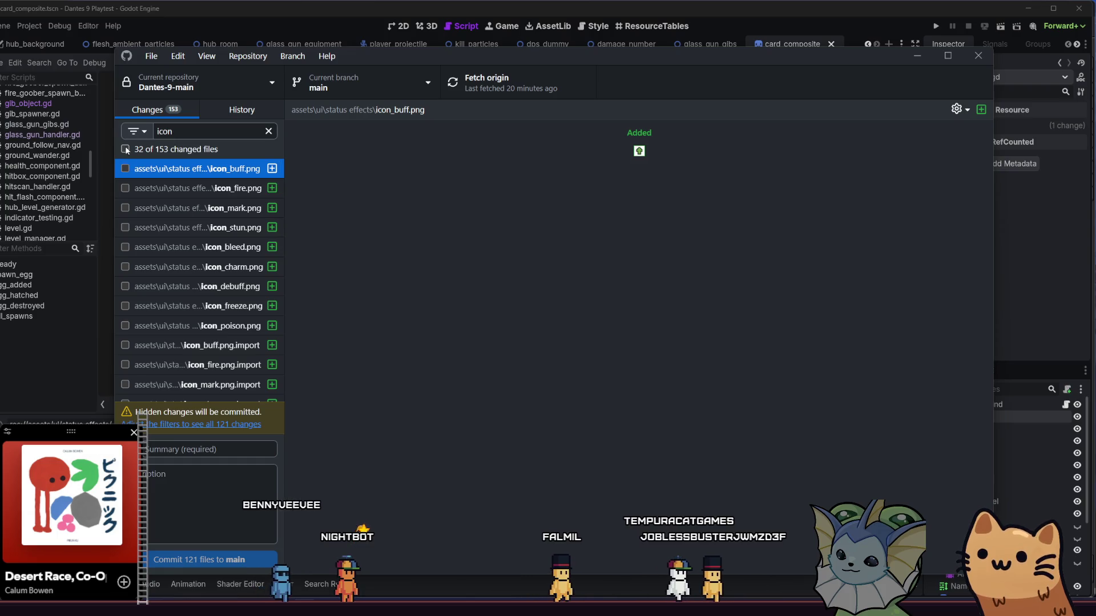
pyautogui.click(125, 149)
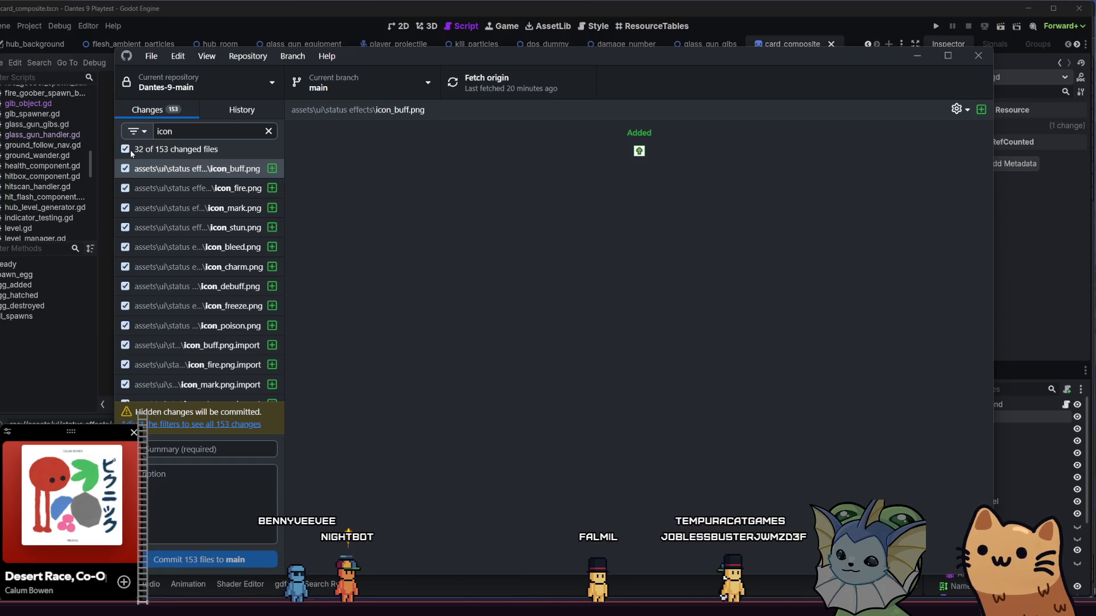
pyautogui.click(125, 149)
# Tick the nine icon PNGs: buff, fire, mark, stun, bleed, charm, debuff, freeze, poison.
pyautogui.click(125, 168)
pyautogui.click(131, 189)
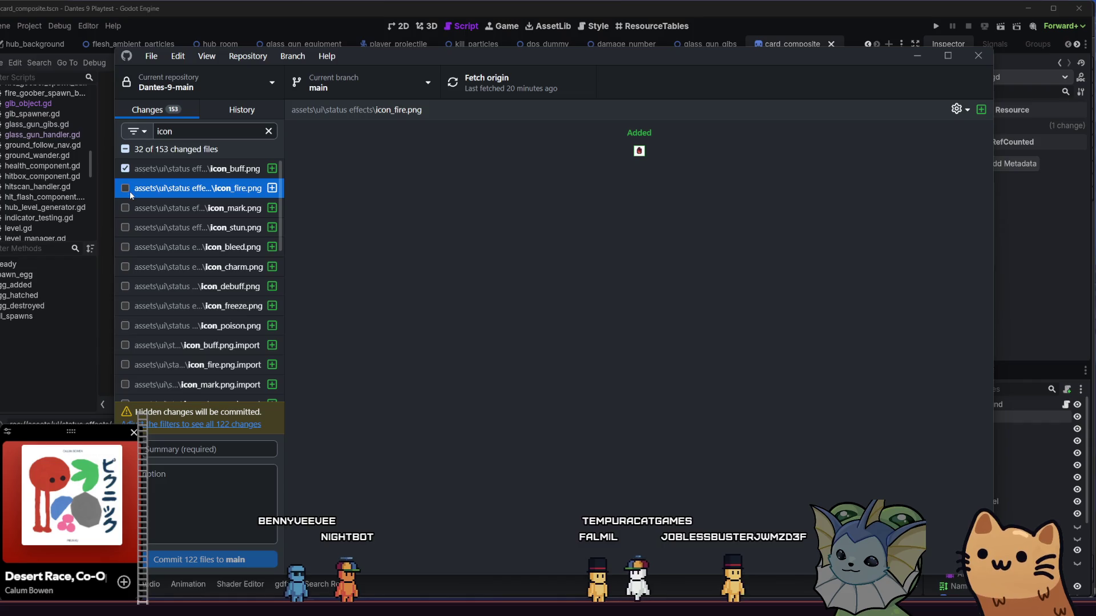
pyautogui.click(126, 174)
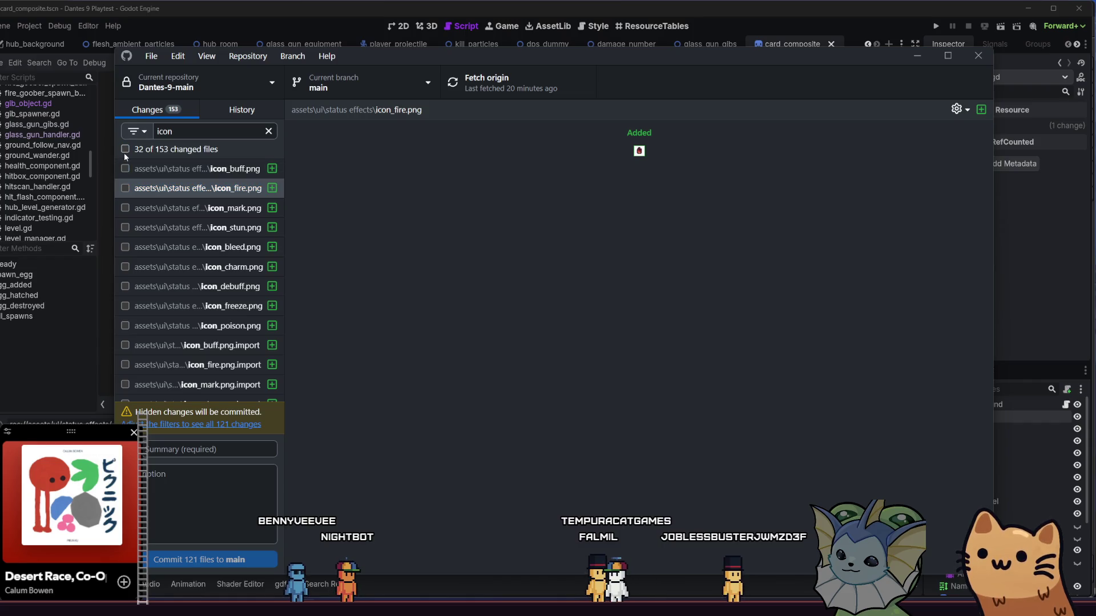
pyautogui.click(125, 189)
pyautogui.click(126, 208)
pyautogui.click(126, 227)
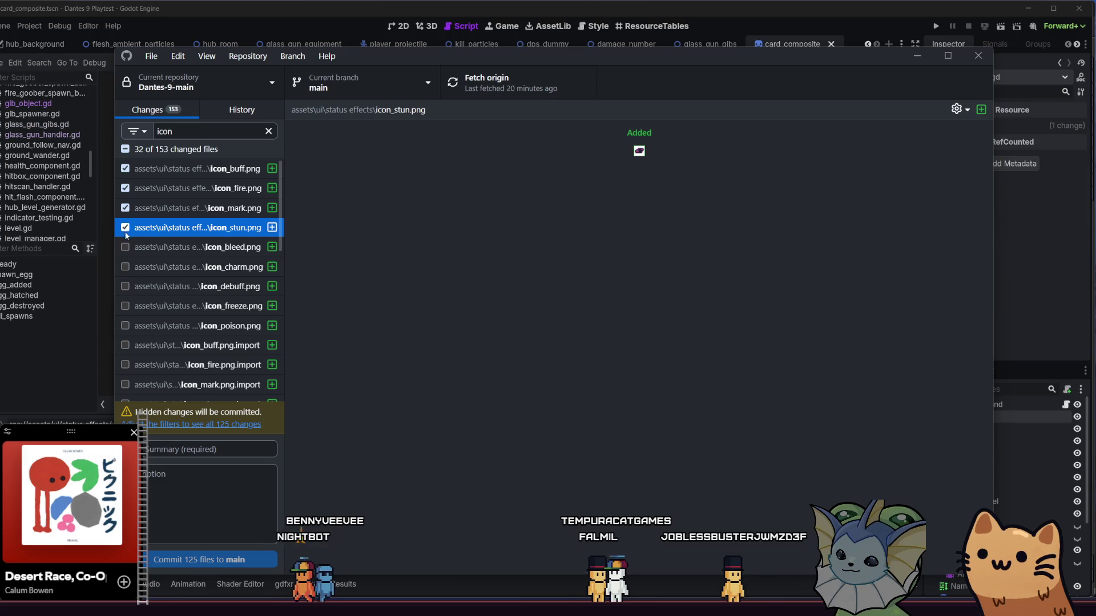
pyautogui.click(126, 247)
pyautogui.click(126, 266)
pyautogui.click(125, 286)
pyautogui.click(126, 306)
pyautogui.click(125, 325)
# Tick the nine matching icon .import files, from icon_buff through icon_poison.
pyautogui.scroll(-2, 156, 334)
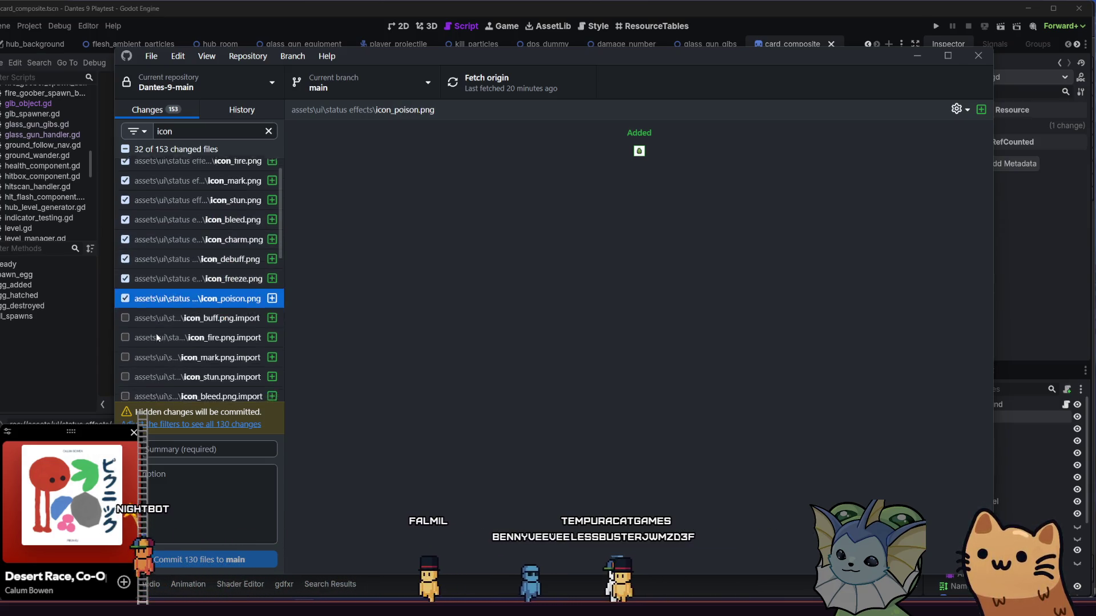
pyautogui.click(125, 291)
pyautogui.click(125, 310)
pyautogui.click(125, 330)
pyautogui.scroll(-2, 125, 327)
pyautogui.click(125, 296)
pyautogui.click(125, 315)
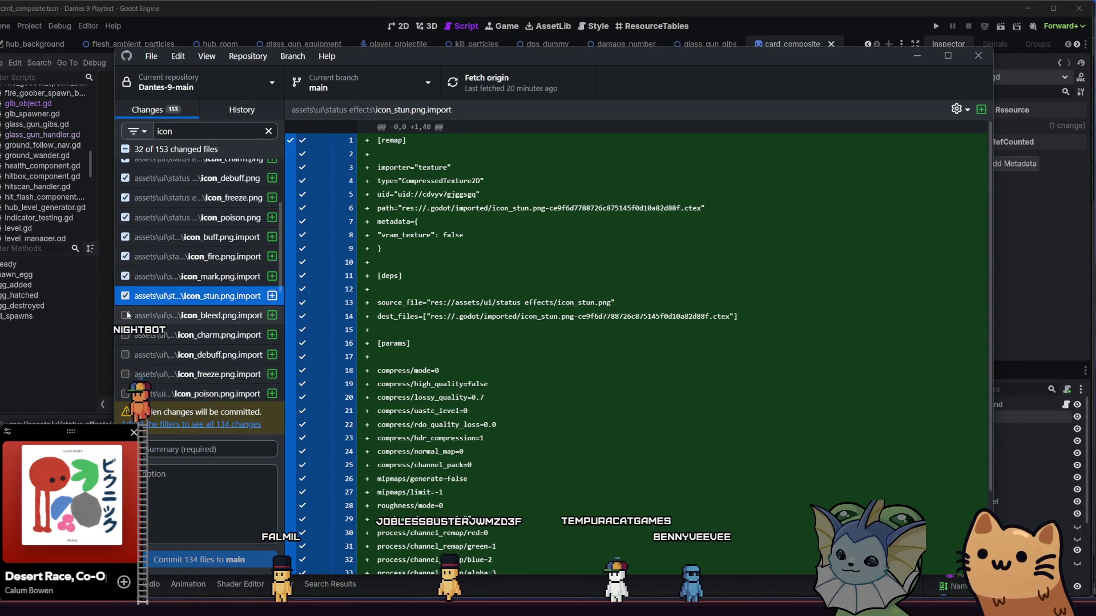
pyautogui.click(125, 335)
pyautogui.click(129, 353)
pyautogui.scroll(-4, 129, 344)
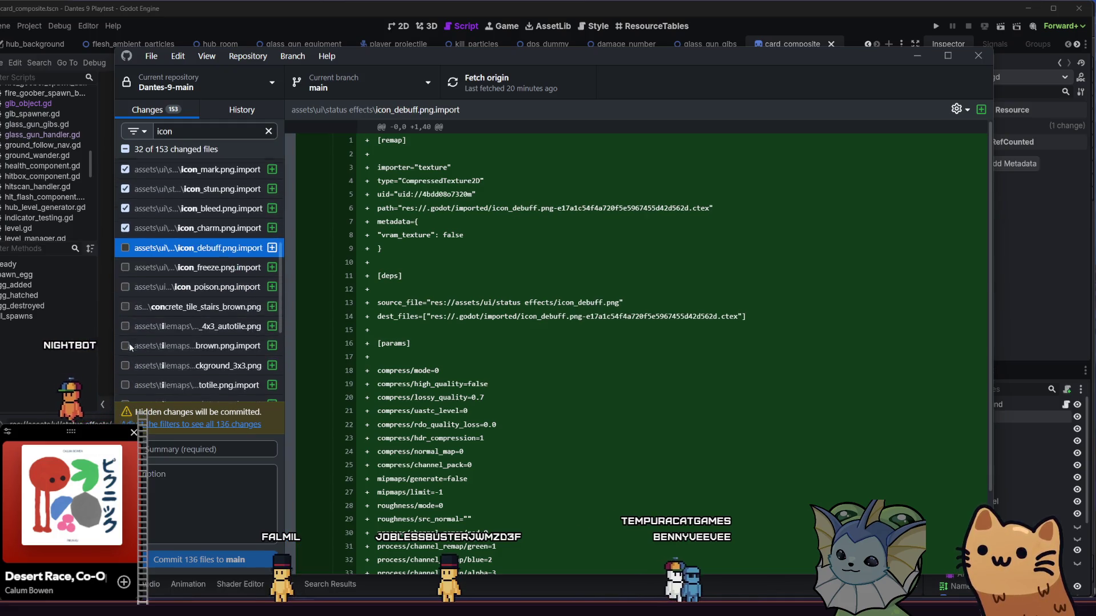
pyautogui.click(125, 247)
pyautogui.click(125, 266)
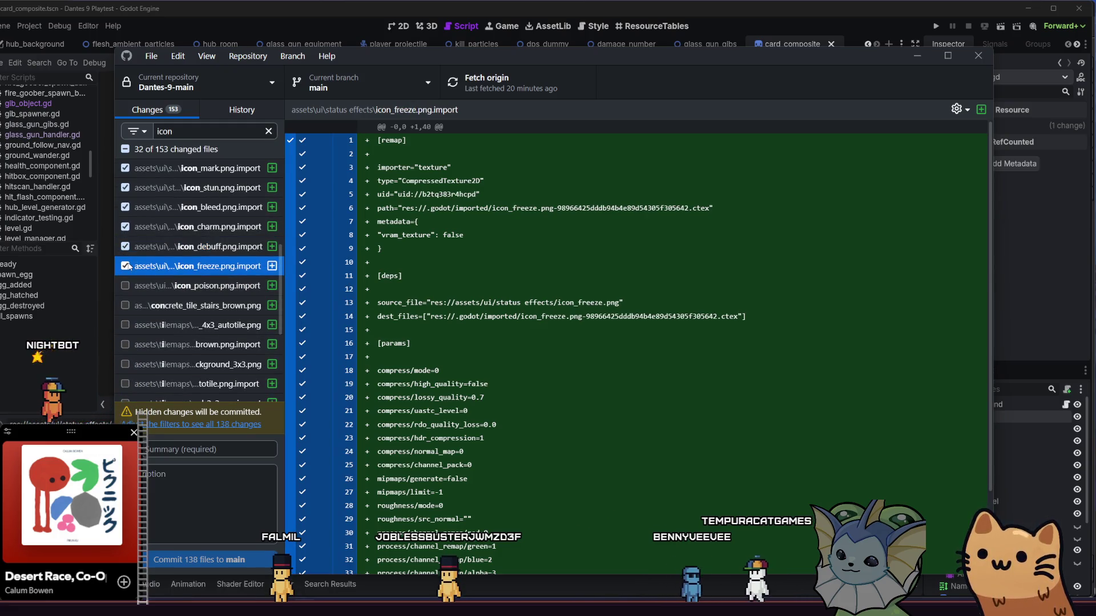
pyautogui.click(126, 286)
# Clear the 'icon' filter and toggle select-all until every file is unchecked.
pyautogui.scroll(8, 169, 261)
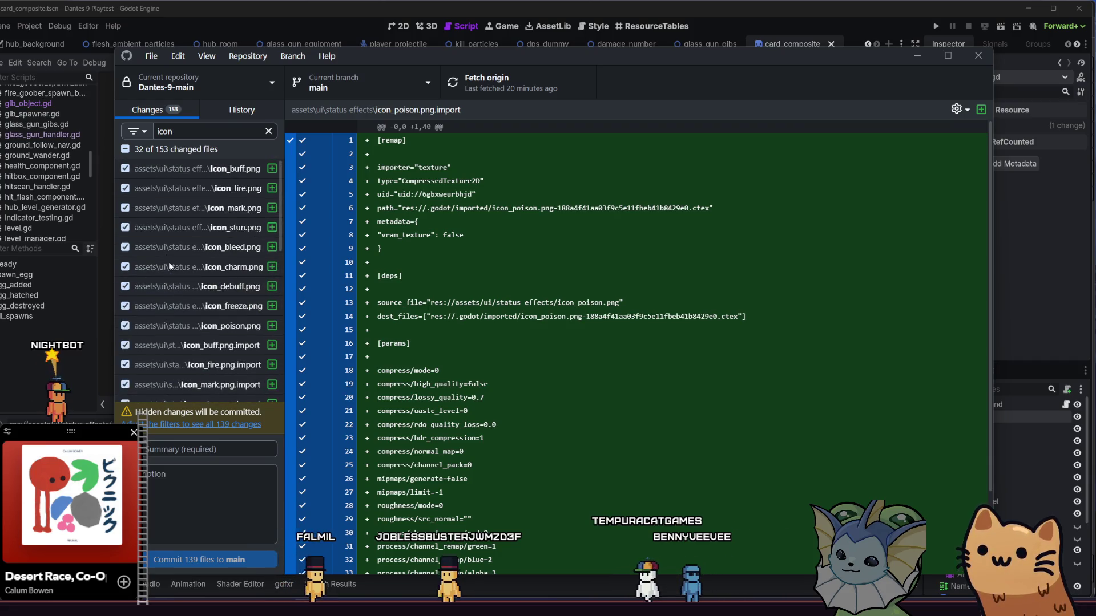
pyautogui.click(268, 132)
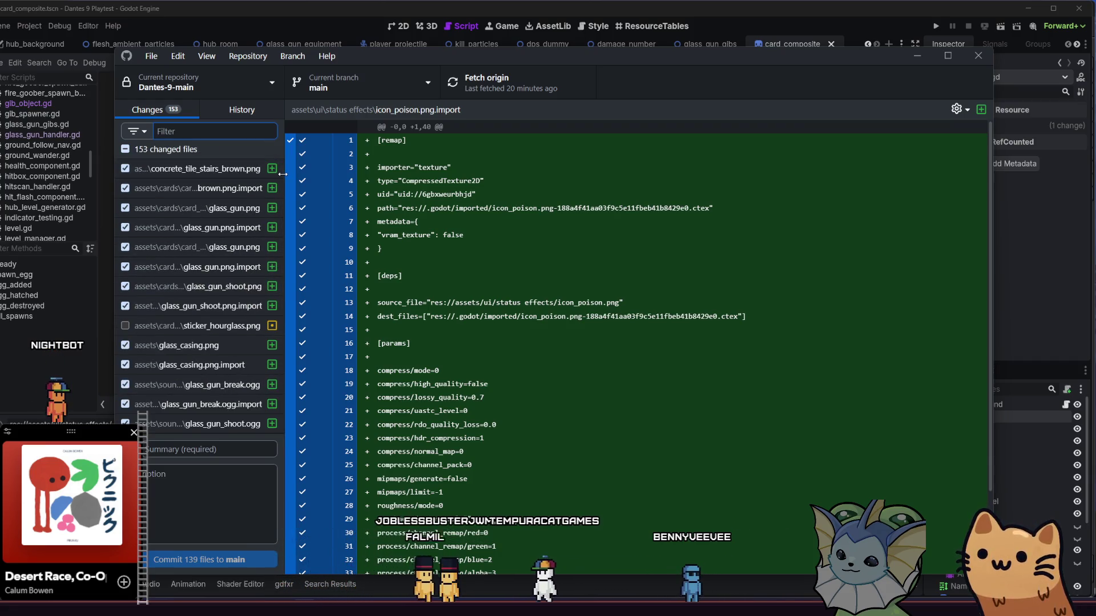
pyautogui.click(179, 149)
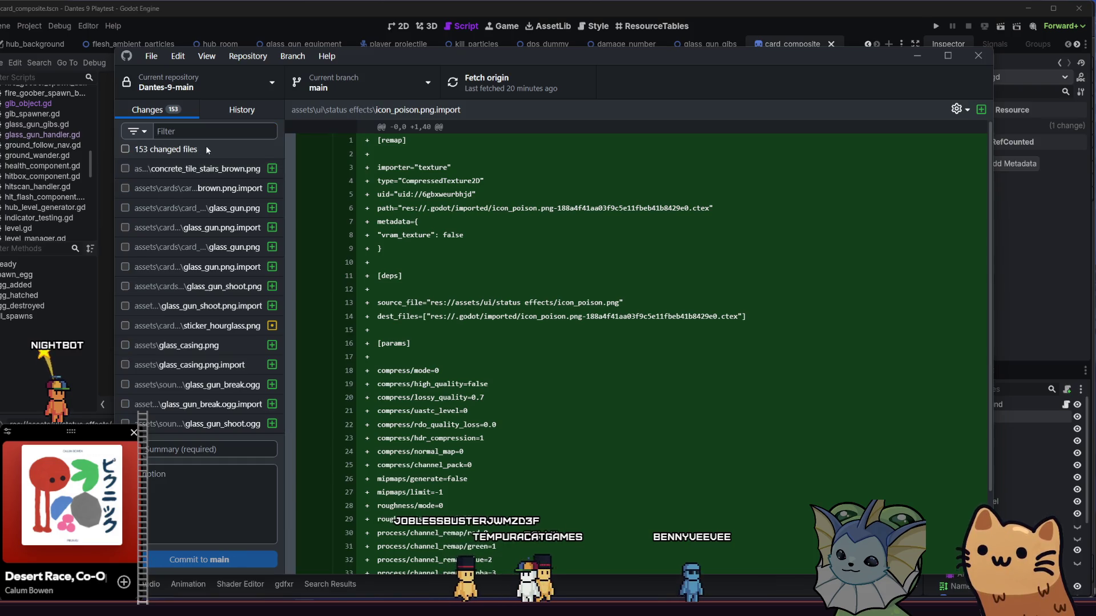
pyautogui.click(152, 150)
pyautogui.click(153, 149)
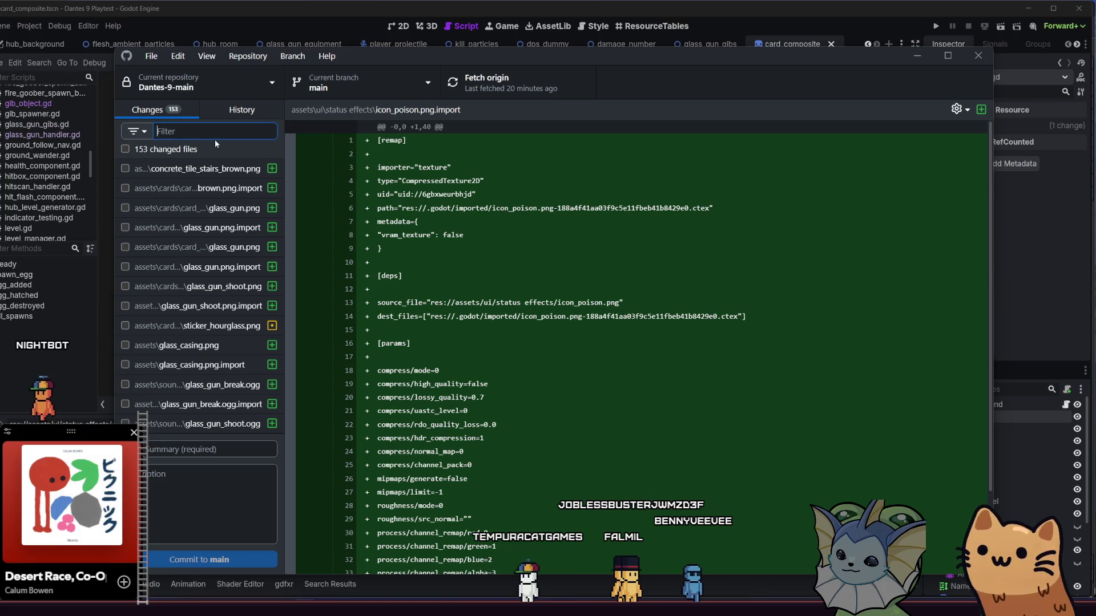
# Filter by 'icon', select all 18 icon files, and include them in the commit.
pyautogui.write('icon')
pyautogui.click(212, 169)
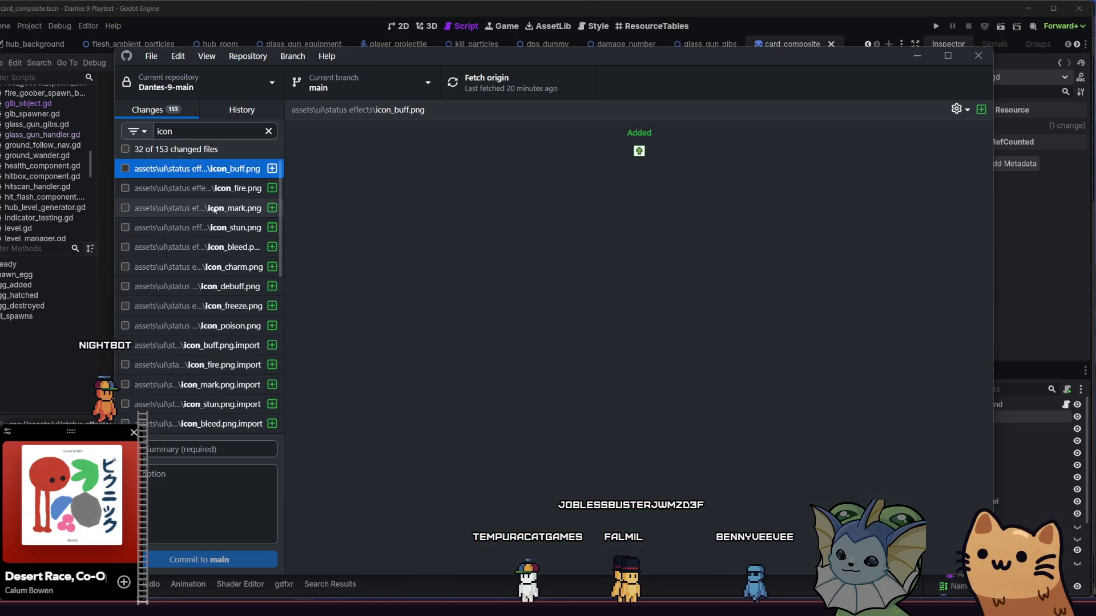
pyautogui.keyDown('shift'); pyautogui.click(213, 230); pyautogui.keyUp('shift')
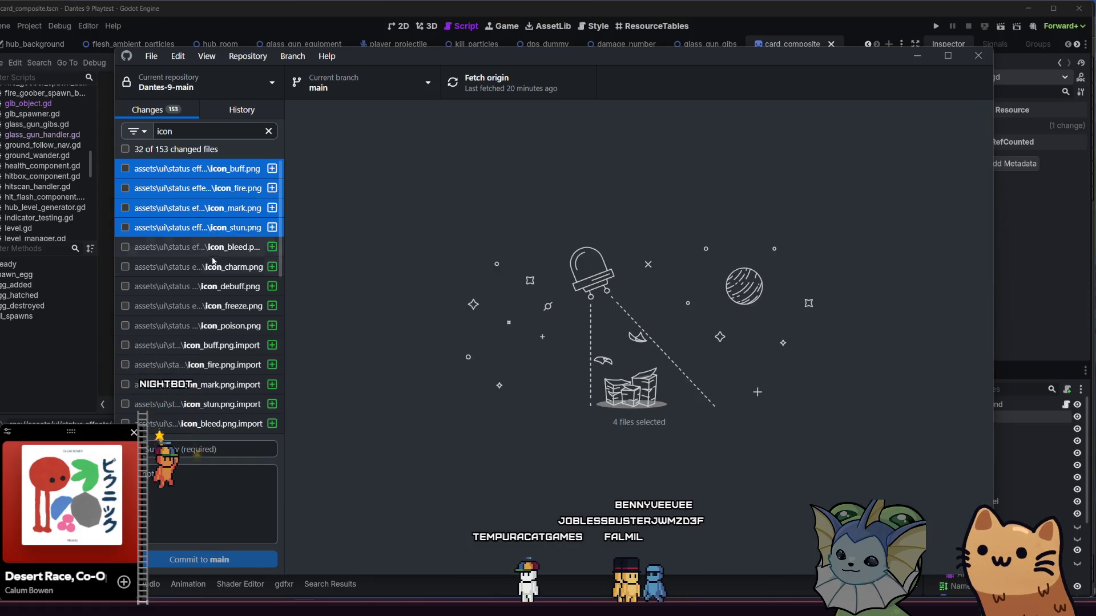
pyautogui.scroll(-2, 214, 260)
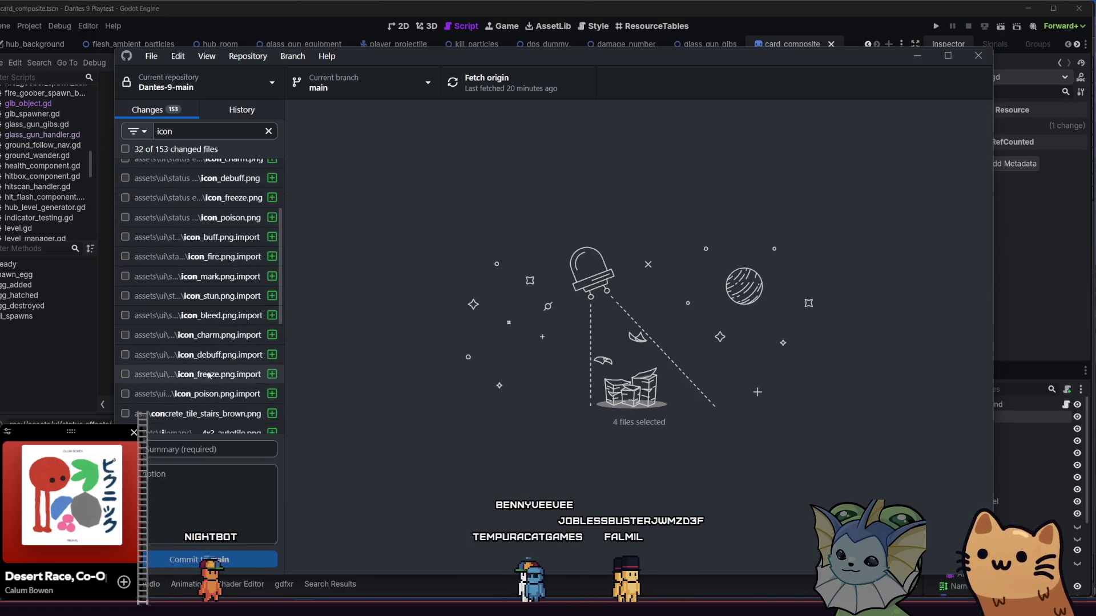
pyautogui.keyDown('shift'); pyautogui.click(190, 395); pyautogui.keyUp('shift')
pyautogui.click(126, 394)
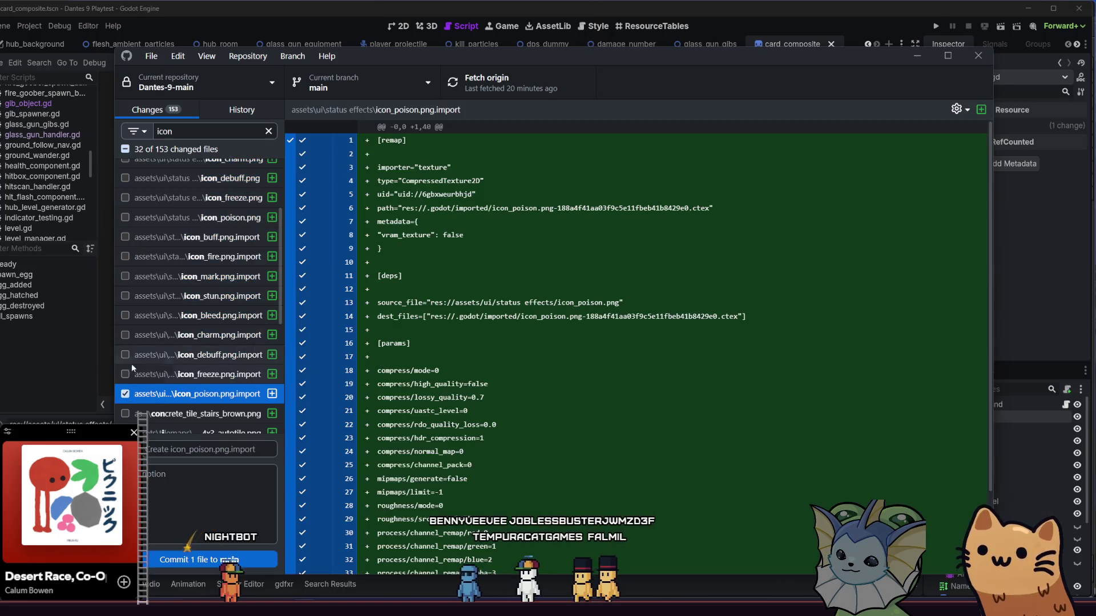
pyautogui.scroll(2, 202, 193)
pyautogui.keyDown('shift'); pyautogui.click(211, 167); pyautogui.keyUp('shift')
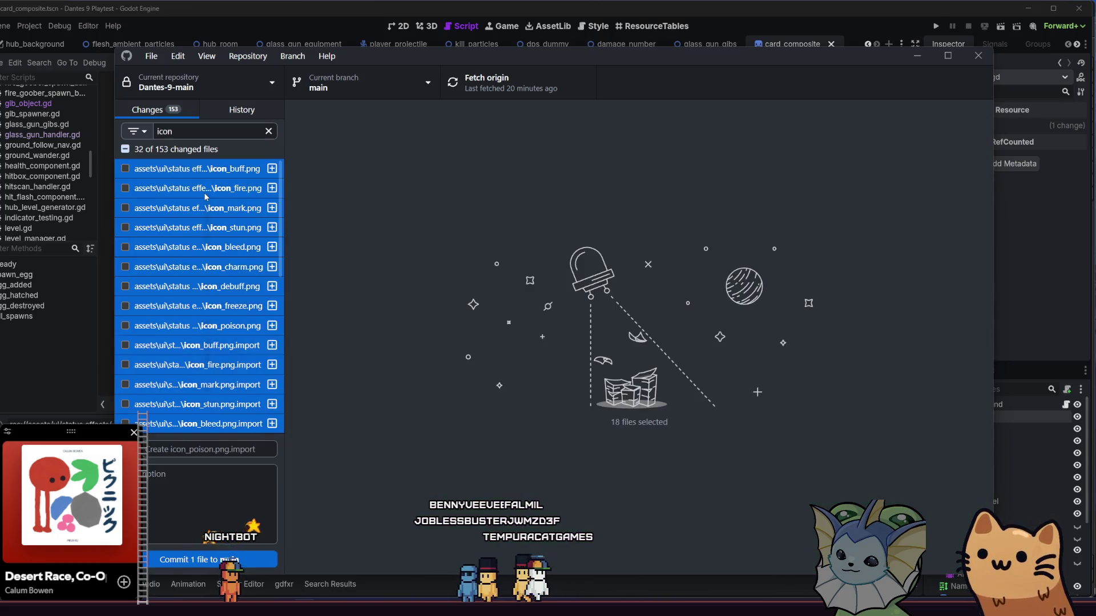
pyautogui.rightClick(213, 198)
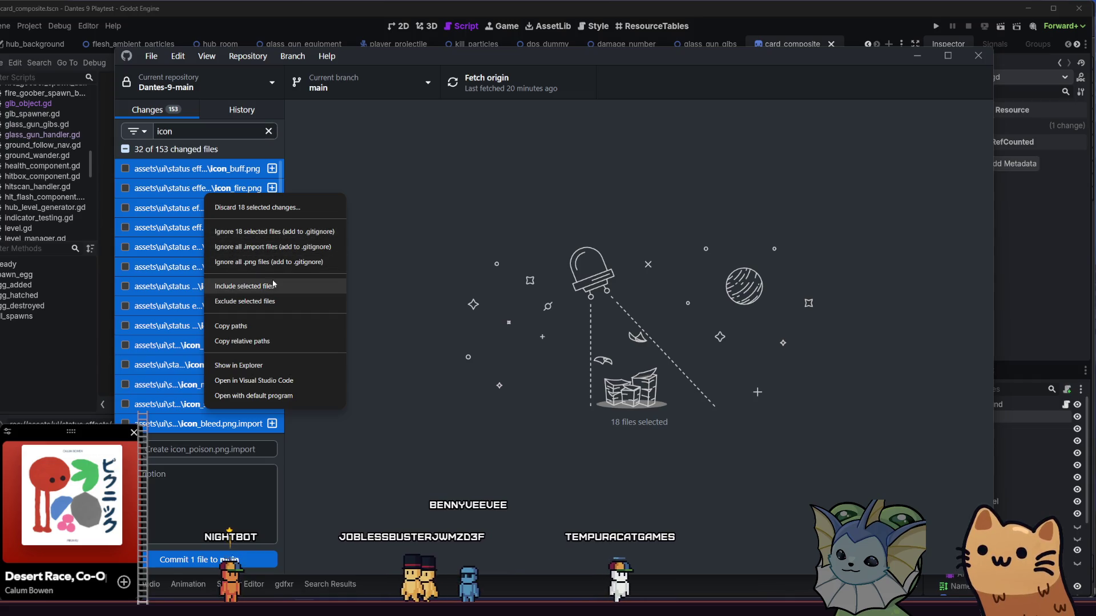
pyautogui.click(244, 286)
# Clear the filter and commit the 18 icon files to main with the summary 'Icons'.
pyautogui.click(228, 188)
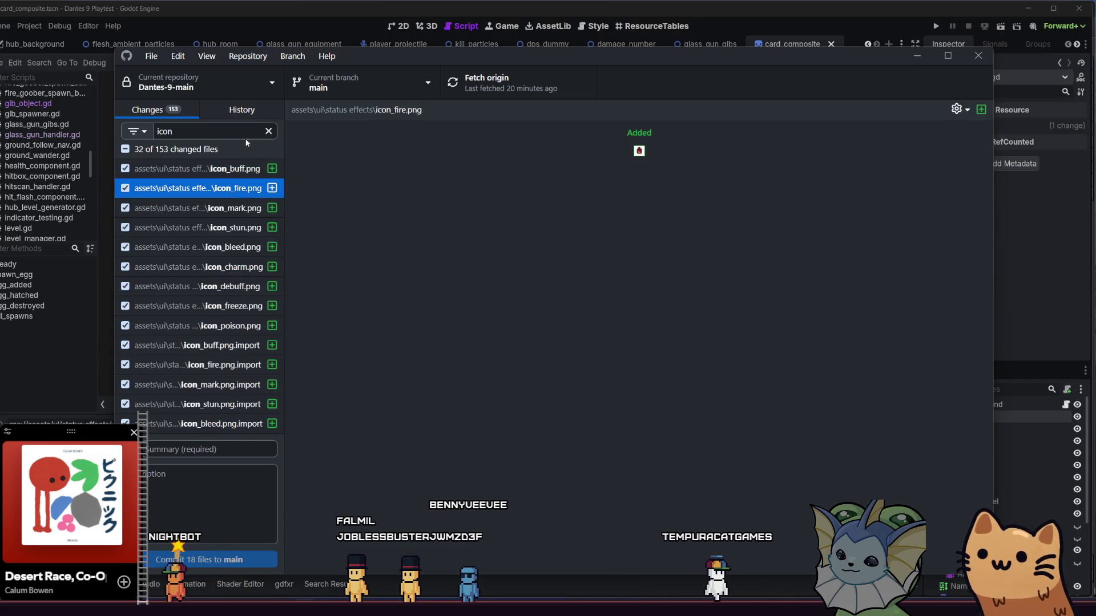
pyautogui.scroll(-1, 239, 214)
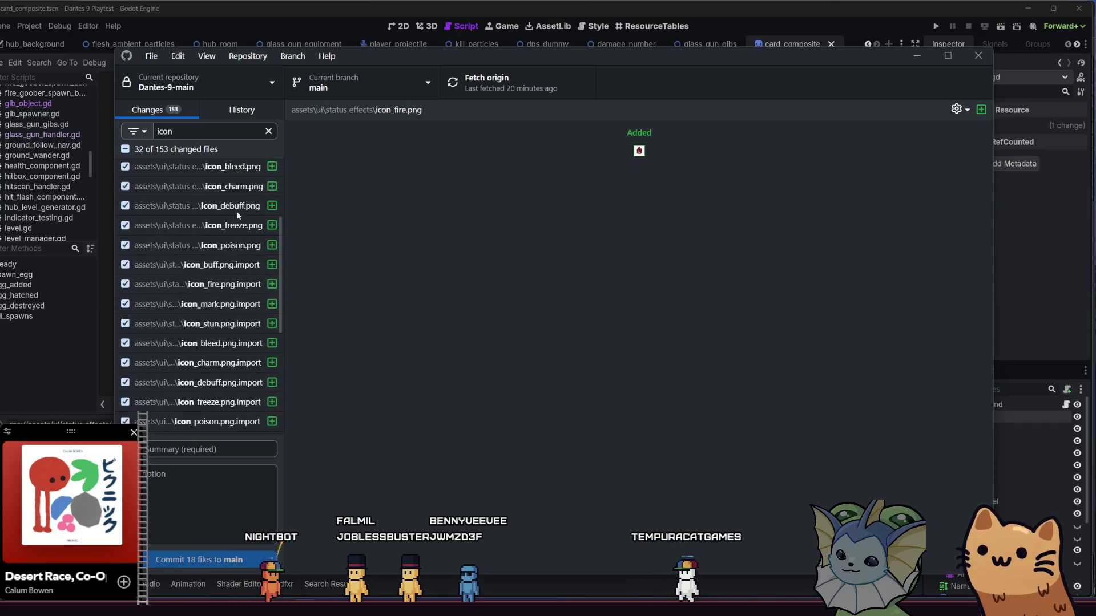
pyautogui.scroll(1, 236, 210)
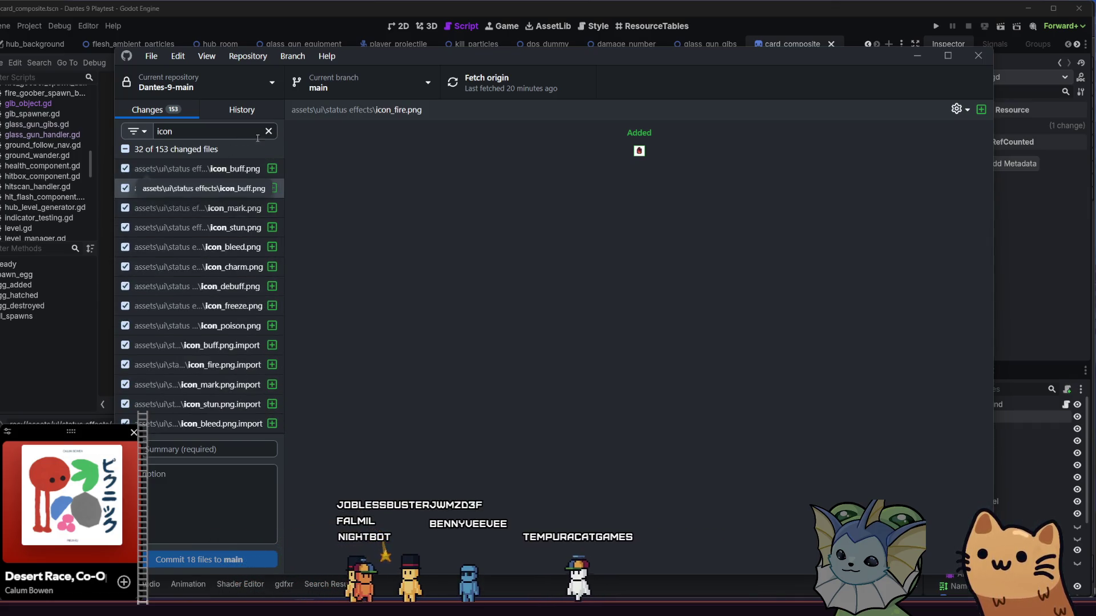
pyautogui.scroll(-5, 220, 230)
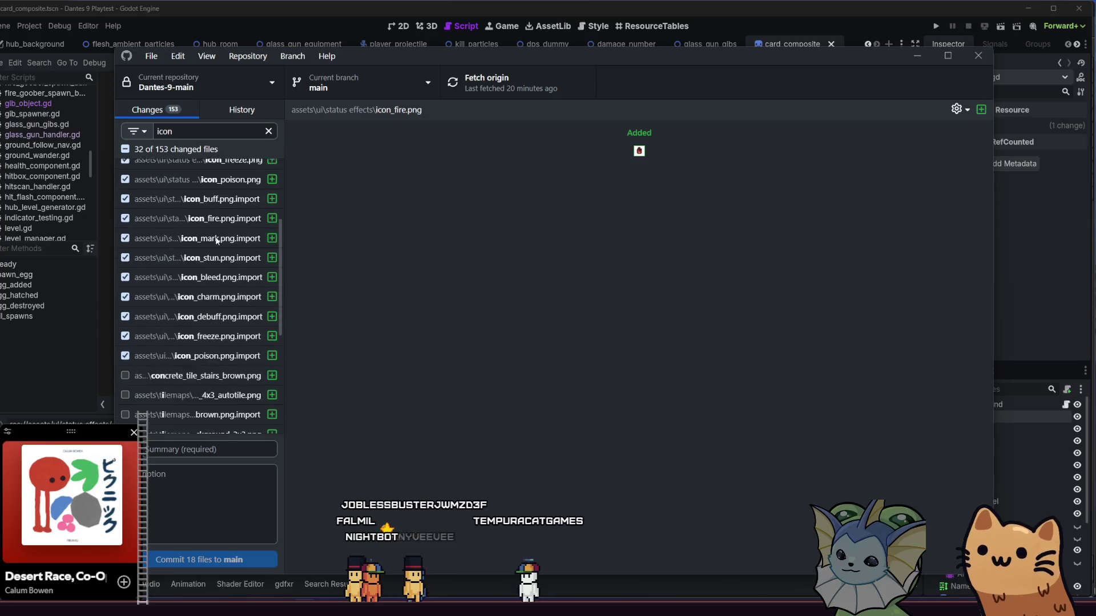
pyautogui.click(268, 132)
pyautogui.scroll(5, 280, 174)
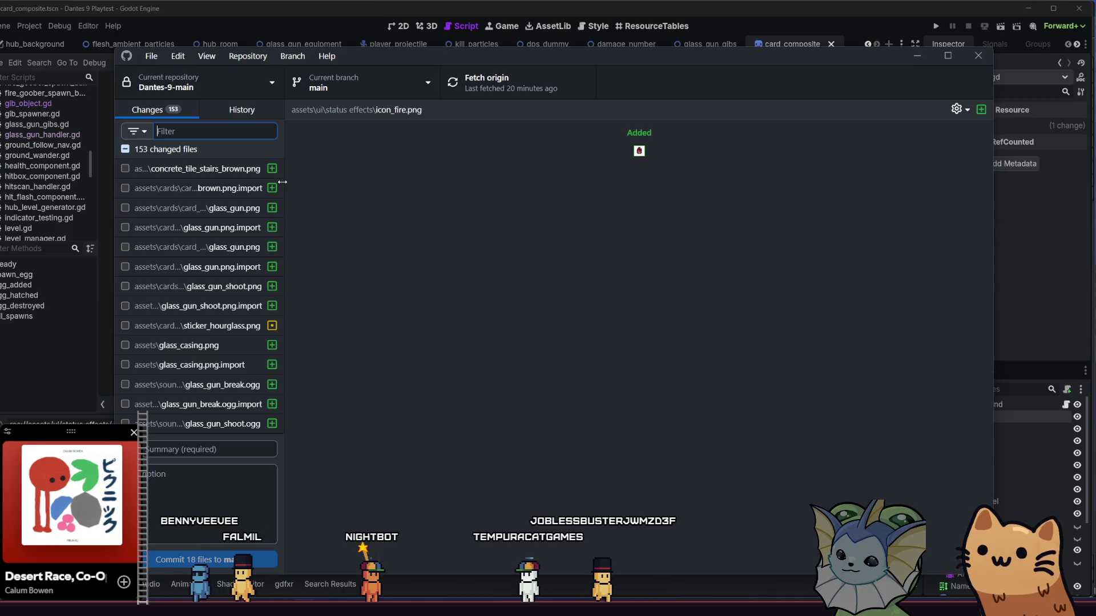
pyautogui.moveTo(282, 177); pyautogui.dragTo(280, 431)
pyautogui.click(211, 451)
pyautogui.write('Ad')
pyautogui.write('ons')
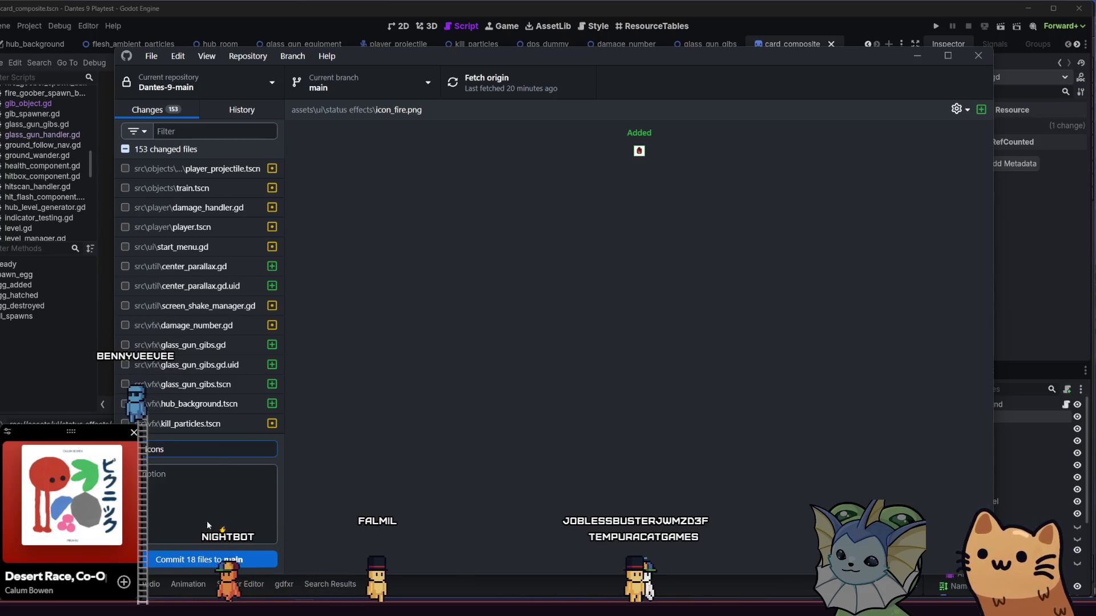
pyautogui.hotkey('ctrl', 'Return')
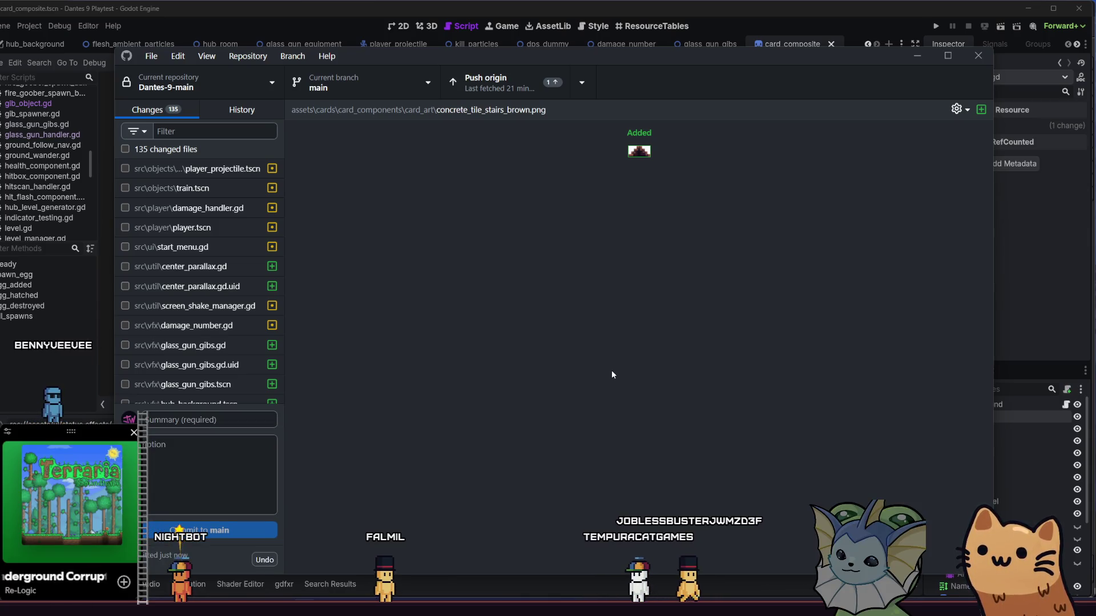
# Push the Icons commit to origin, close GitHub Desktop, and click at line 58's end.
pyautogui.click(515, 80)
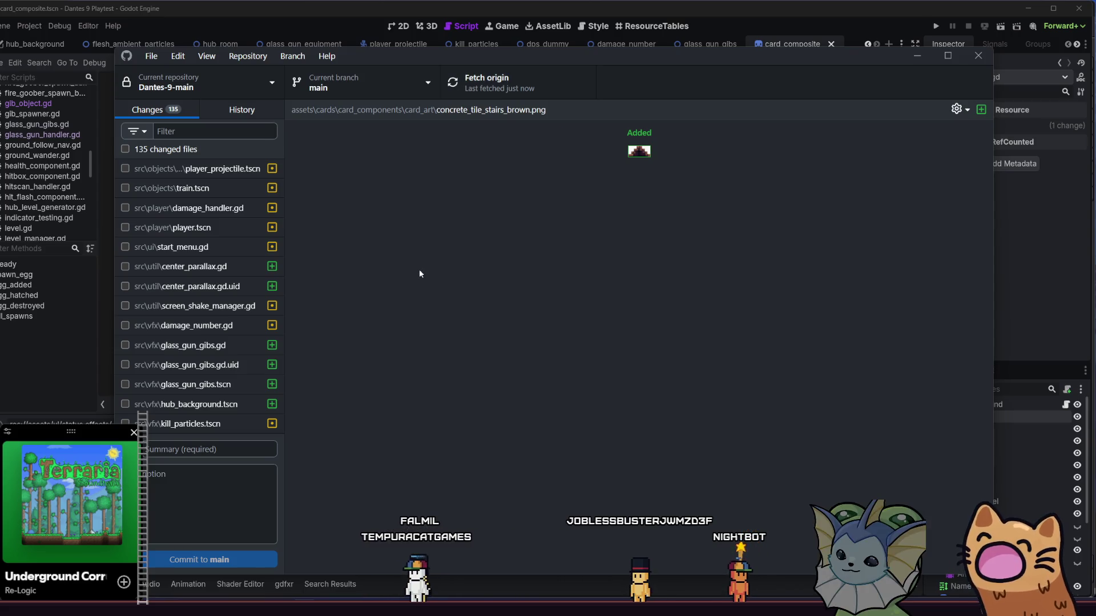
pyautogui.click(979, 55)
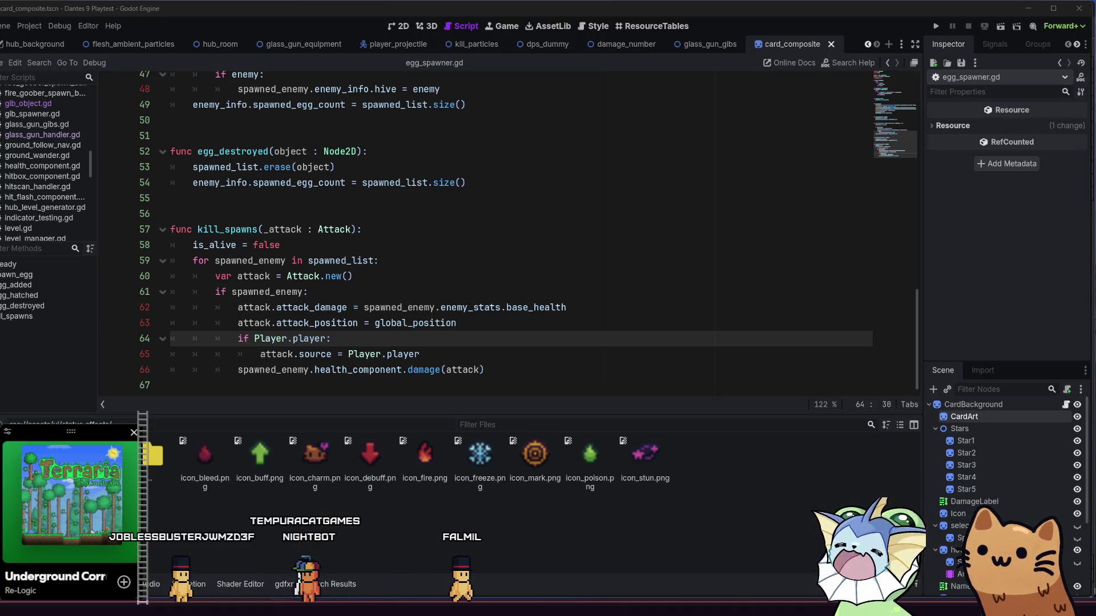
pyautogui.click(307, 245)
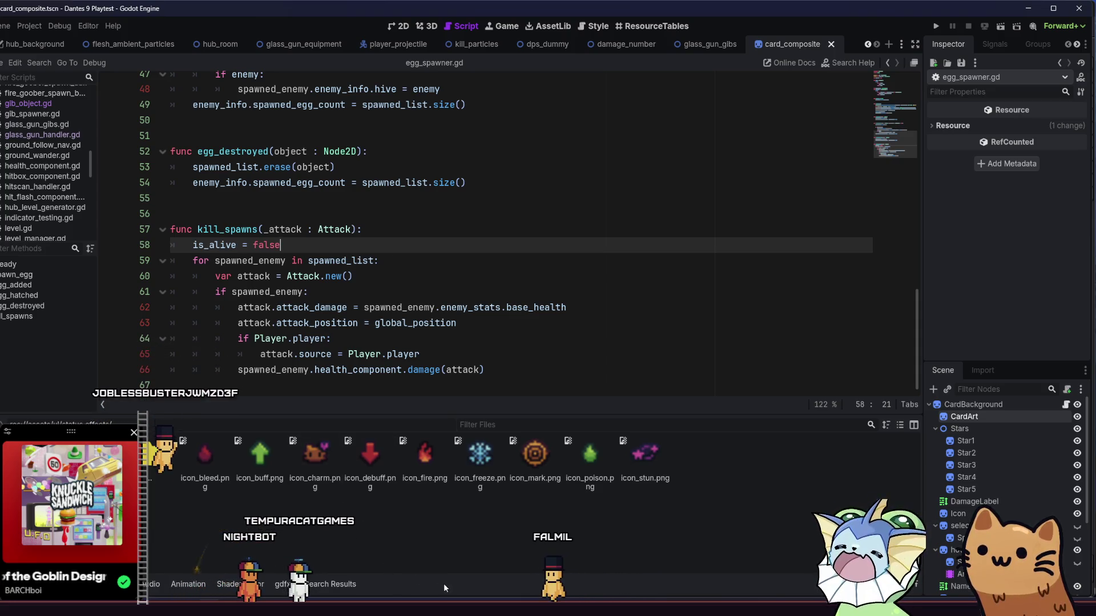
# Bring up the Obsidian note 'JW Dec 16 - Jan 6' and scroll up through it.
pyautogui.hotkey('alt', 'Tab')
pyautogui.scroll(4, 523, 323)
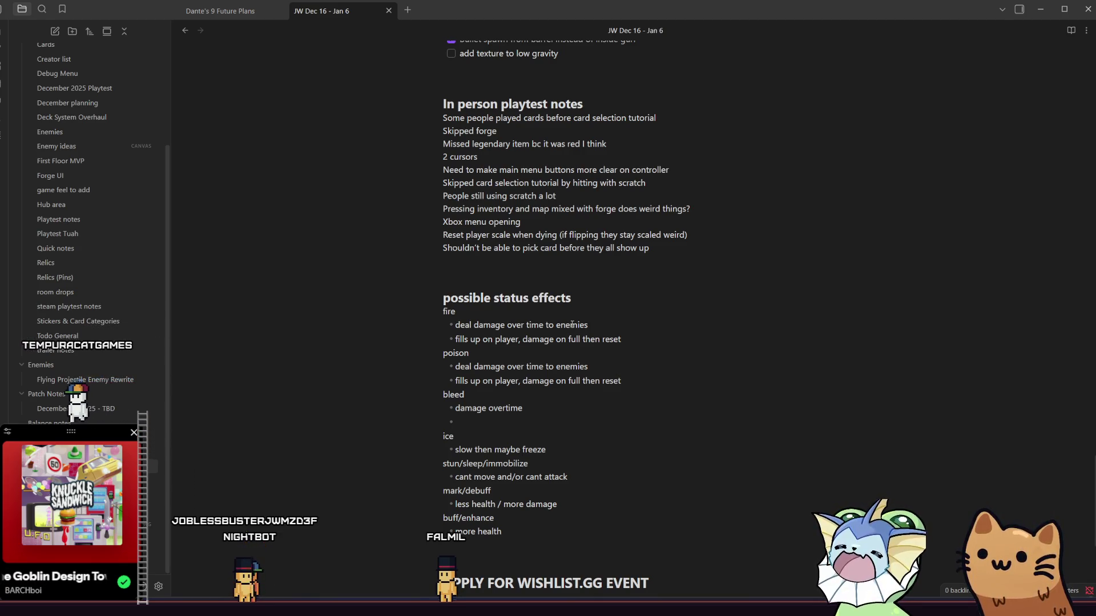
# Scroll up to the note's task checklist, then return to the Godot editor.
pyautogui.scroll(3, 572, 324)
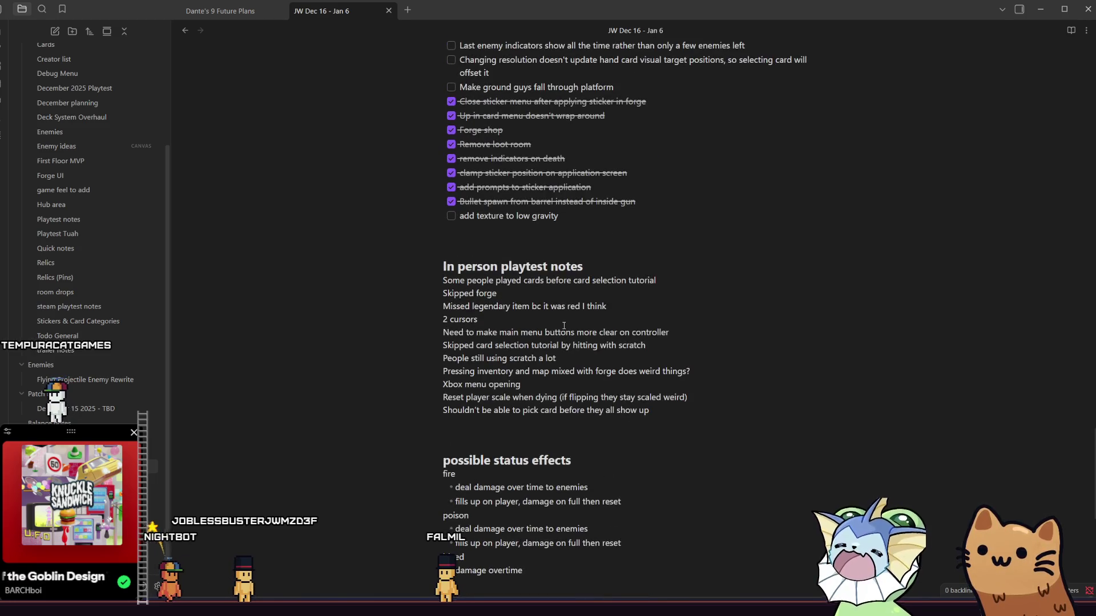
pyautogui.scroll(2, 564, 326)
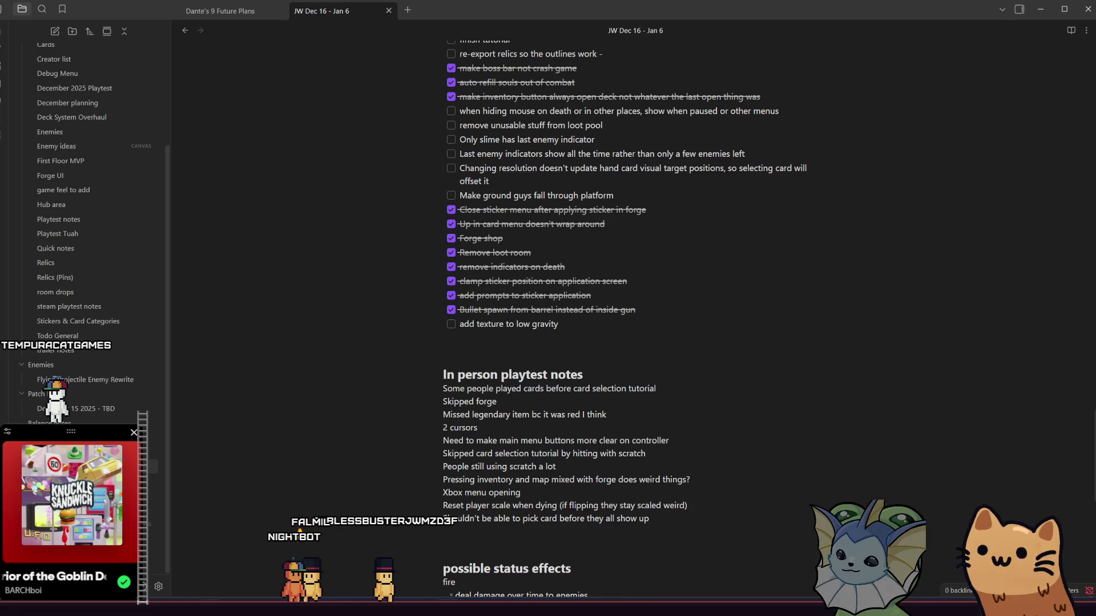
pyautogui.hotkey('alt', 'Tab')
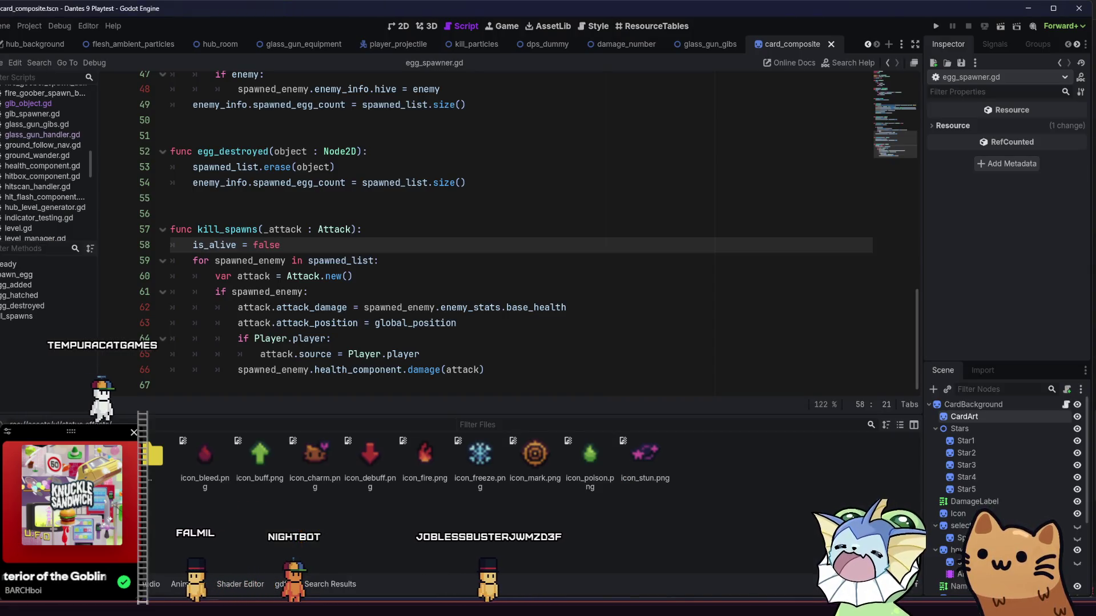
# Run the Dante's 9 project and start a new game from the main menu.
pyautogui.click(936, 26)
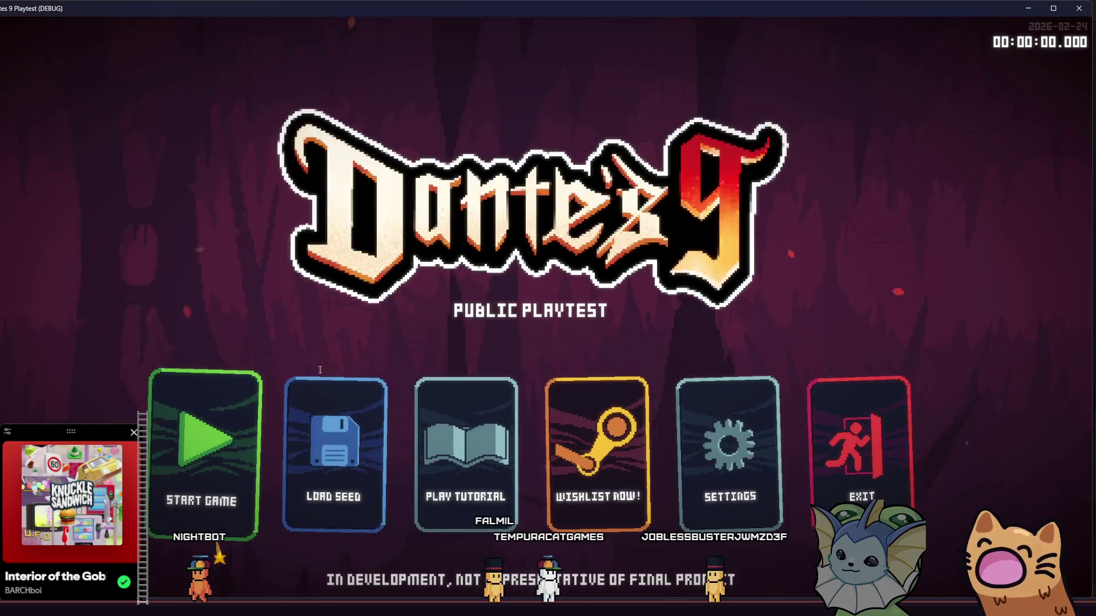
pyautogui.click(244, 424)
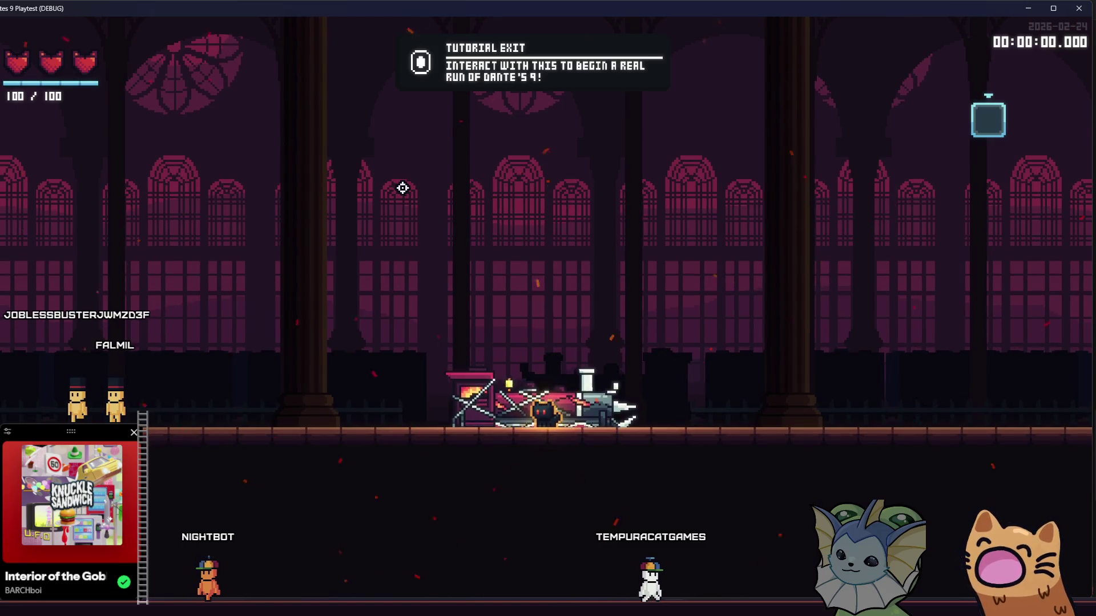
# Run the cat right up the staircase and open the debug menu showing seed 67.
pyautogui.press('d')
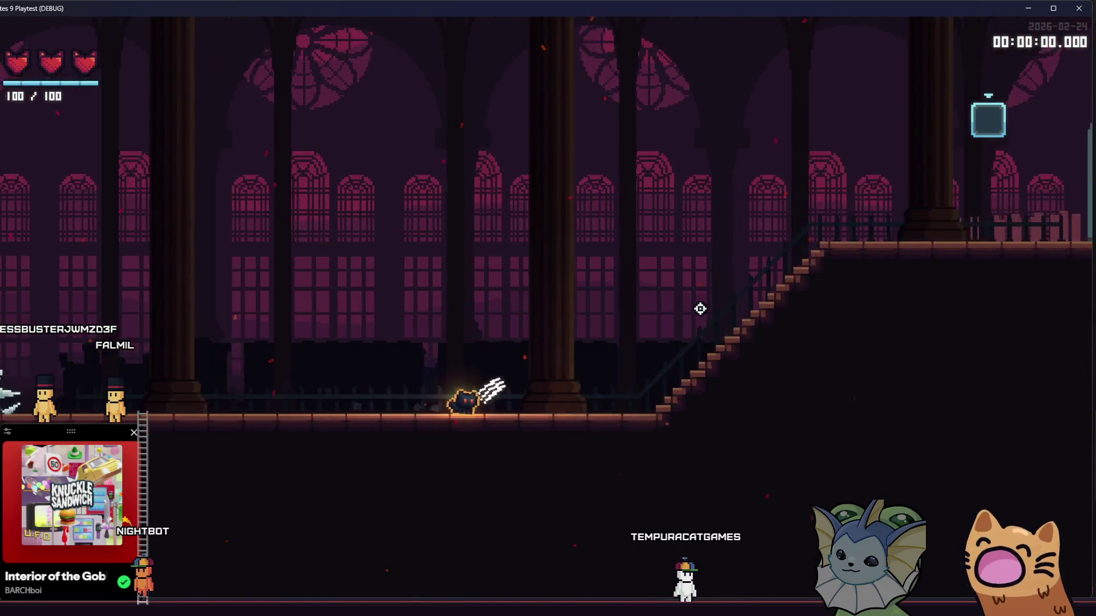
pyautogui.press('d')
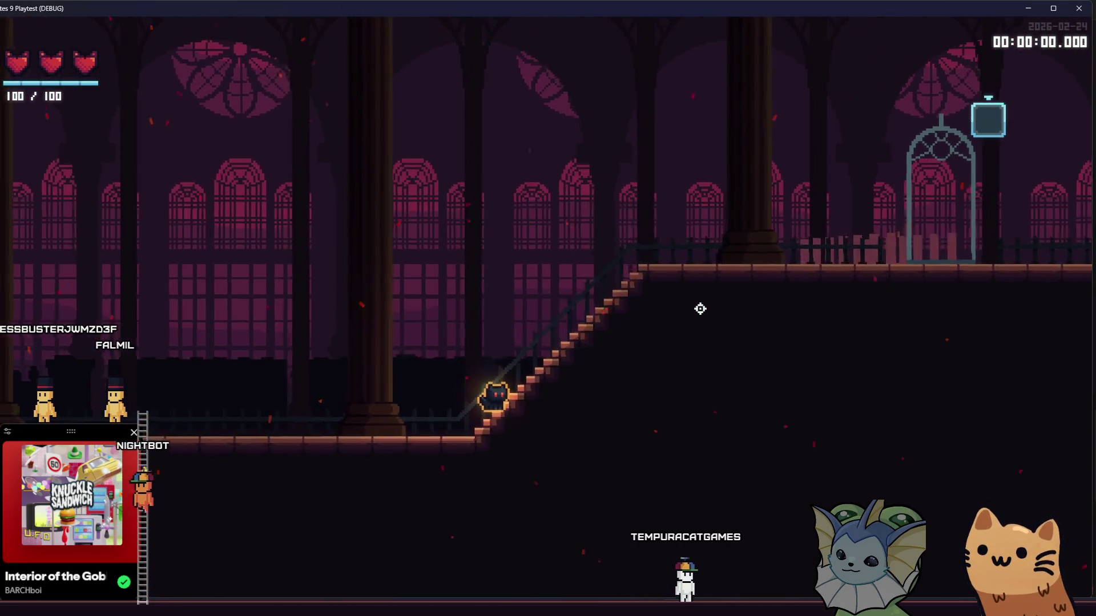
pyautogui.press('F1')
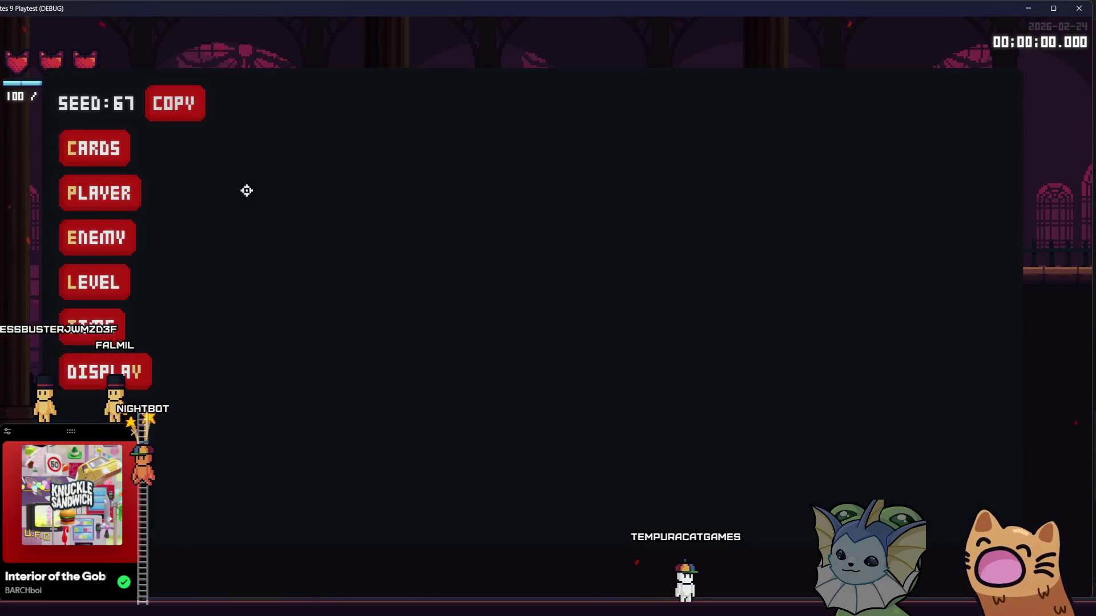
# Add two Glass Gun cards from the debug menu and fire them while running left.
pyautogui.click(310, 111)
pyautogui.scroll(-1, 536, 343)
pyautogui.click(536, 394)
pyautogui.click(541, 397)
pyautogui.click(541, 396)
pyautogui.click(541, 396)
pyautogui.press('F1')
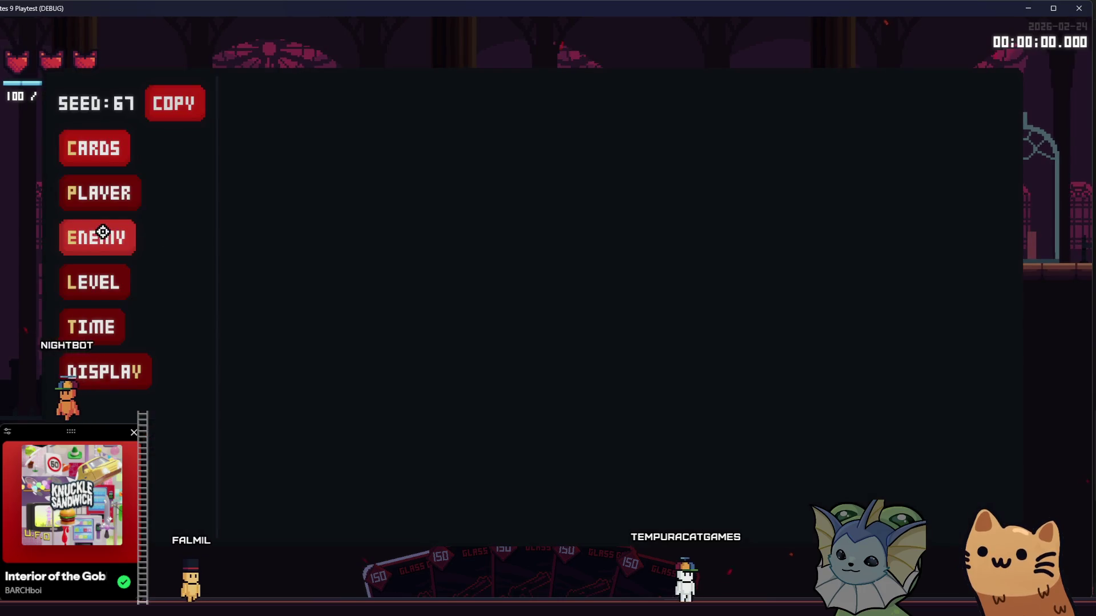
pyautogui.press('F1')
pyautogui.click(269, 345)
pyautogui.press('a')
pyautogui.click(274, 331)
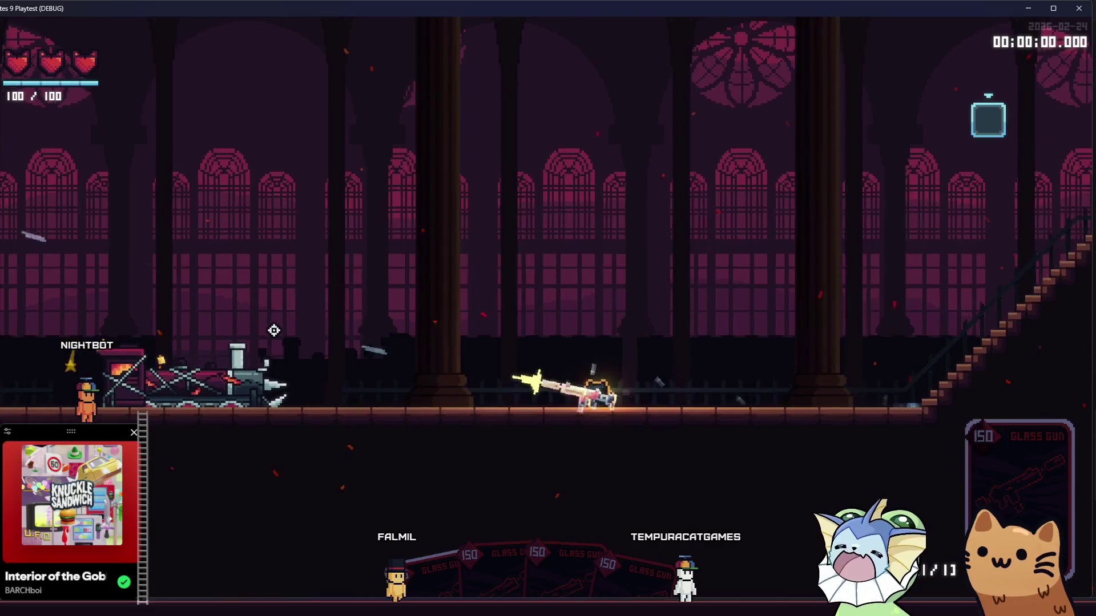
# Spawn an enemy from the debug menu's Enemy options onto the hall floor.
pyautogui.press('F1')
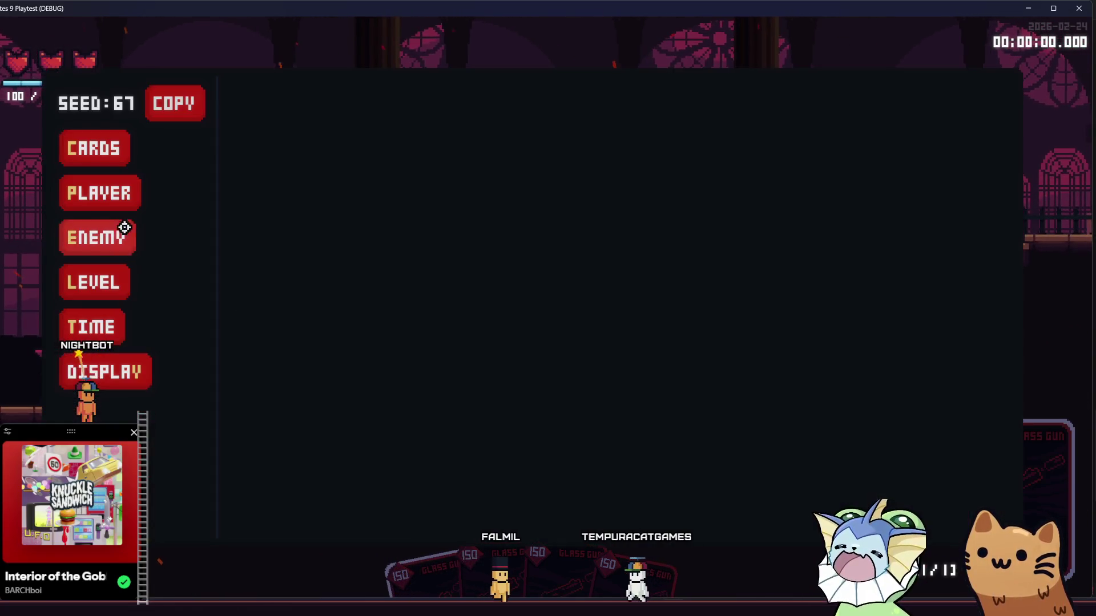
pyautogui.click(122, 234)
pyautogui.click(300, 114)
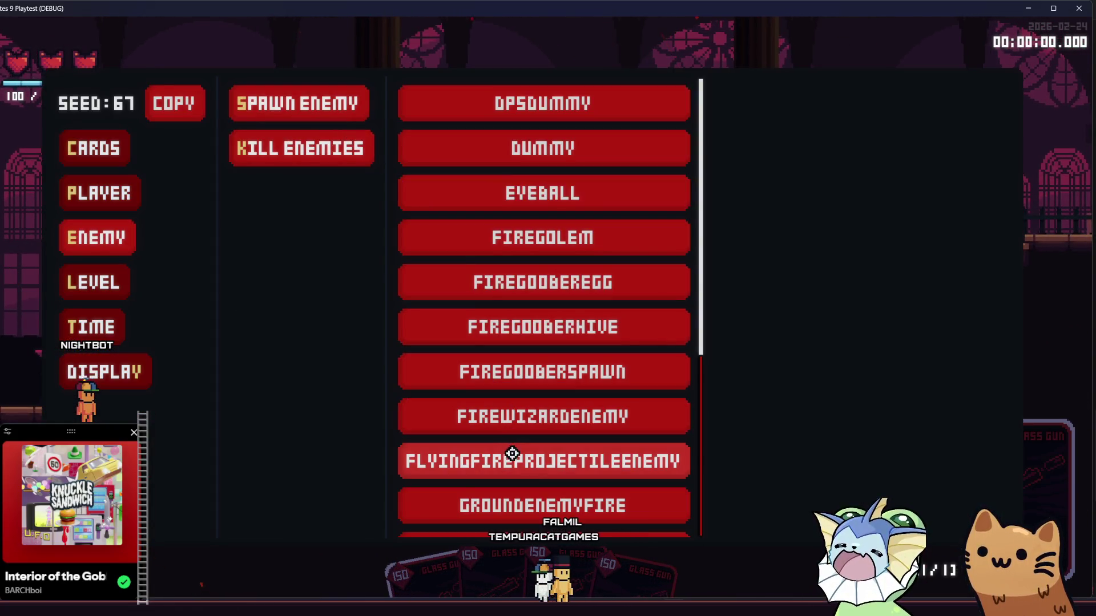
pyautogui.click(516, 492)
pyautogui.click(370, 365)
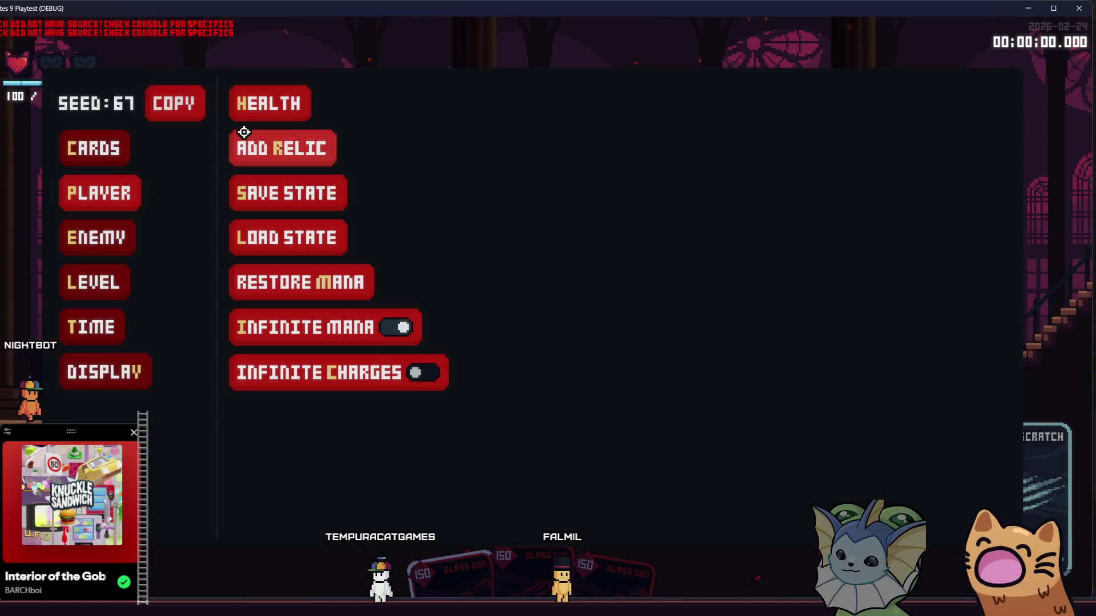
# Add Cat Food relics until the counter reaches 10, boosting health, and close the menu.
pyautogui.click(245, 135)
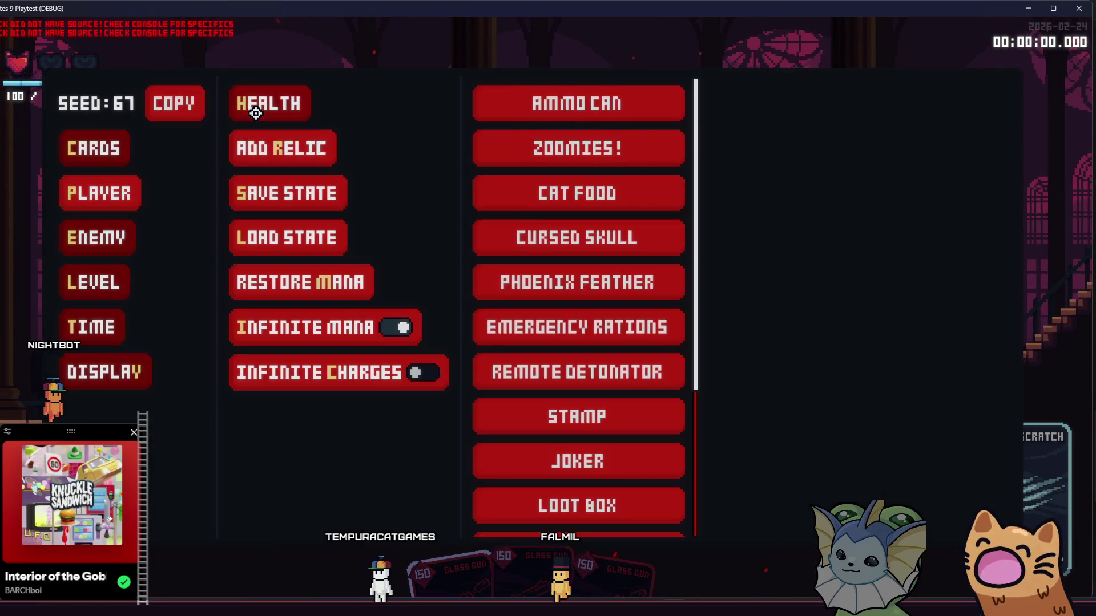
pyautogui.tripleClick(587, 181)
pyautogui.tripleClick(587, 181)
pyautogui.tripleClick(587, 181)
pyautogui.click(587, 181)
pyautogui.doubleClick(593, 194)
pyautogui.press('Escape')
# Move the cat left past the train while the enemy attacks, then back right.
pyautogui.press('a')
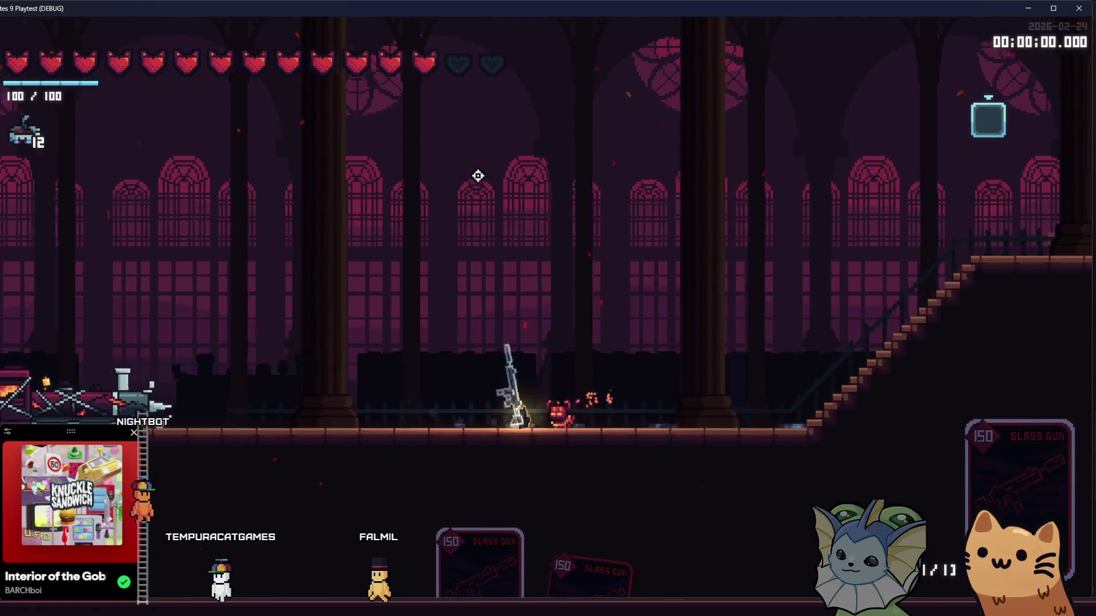
pyautogui.press('a')
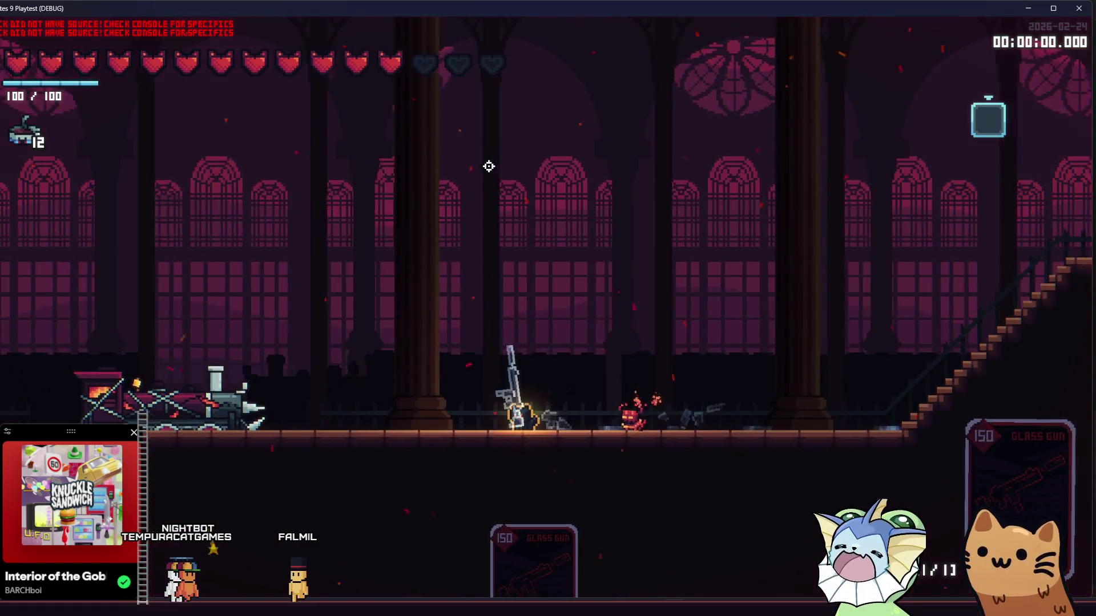
pyautogui.press('a')
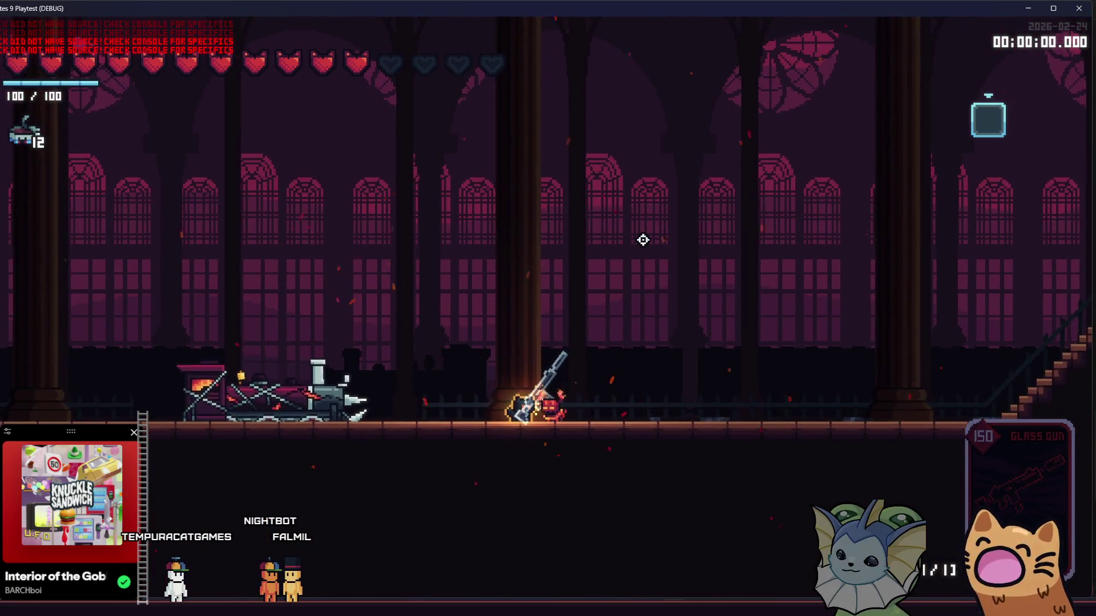
pyautogui.press('a')
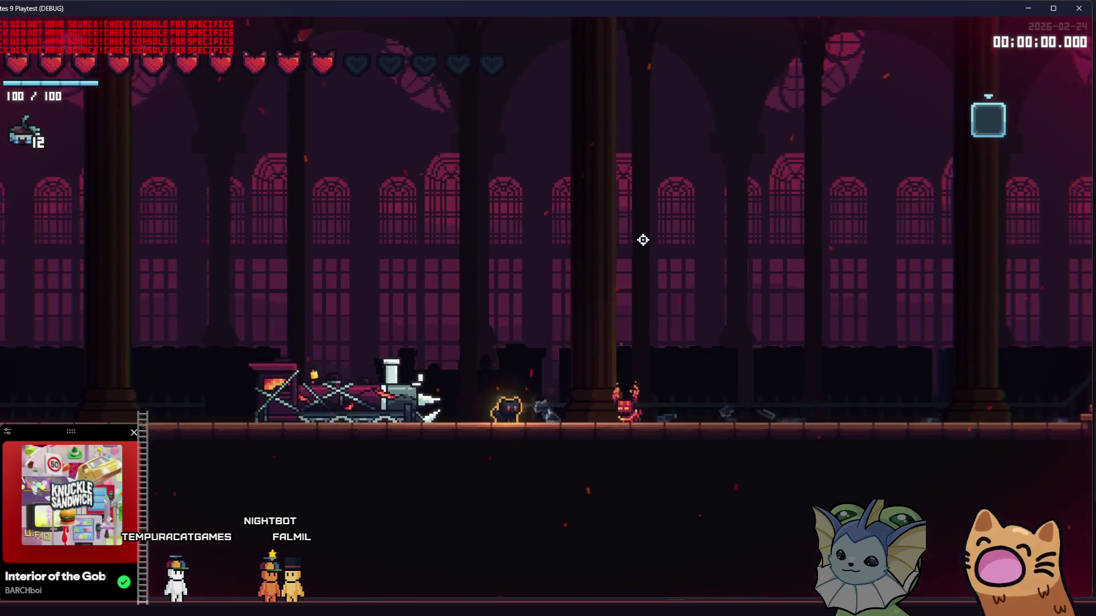
pyautogui.press('d')
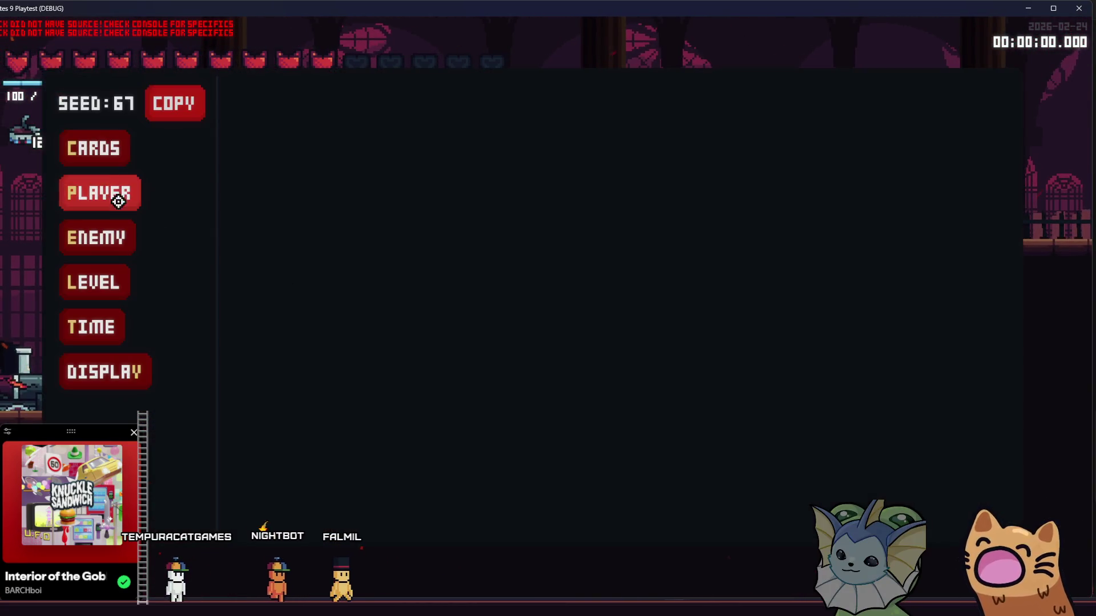
# Add four more Glass Gun cards to the hand and resume play.
pyautogui.click(399, 150)
pyautogui.click(543, 103)
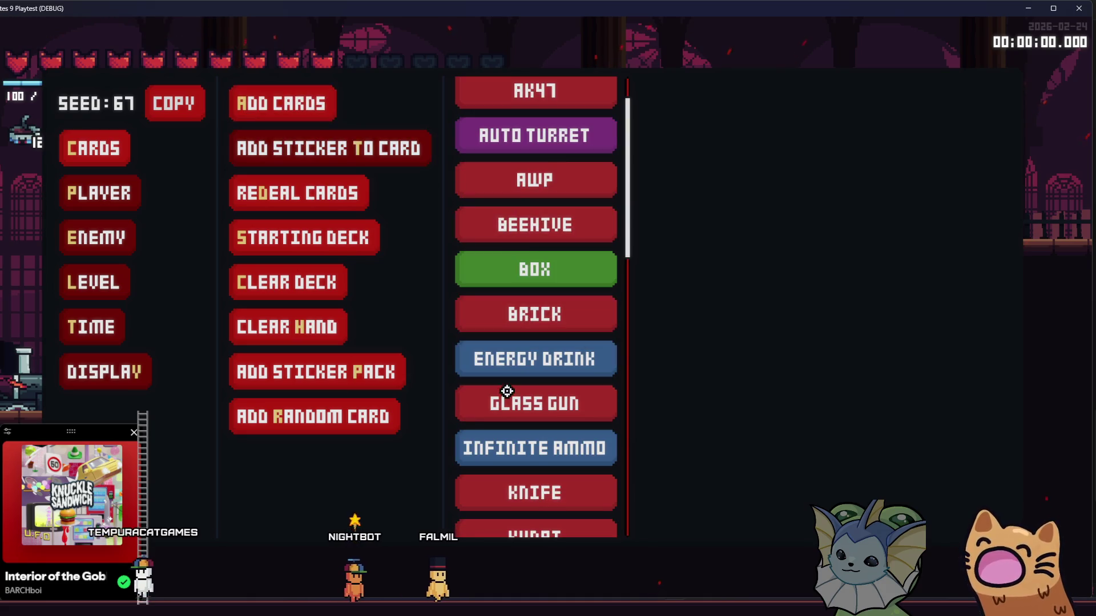
pyautogui.click(515, 407)
pyautogui.click(516, 407)
pyautogui.click(515, 406)
pyautogui.click(515, 406)
pyautogui.click(515, 406)
pyautogui.click(516, 407)
pyautogui.press('Escape')
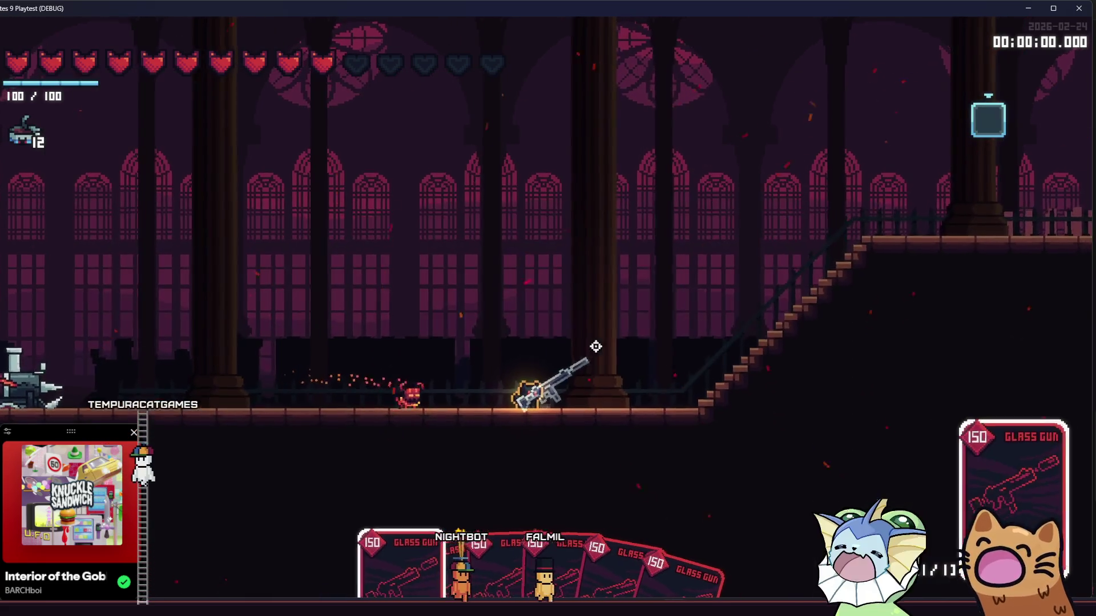
# Fire the Glass Gun cards at the crosshair until they shatter.
pyautogui.click(624, 221)
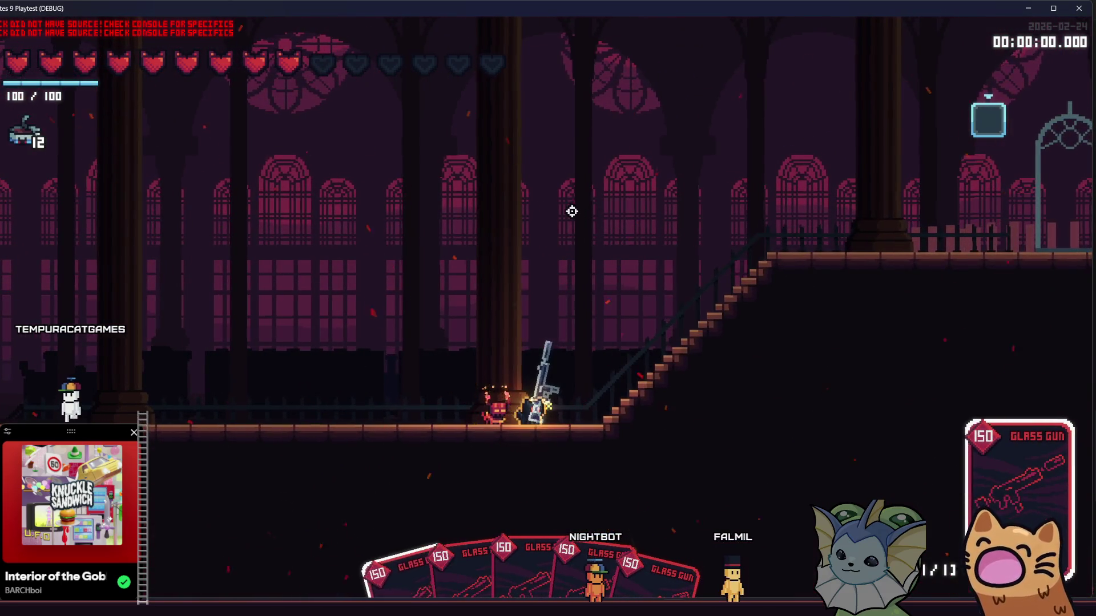
pyautogui.click(573, 210)
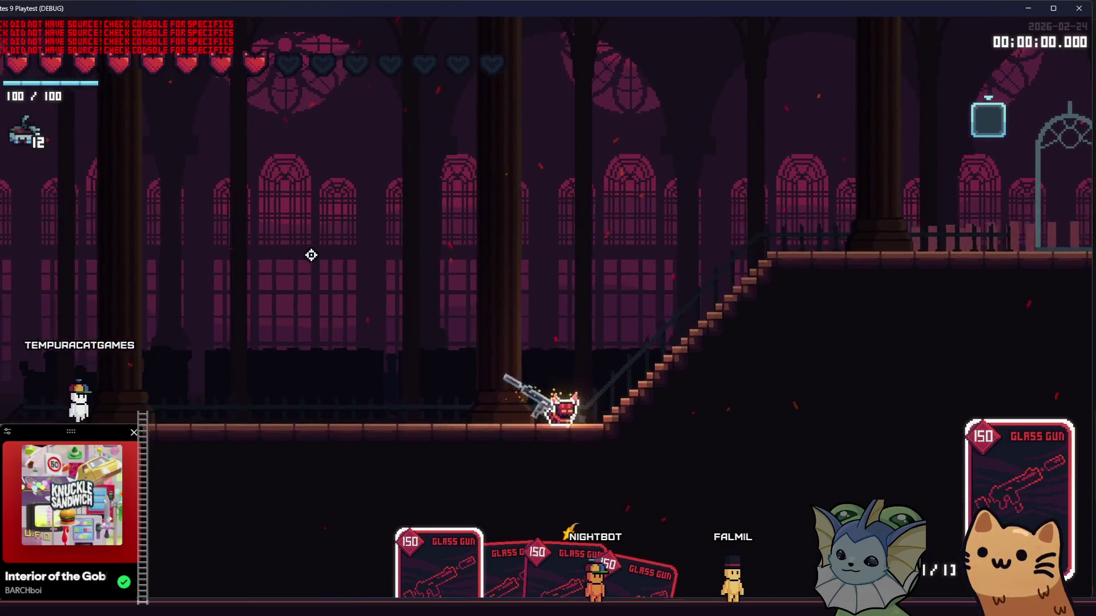
pyautogui.click(311, 254)
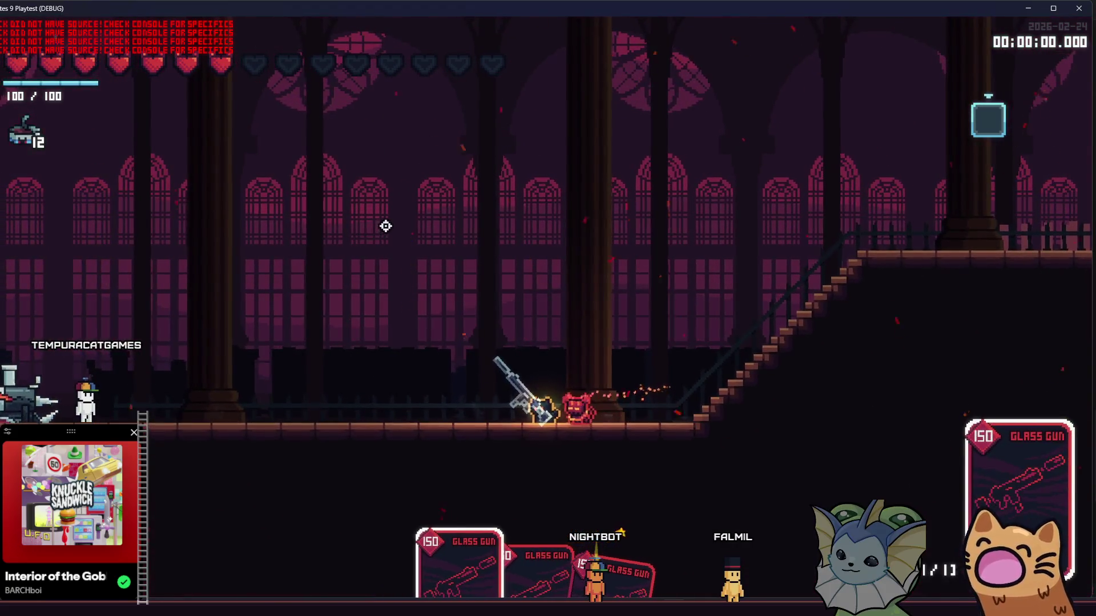
pyautogui.click(385, 226)
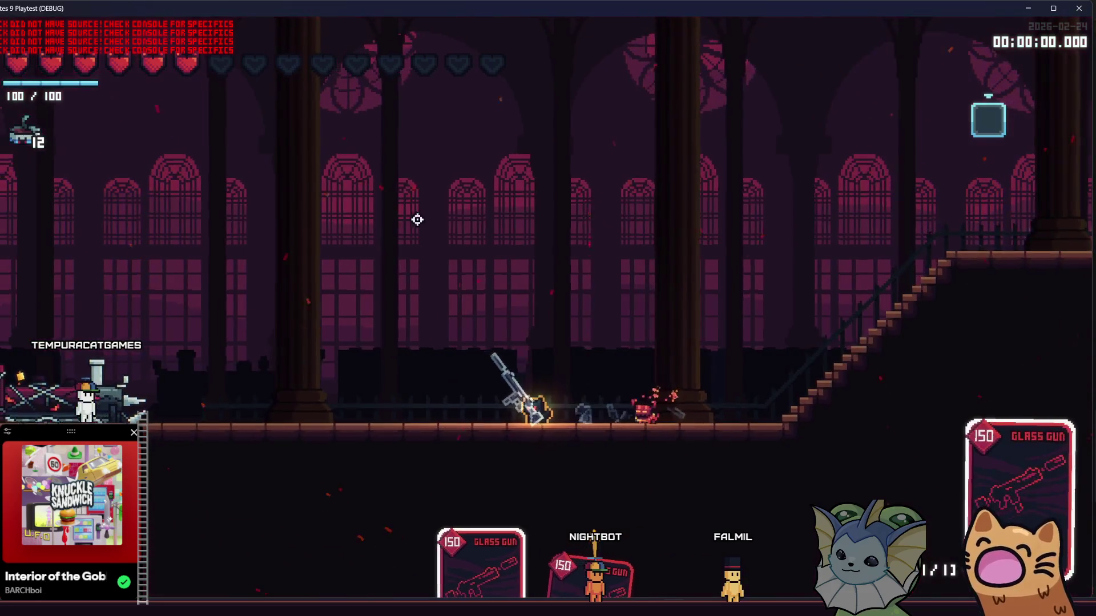
pyautogui.click(464, 209)
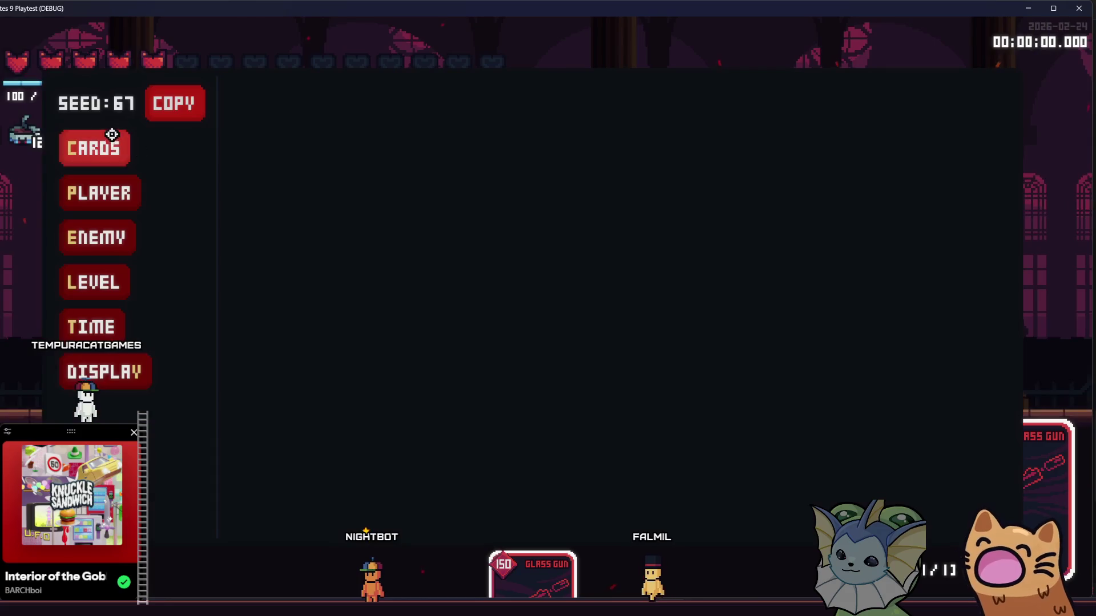
# Spawn a DPSDUMMY in the room, shoot it while walking right, then view the deck.
pyautogui.click(297, 103)
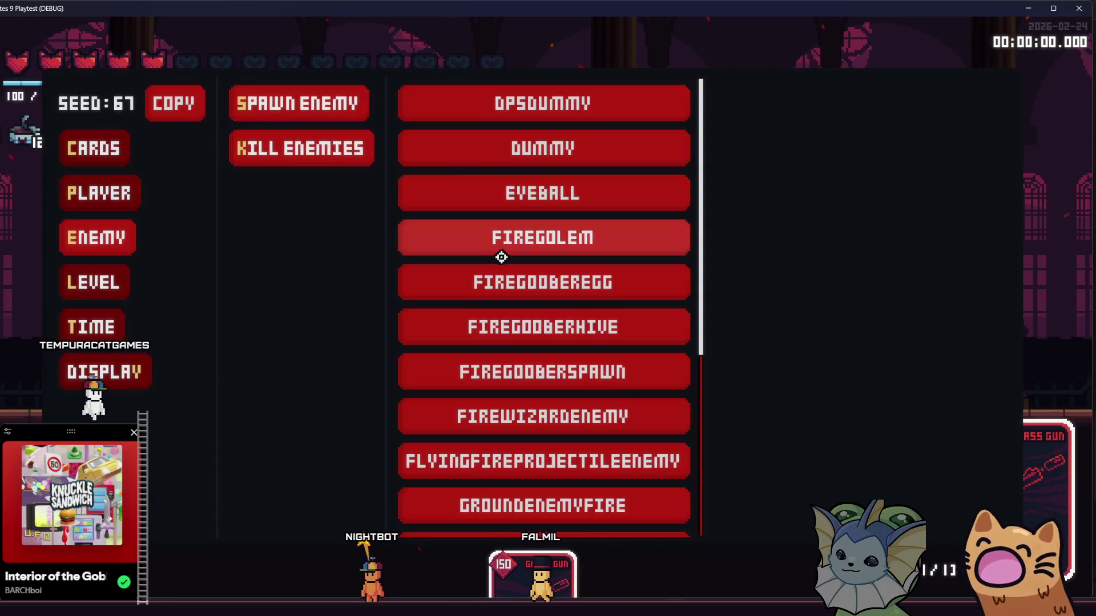
pyautogui.click(497, 103)
pyautogui.click(692, 388)
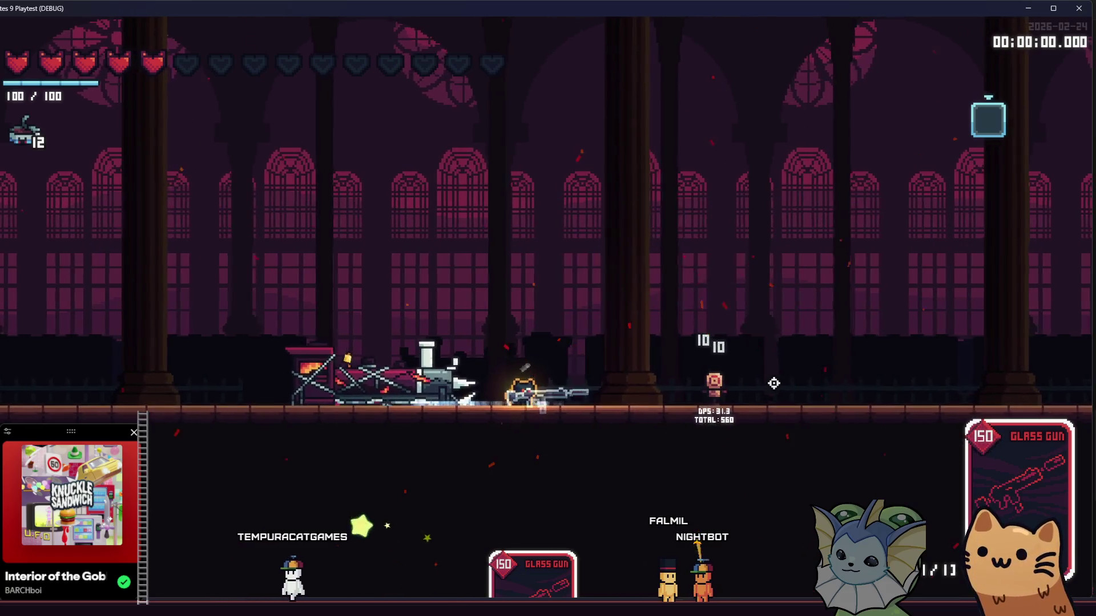
pyautogui.press('d')
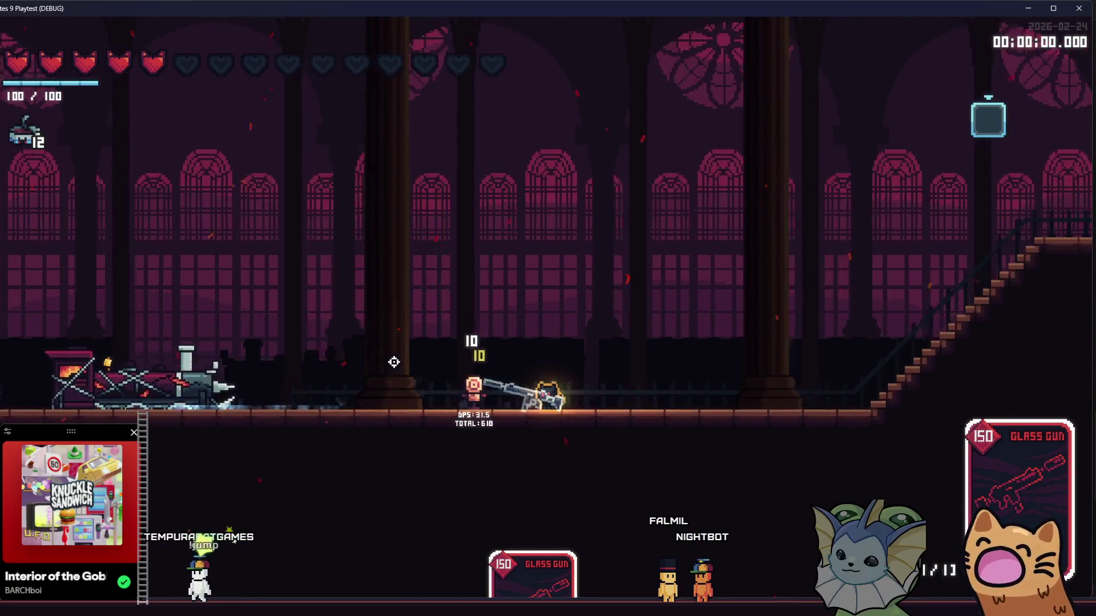
pyautogui.press('d')
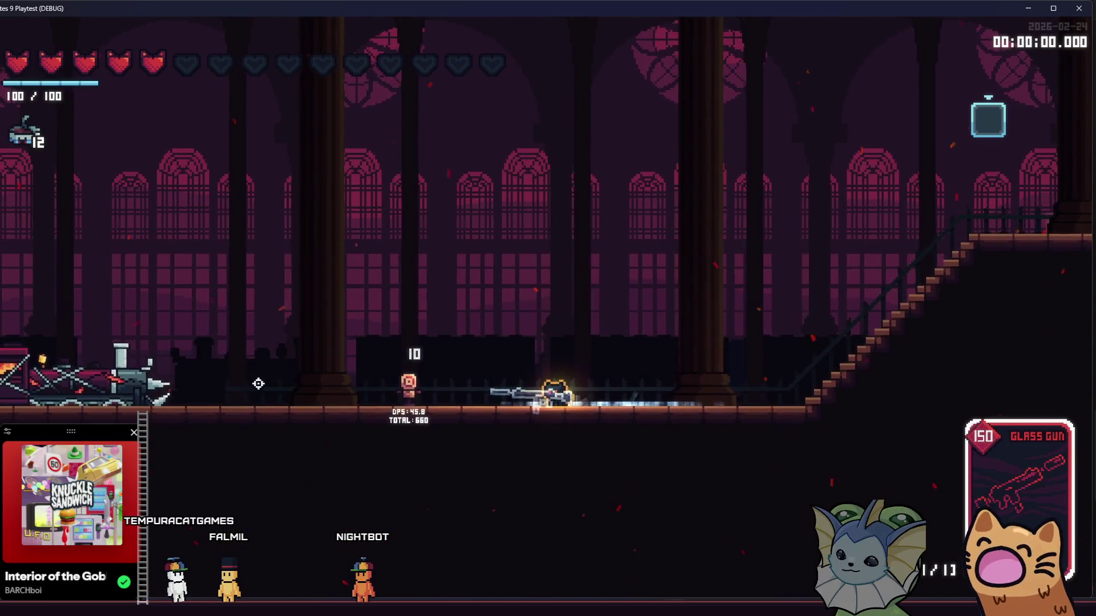
pyautogui.press('Escape')
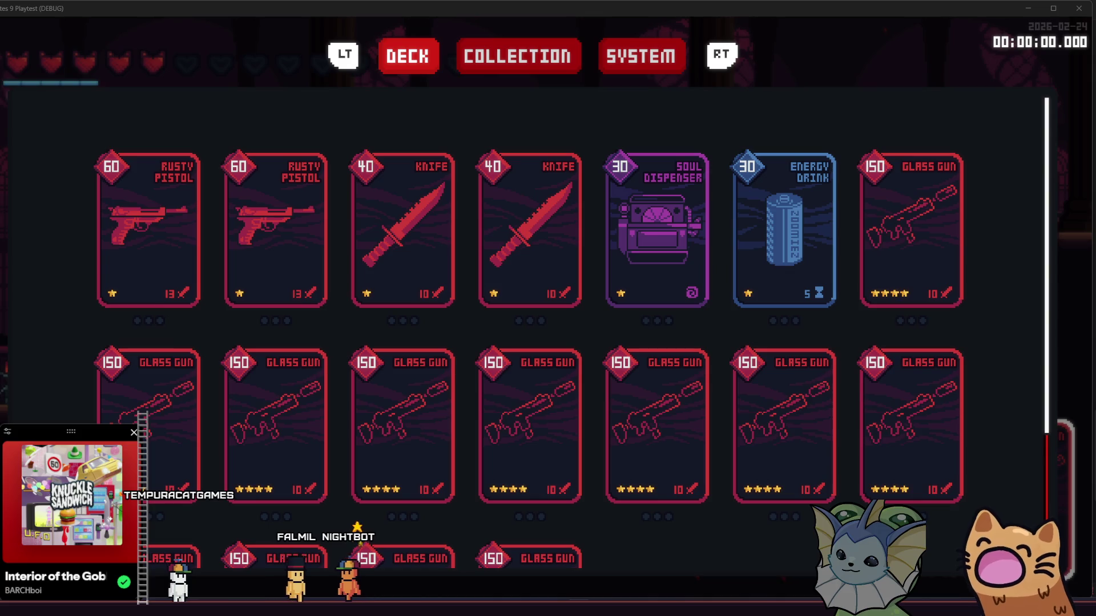
# Close the deck view and jump up and down the stairs while firing at the dummy.
pyautogui.press('Escape')
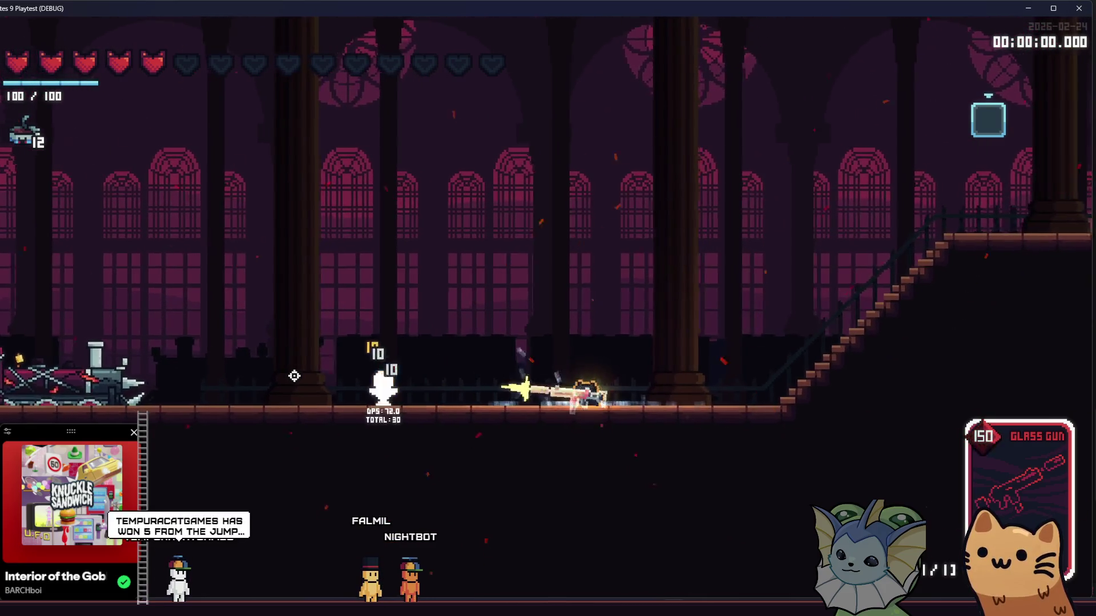
pyautogui.press('space')
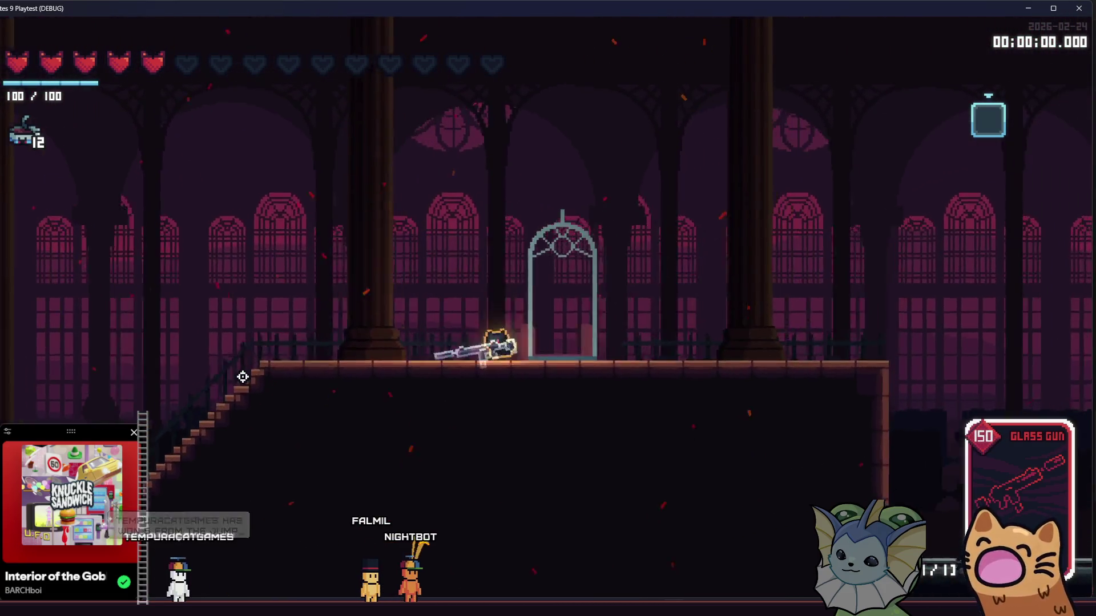
pyautogui.press('space')
pyautogui.press('a')
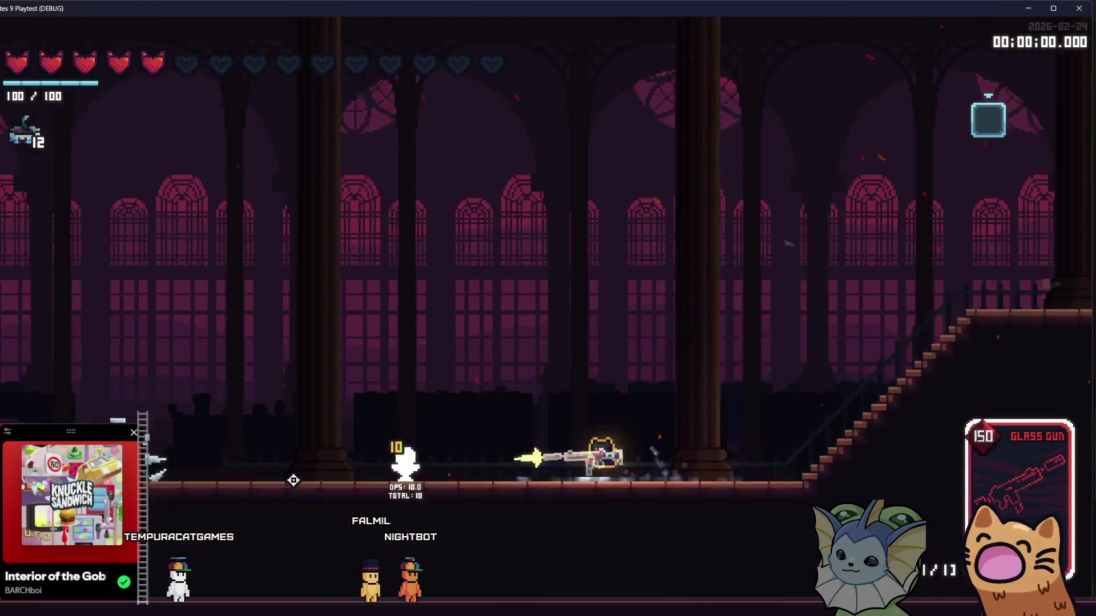
pyautogui.press('d')
pyautogui.press('a')
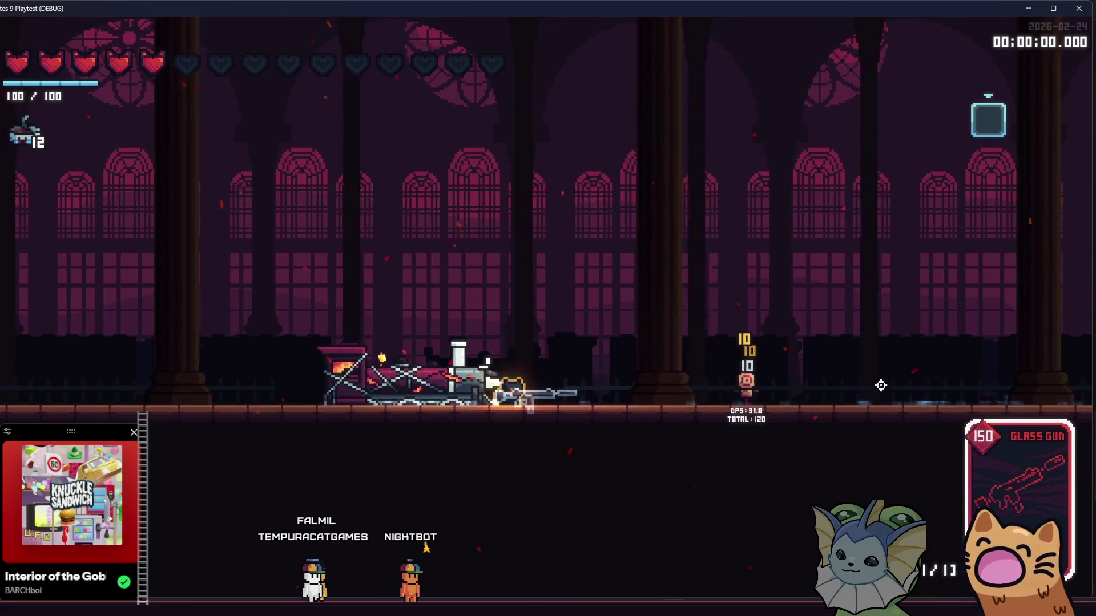
pyautogui.press('d')
pyautogui.press('a')
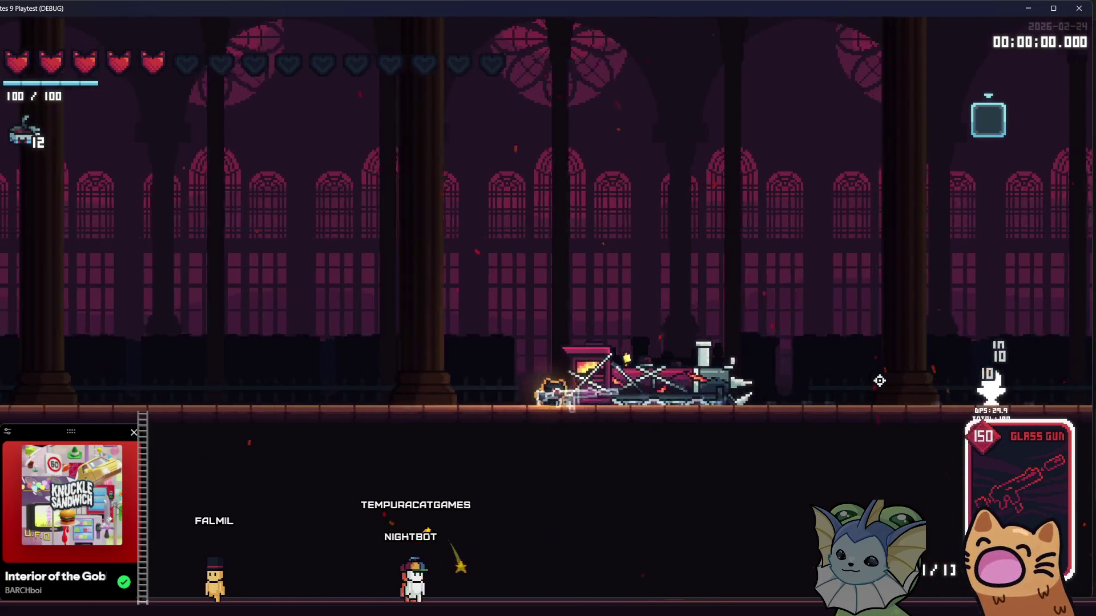
pyautogui.press('d')
pyautogui.press('d')
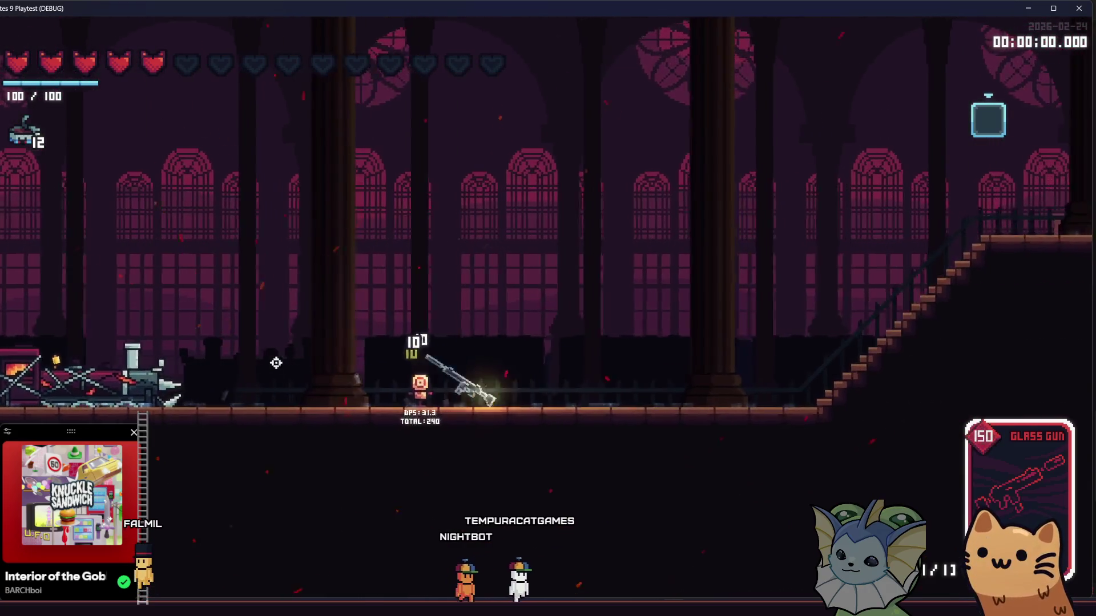
pyautogui.press('d')
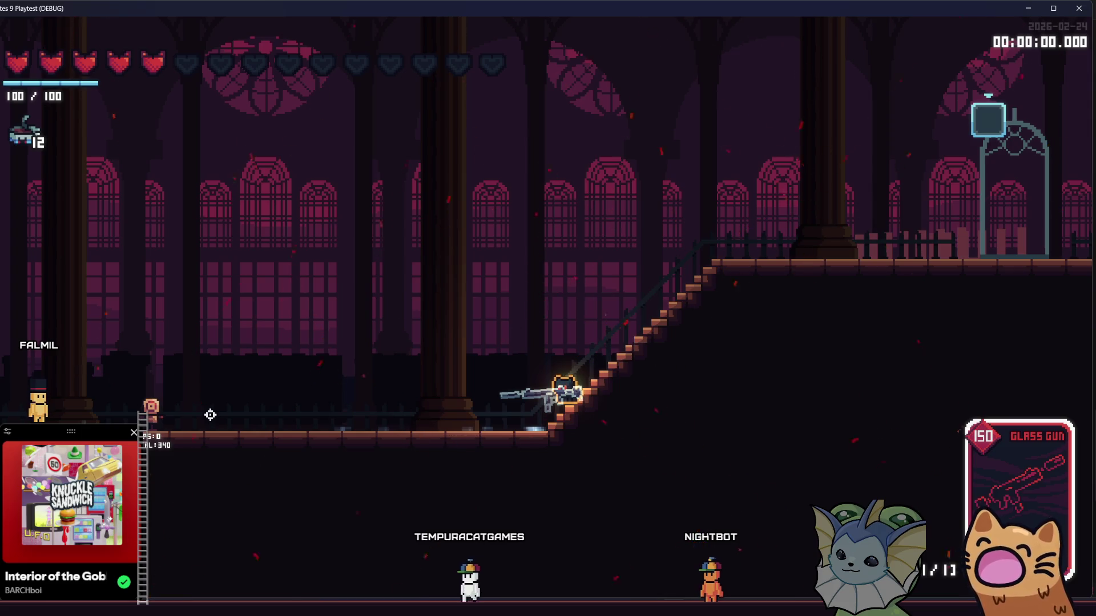
# Shoot the training dummy repeatedly, then fire two shots up the stairs.
pyautogui.click(194, 409)
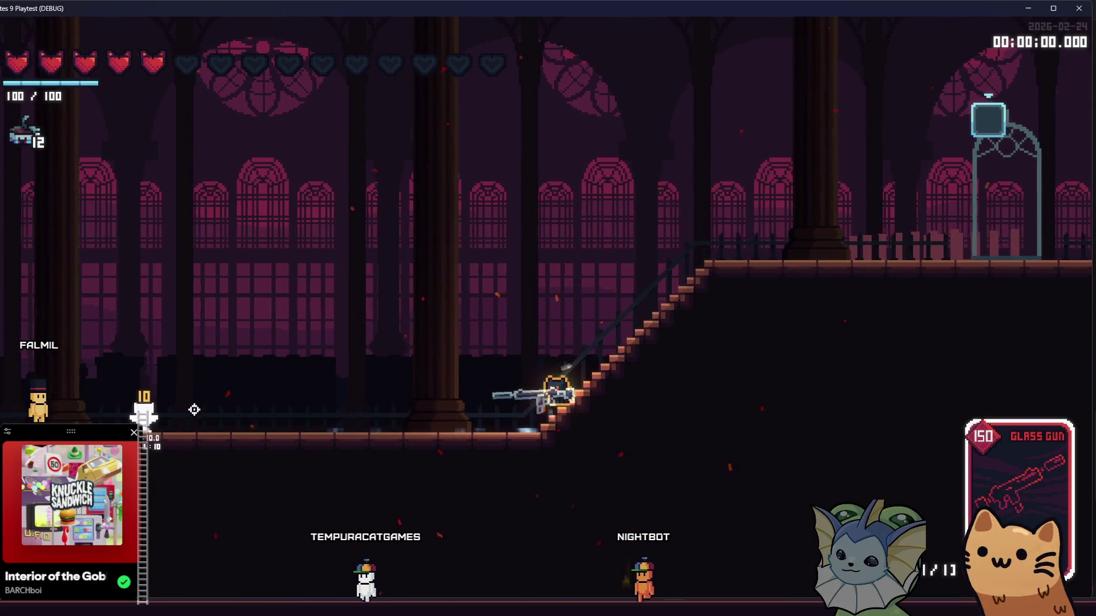
pyautogui.click(193, 410)
pyautogui.click(194, 411)
pyautogui.click(195, 413)
pyautogui.click(196, 413)
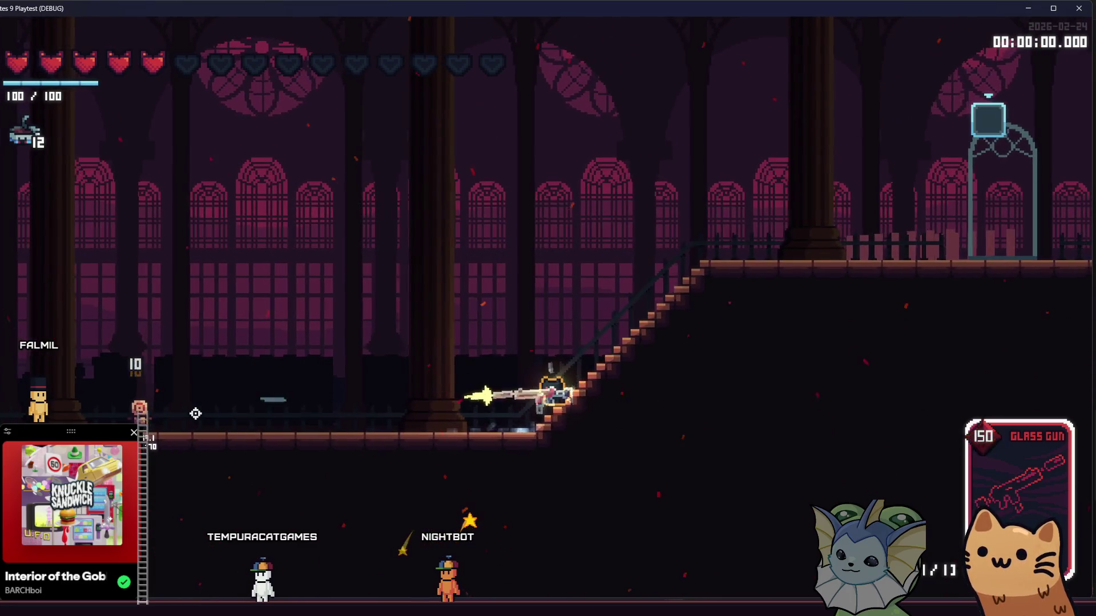
pyautogui.click(195, 413)
pyautogui.click(195, 414)
pyautogui.click(195, 413)
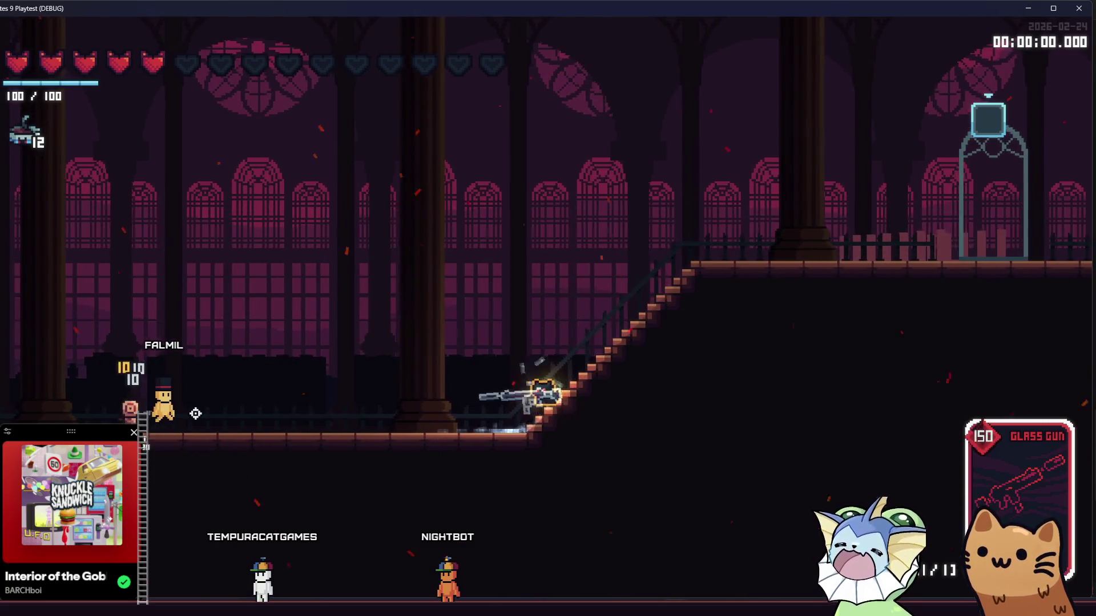
pyautogui.click(199, 420)
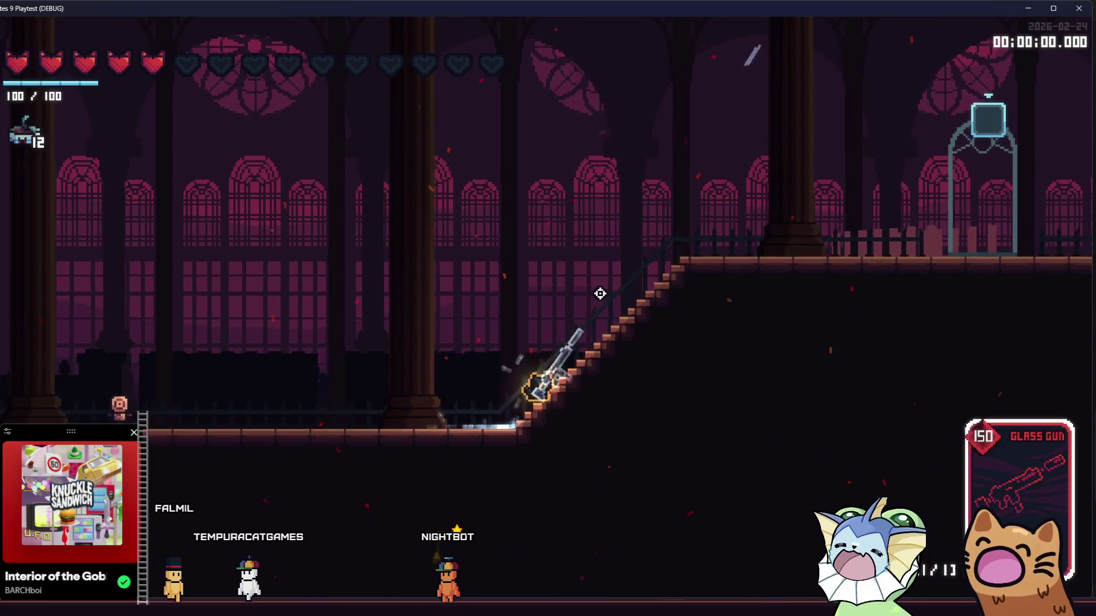
pyautogui.click(612, 296)
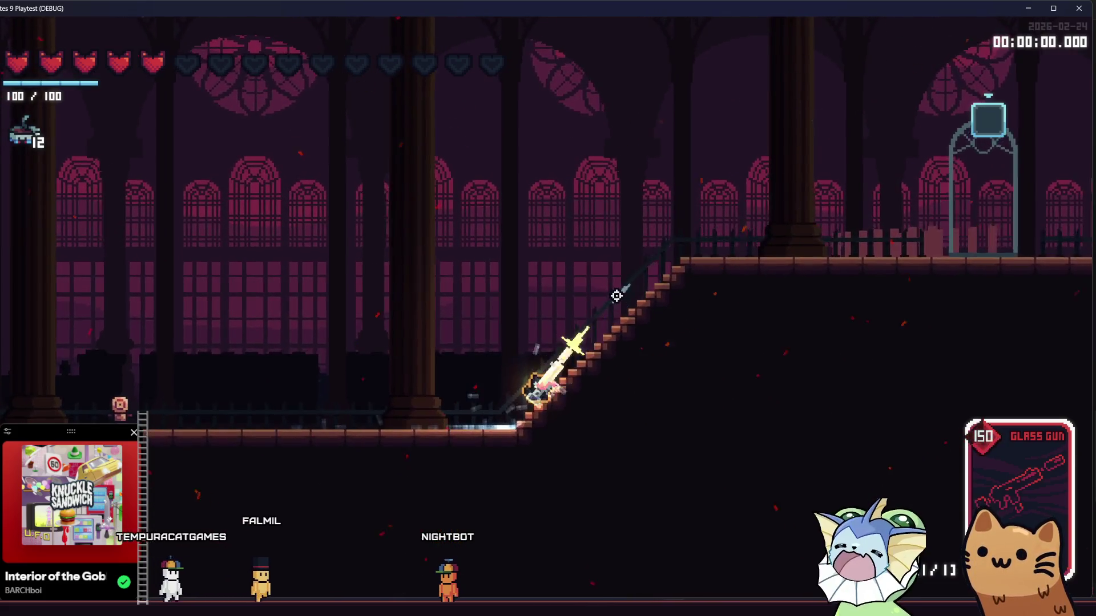
pyautogui.click(617, 296)
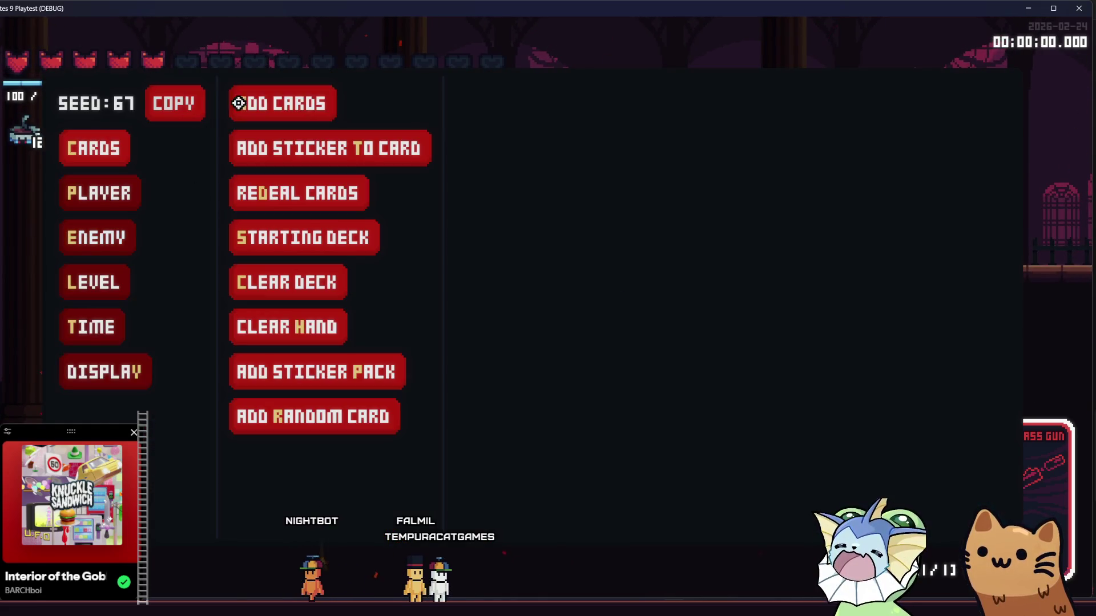
# Add an SMG card and turn on the Player Infinite Charges cheat.
pyautogui.click(395, 162)
pyautogui.scroll(1, 507, 240)
pyautogui.scroll(-5, 511, 242)
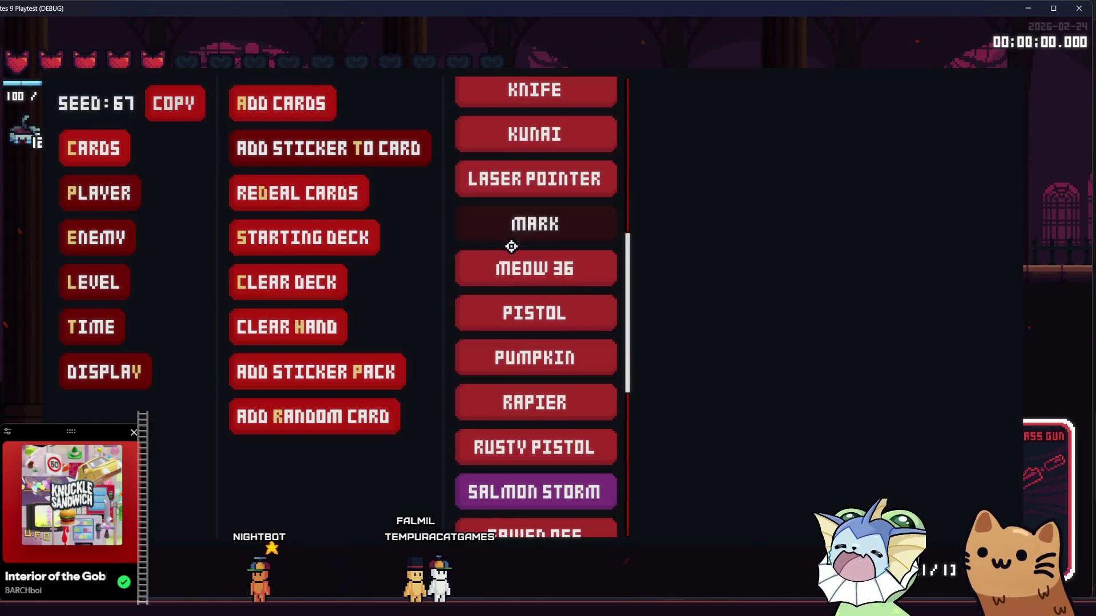
pyautogui.scroll(-3, 523, 324)
pyautogui.click(533, 334)
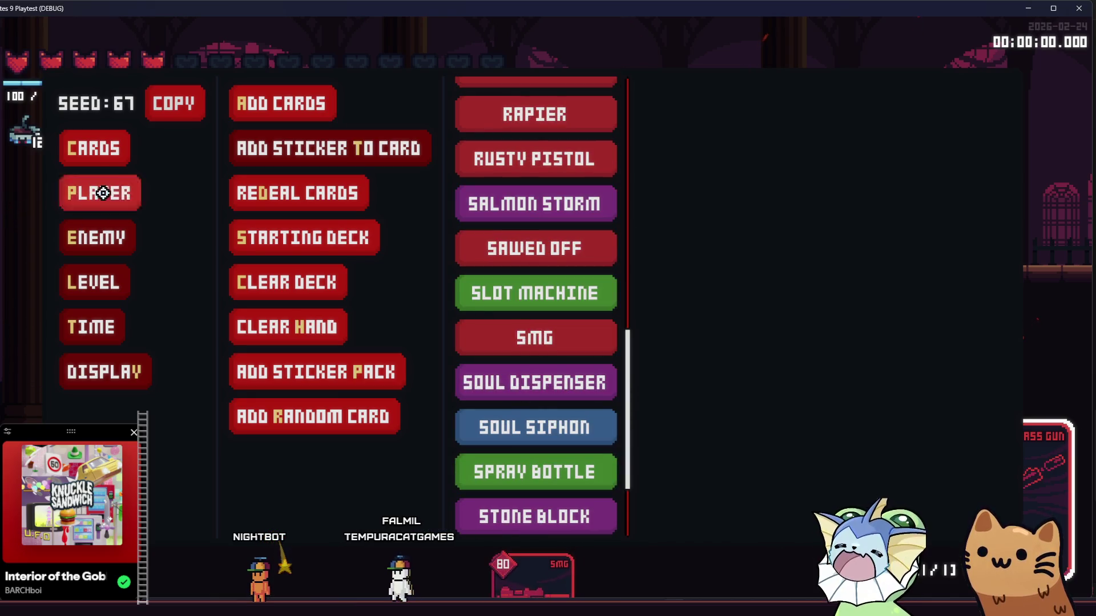
pyautogui.click(71, 192)
pyautogui.click(311, 368)
pyautogui.press('Escape')
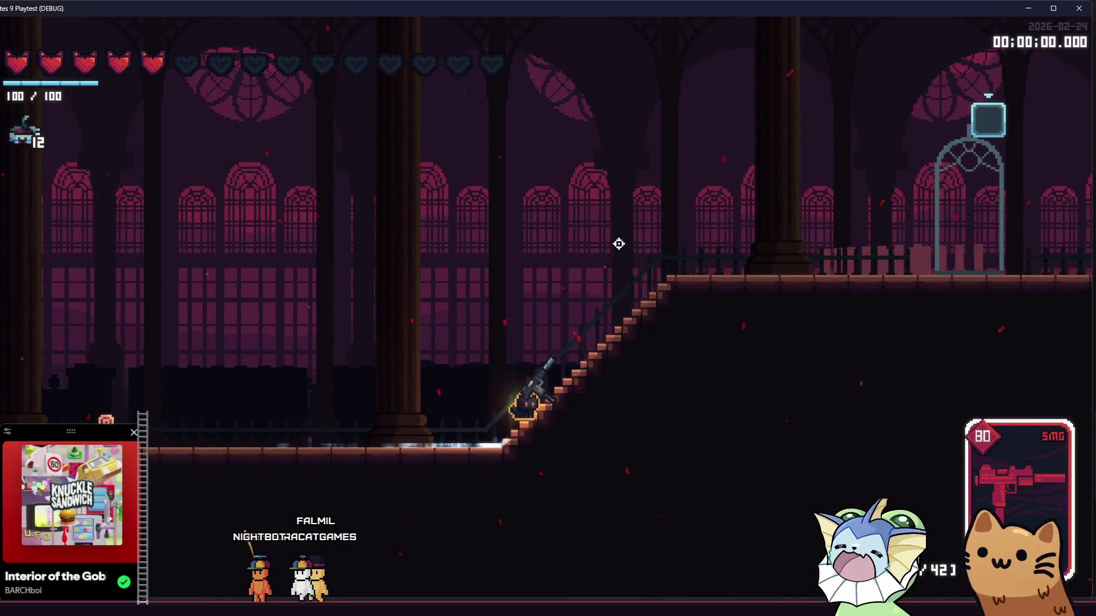
# Spray SMG fire at the dummy and up the stairs, then close the playtest with F8.
pyautogui.moveTo(657, 258); pyautogui.dragTo(642, 254)
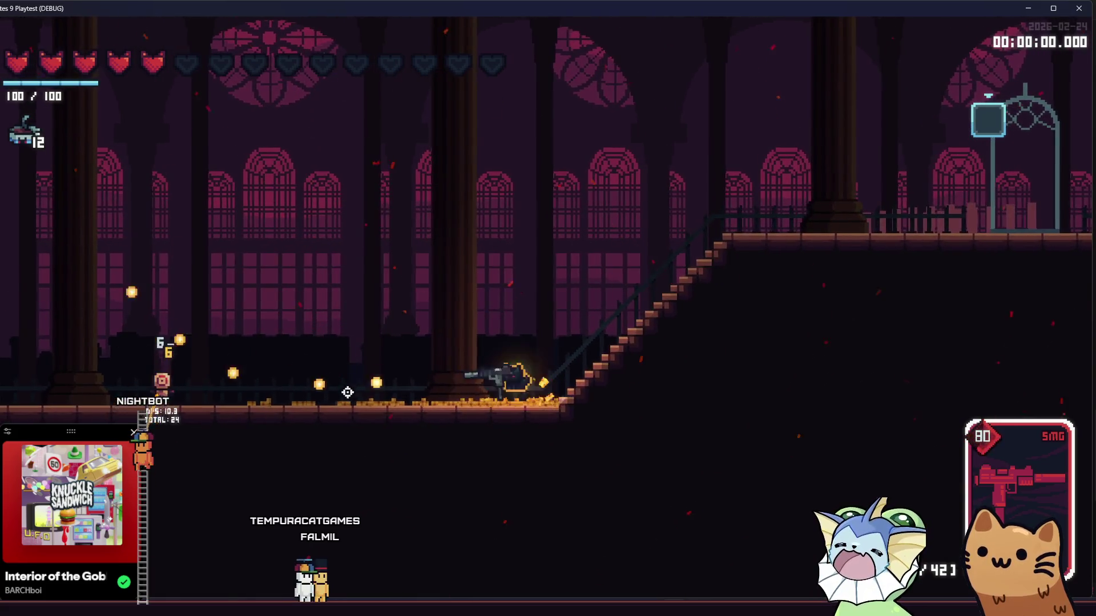
pyautogui.moveTo(343, 391); pyautogui.dragTo(331, 387)
pyautogui.moveTo(346, 451); pyautogui.dragTo(291, 412)
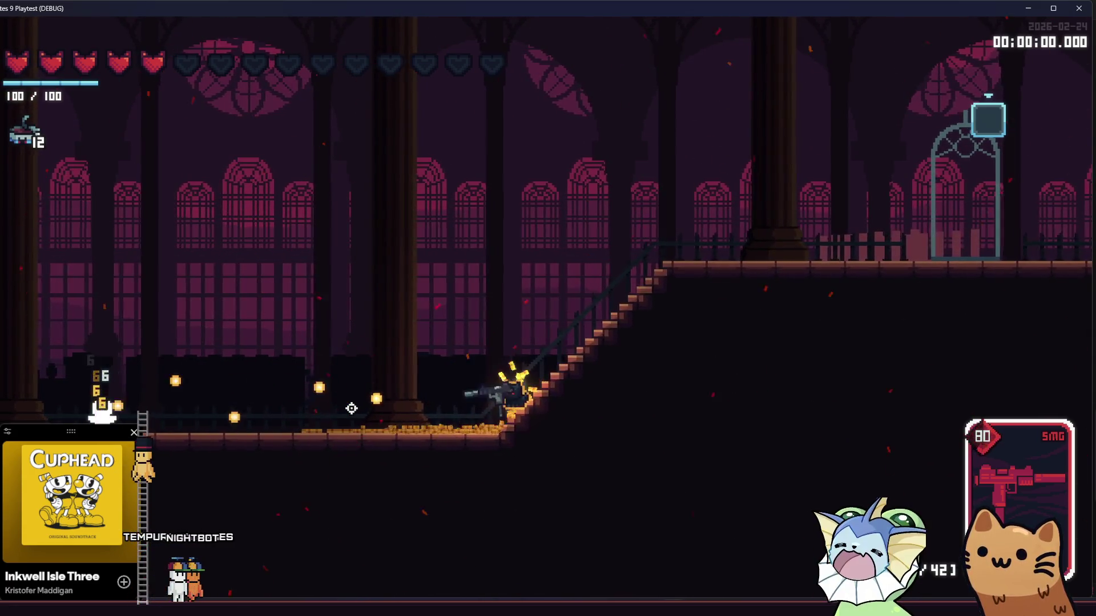
pyautogui.press('d')
pyautogui.press('a')
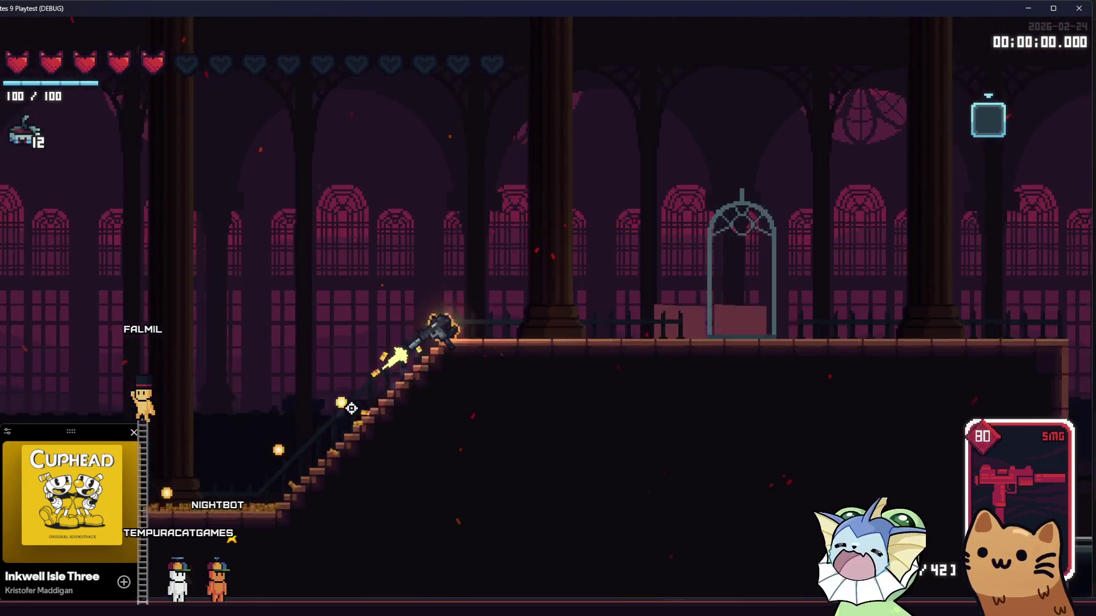
pyautogui.press('a')
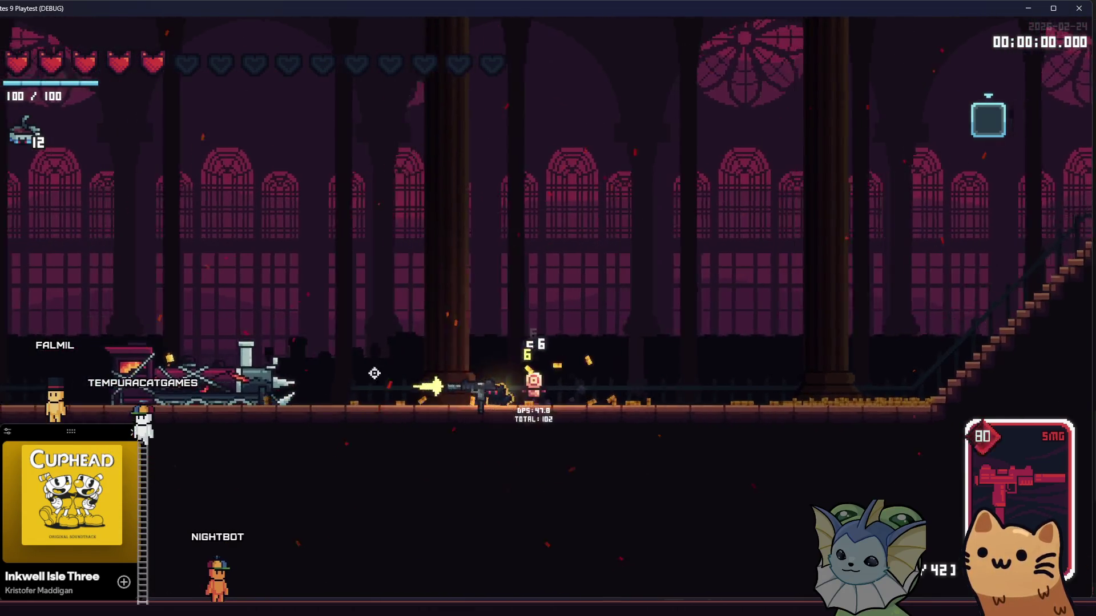
pyautogui.press('F8')
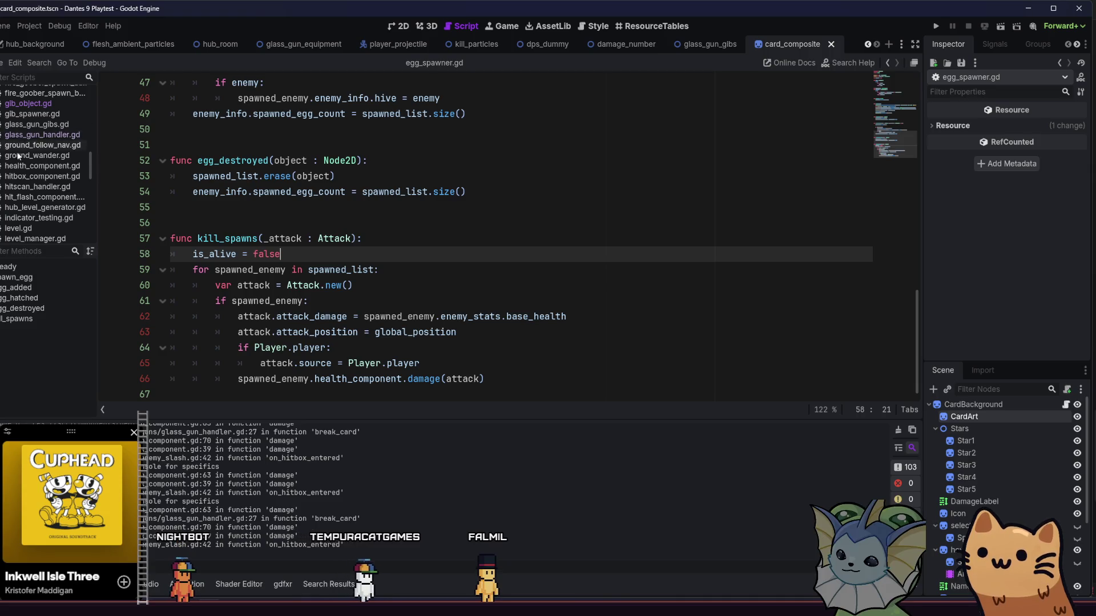
# Find screen_shake_manager.gd in the Scripts list and open it in the editor.
pyautogui.scroll(3, 16, 163)
pyautogui.scroll(10, 16, 163)
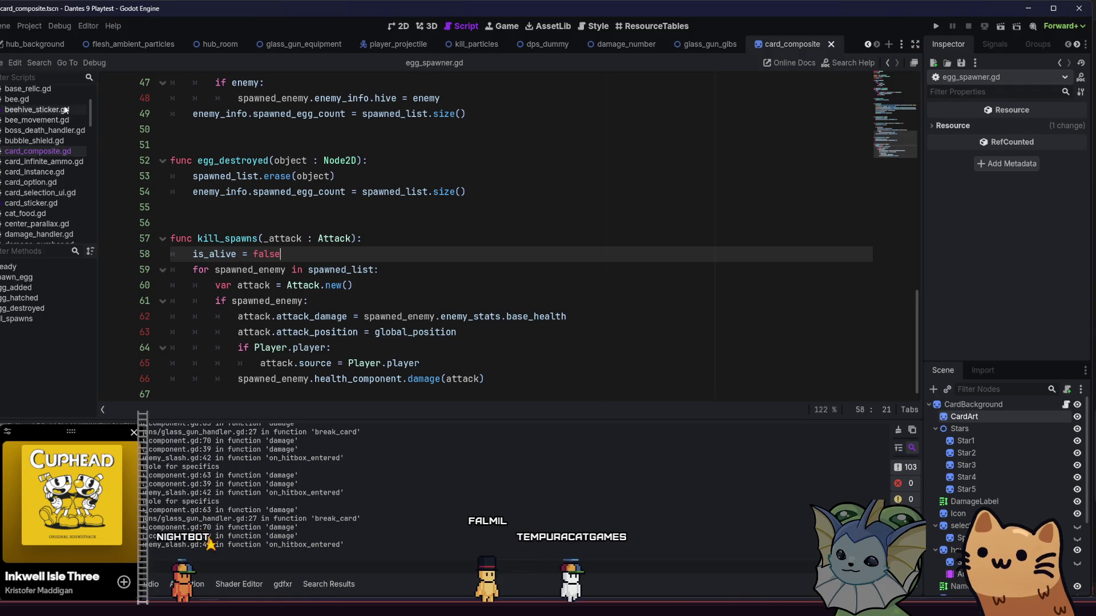
pyautogui.scroll(-3, 64, 112)
pyautogui.scroll(3, 61, 121)
pyautogui.scroll(-2, 61, 121)
pyautogui.scroll(1, 77, 145)
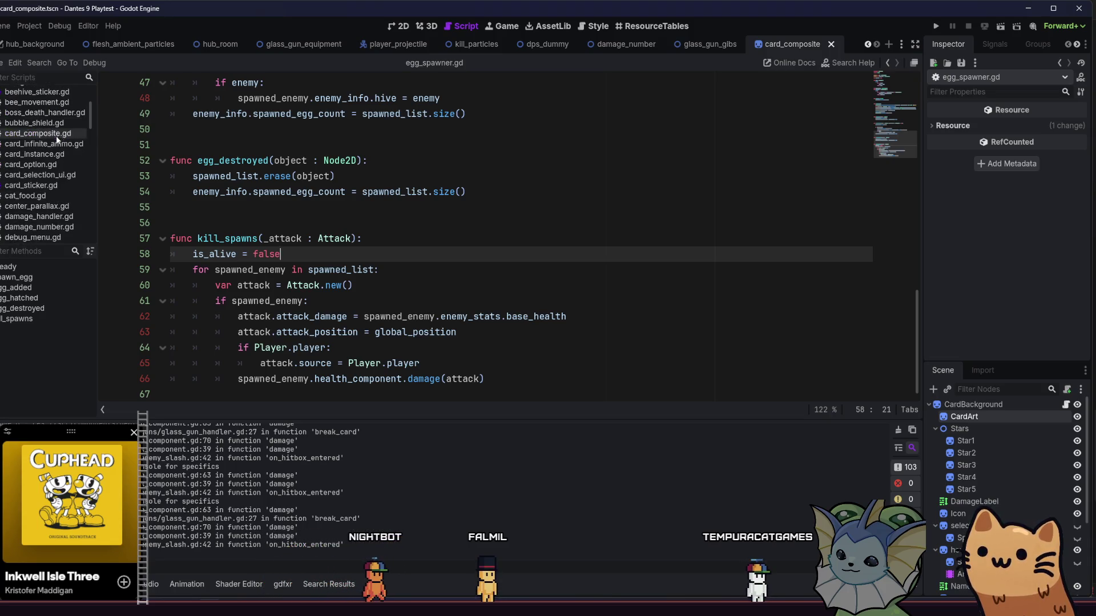
pyautogui.scroll(-20, 58, 158)
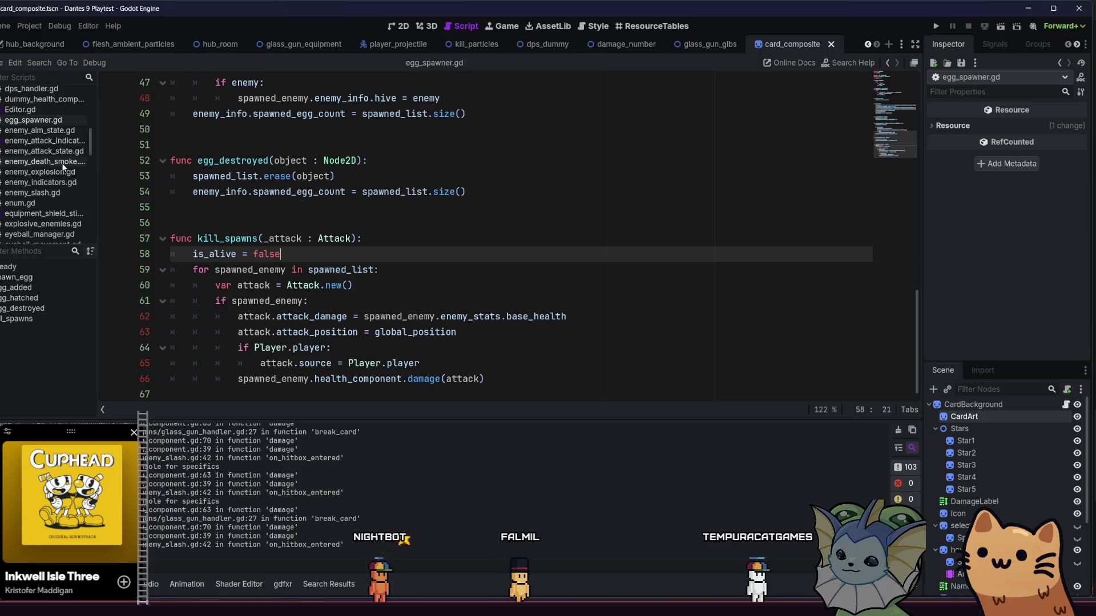
pyautogui.scroll(-10, 67, 184)
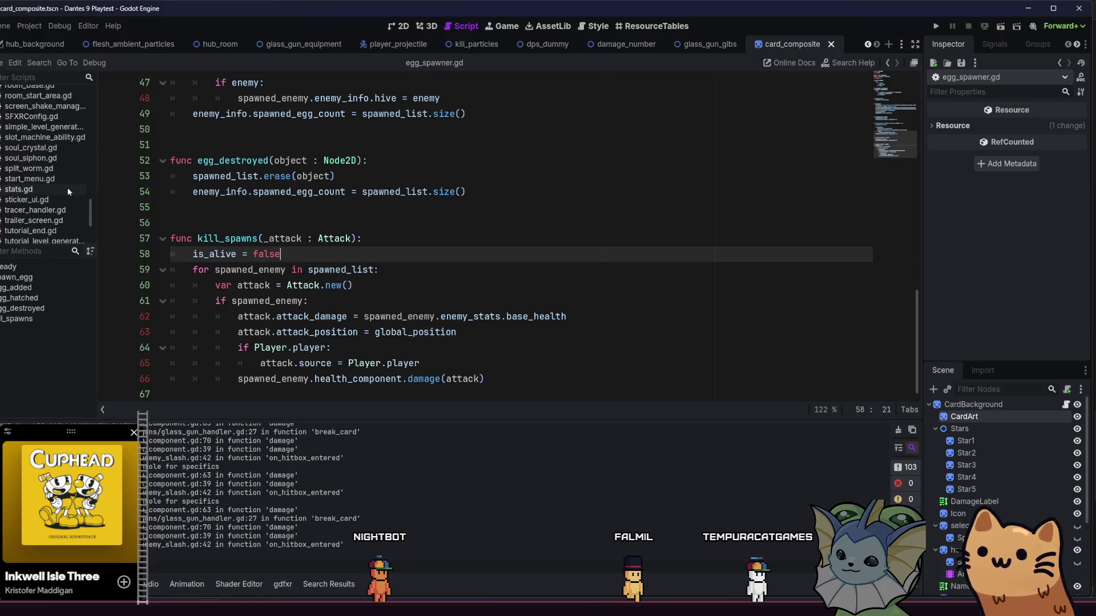
pyautogui.click(62, 106)
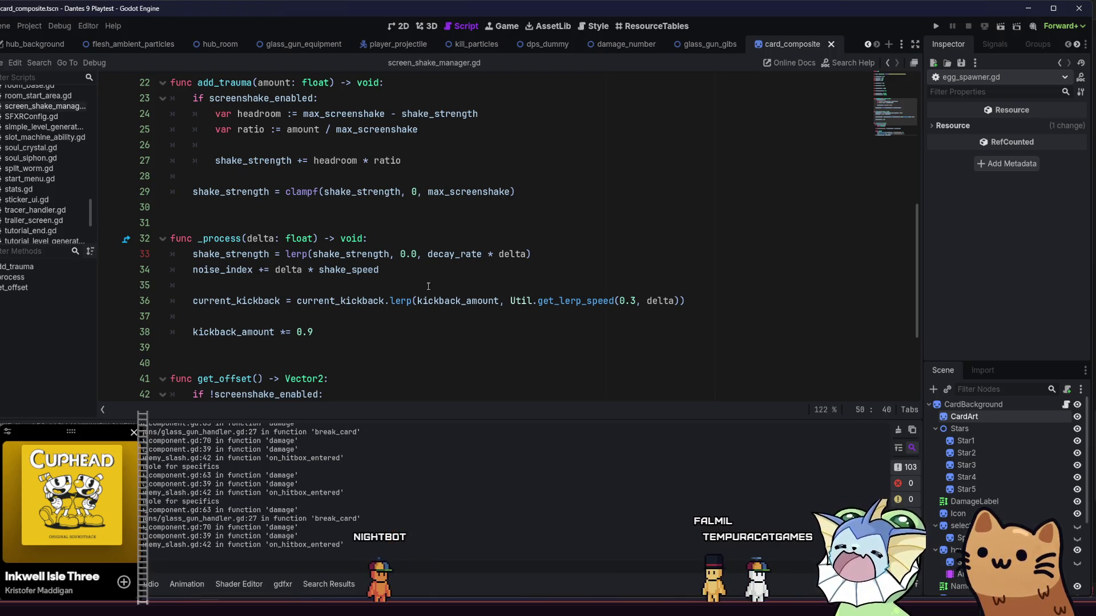
# Replace lines 36–38 in _process with the pasted decay_ratio/decay_amount code and indent it.
pyautogui.scroll(-3, 434, 274)
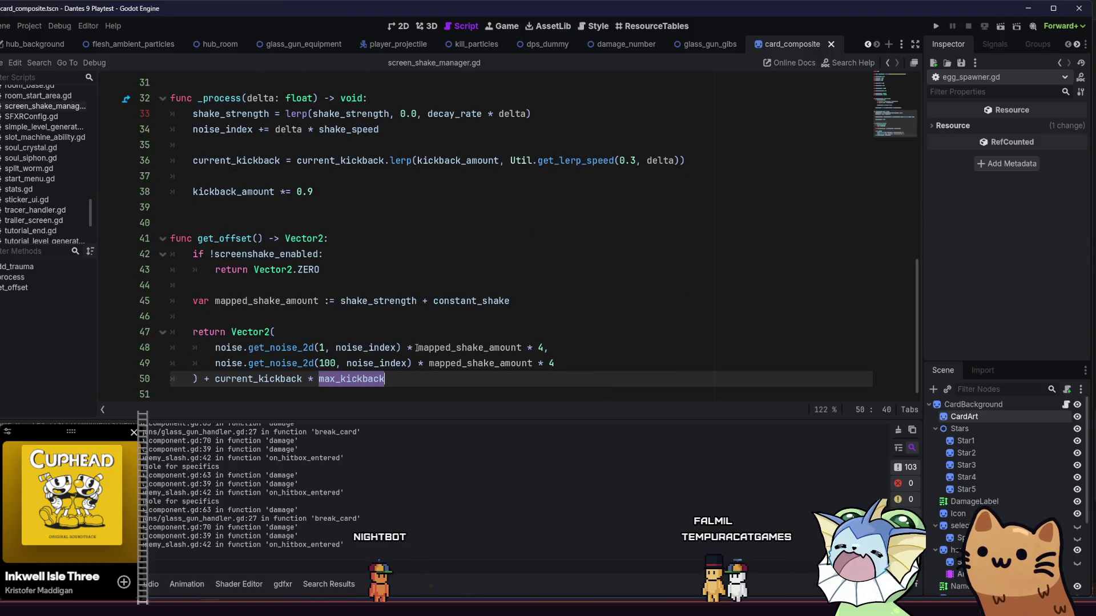
pyautogui.click(404, 301)
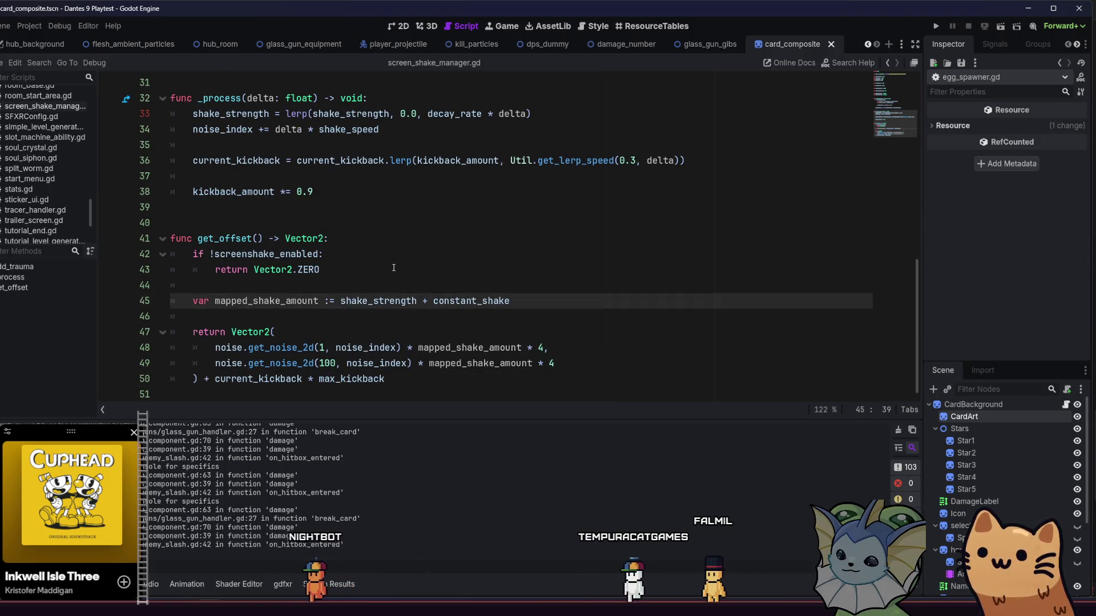
pyautogui.moveTo(328, 192); pyautogui.dragTo(192, 162)
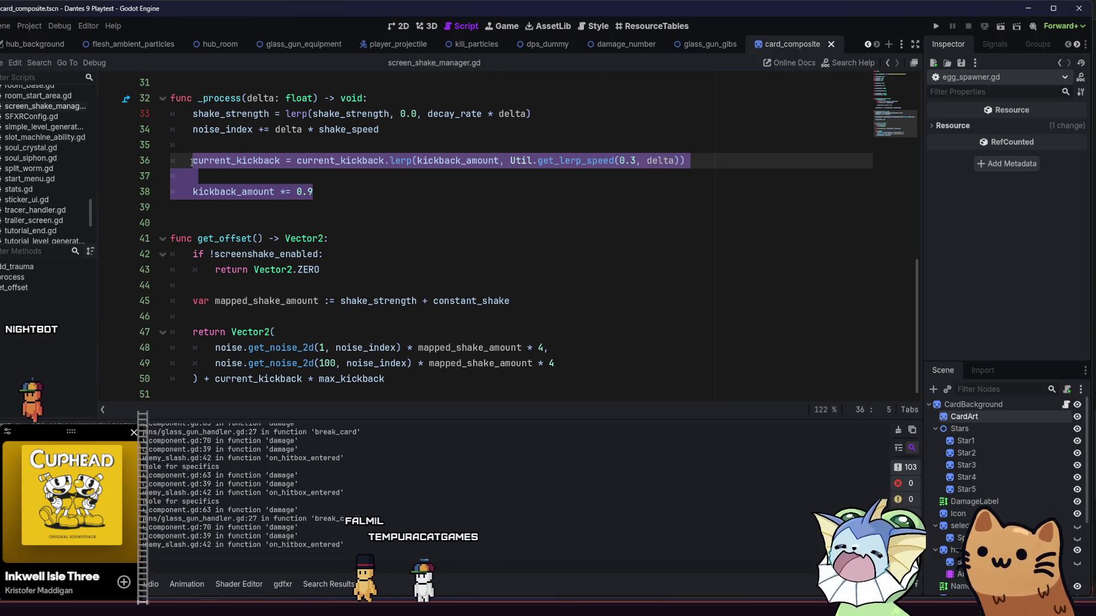
pyautogui.write('var decay_ratio := 0.9 var decay_amount := kickback_amount * (1.0 - decay_ratio)  kickback_amount -= decay_amount * delta')
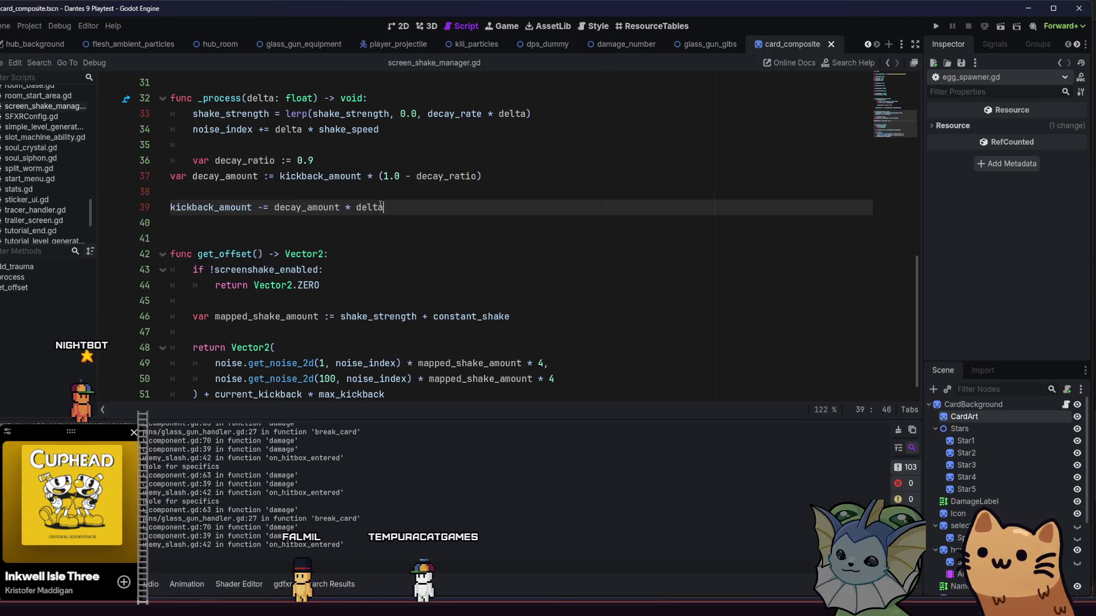
pyautogui.click(170, 177)
pyautogui.press('Tab')
# Fix the kickback_amount line on line 39, save the script, and run the project.
pyautogui.click(170, 207)
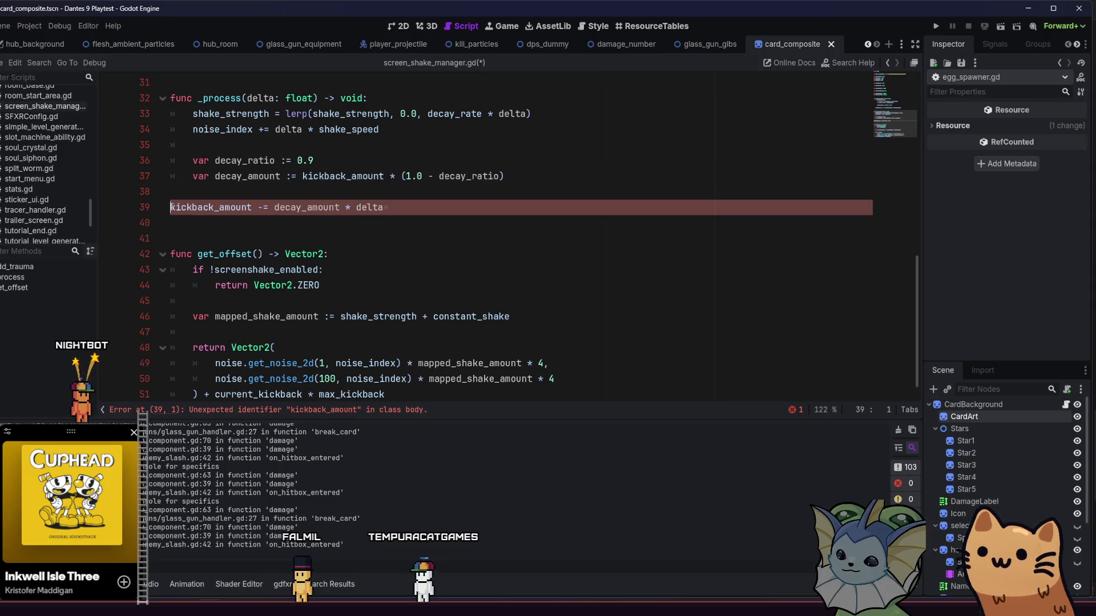
pyautogui.click(280, 207)
pyautogui.hotkey('ctrl', 's')
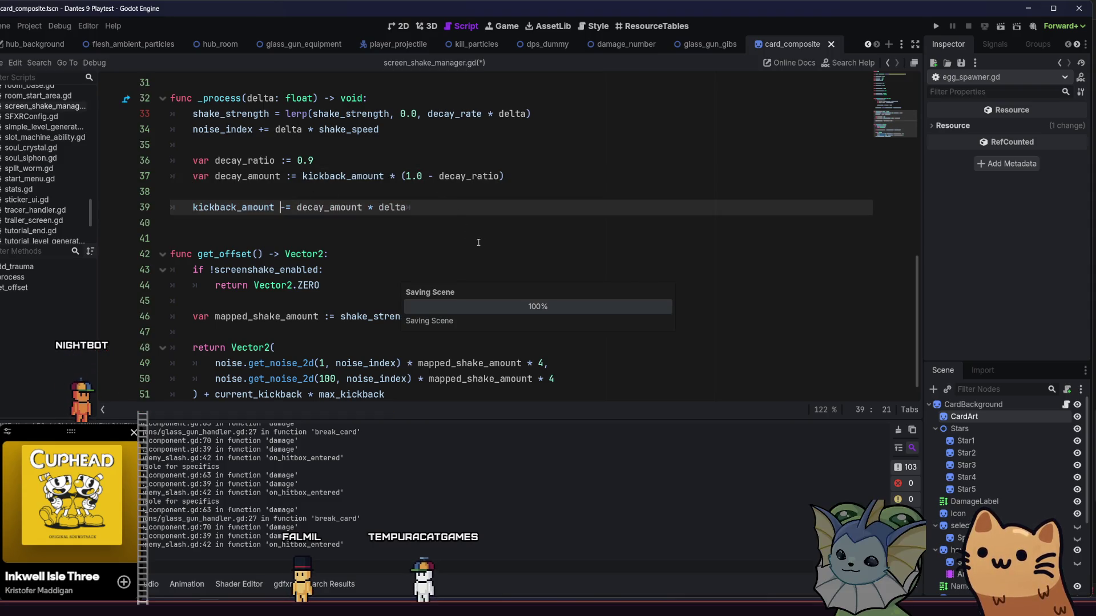
pyautogui.press('End')
pyautogui.press('F5')
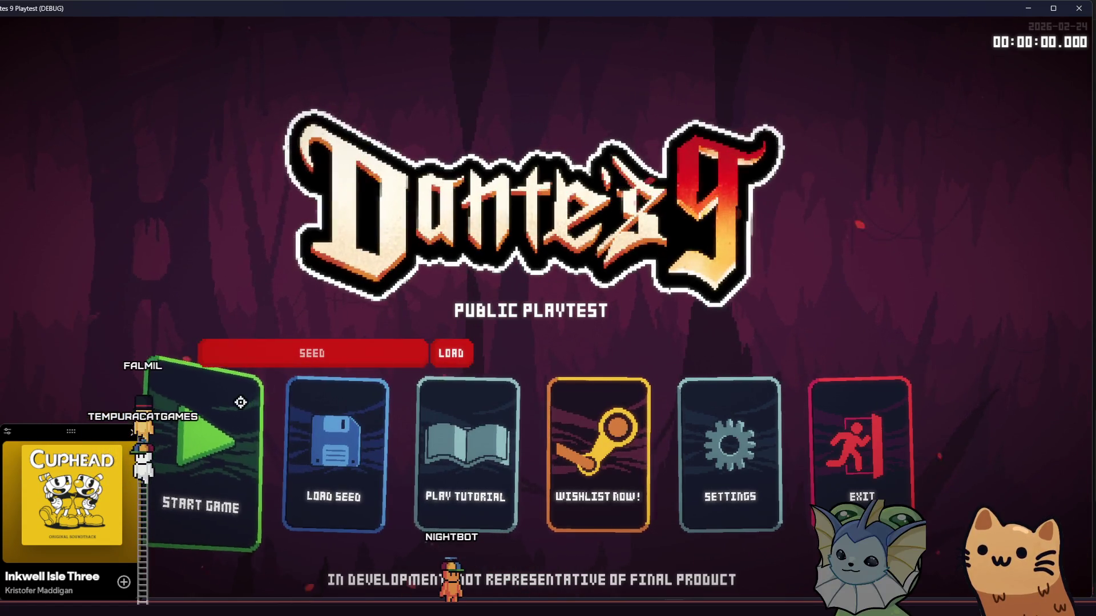
# Start a new game from the main menu once the splash finishes.
pyautogui.click(240, 402)
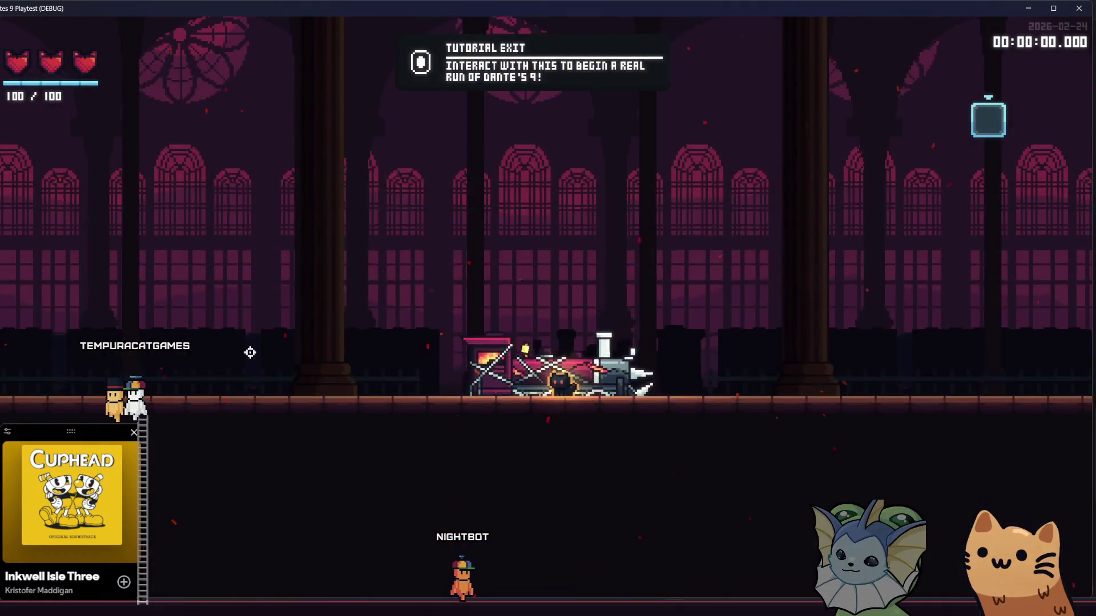
# Add two AK47 cards via the debug menu and fire the AK47 to the left.
pyautogui.press('F1')
pyautogui.click(115, 153)
pyautogui.click(254, 114)
pyautogui.click(535, 147)
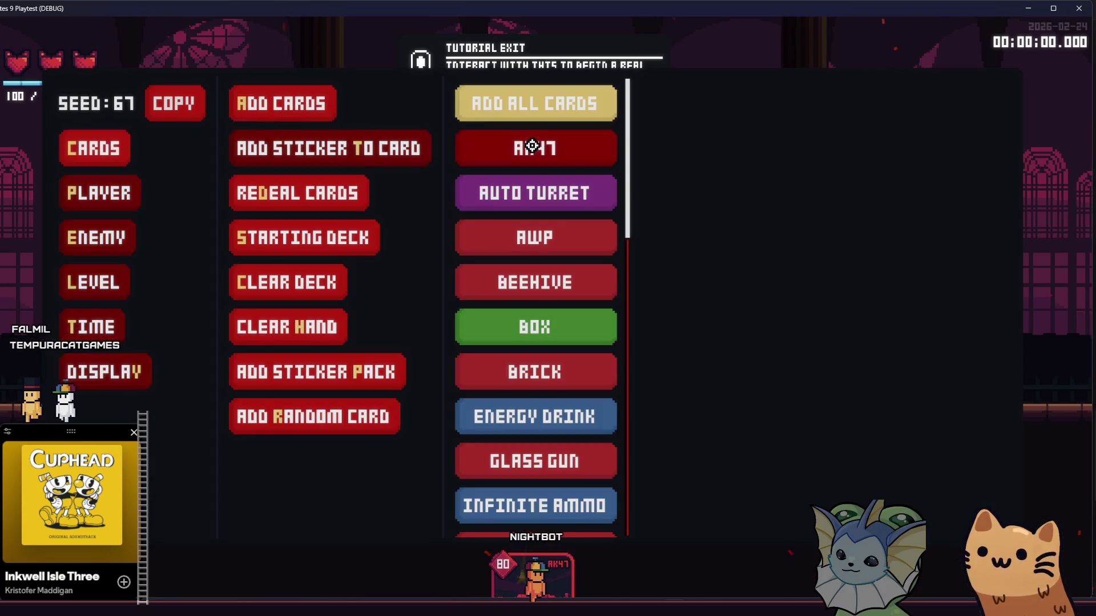
pyautogui.click(536, 147)
pyautogui.press('F1')
pyautogui.moveTo(446, 257)
pyautogui.mouseDown()
pyautogui.moveTo(341, 315)
pyautogui.moveTo(332, 360)
pyautogui.mouseUp()
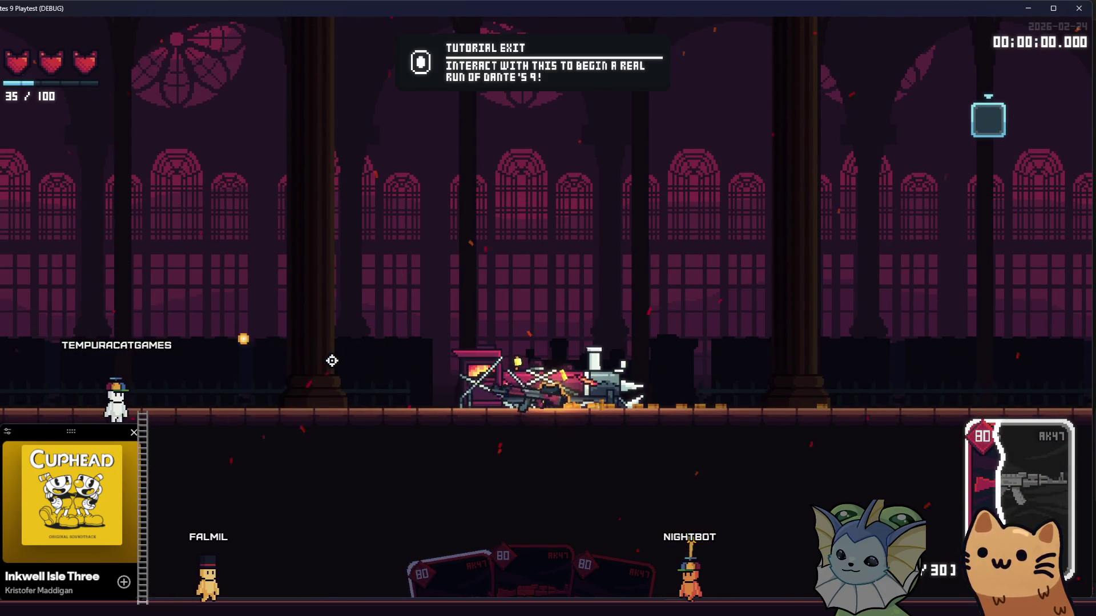
# Add AWP cards to the hand and close the debug menu to equip the AWP.
pyautogui.press('F1')
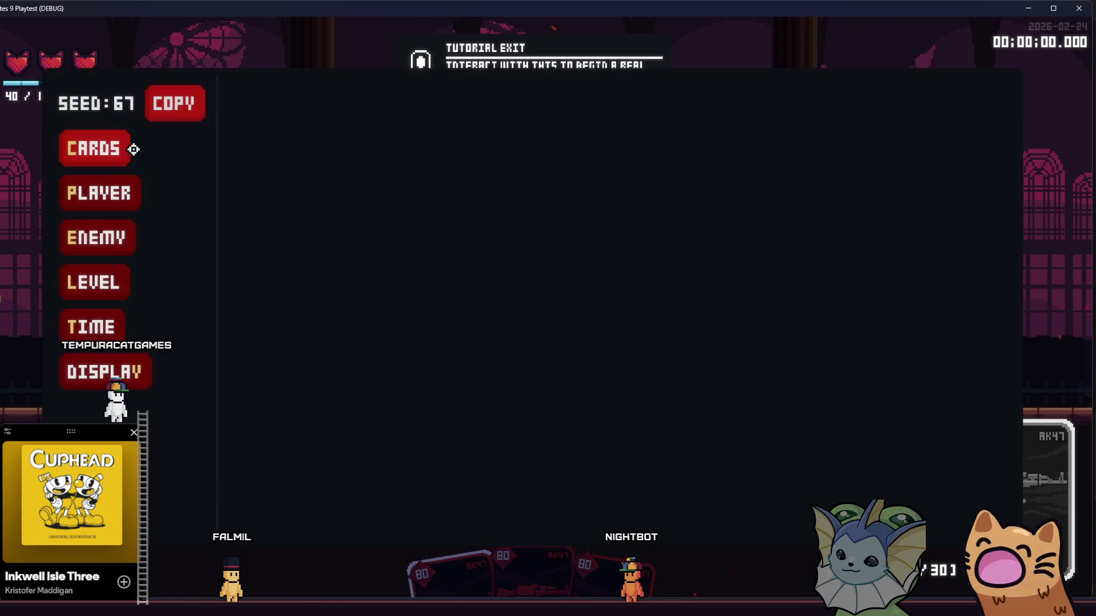
pyautogui.click(120, 150)
pyautogui.click(282, 103)
pyautogui.click(505, 252)
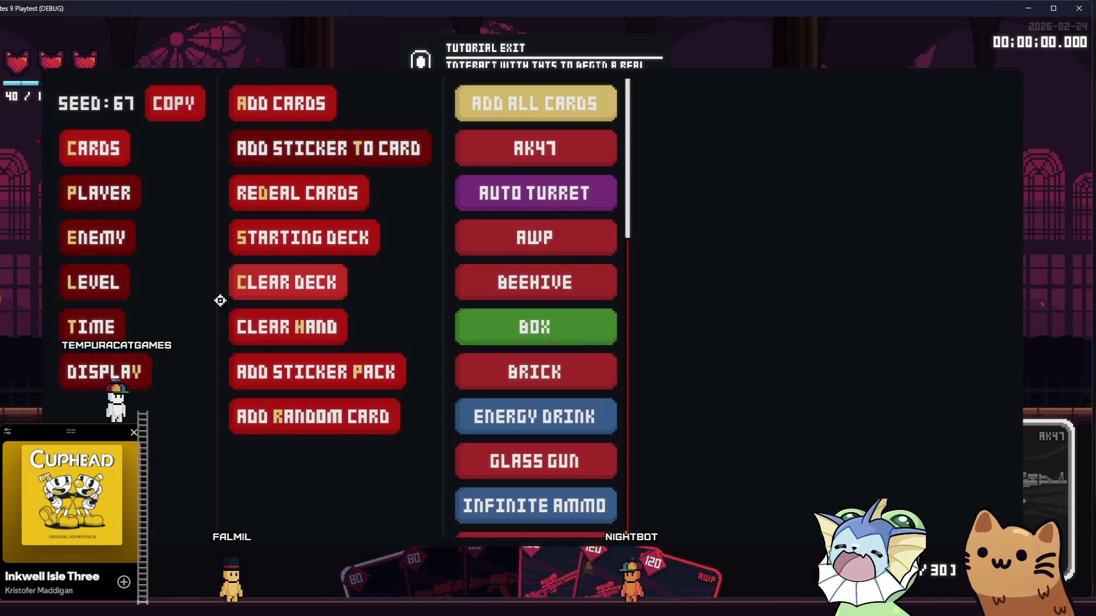
pyautogui.click(72, 191)
pyautogui.press('F1')
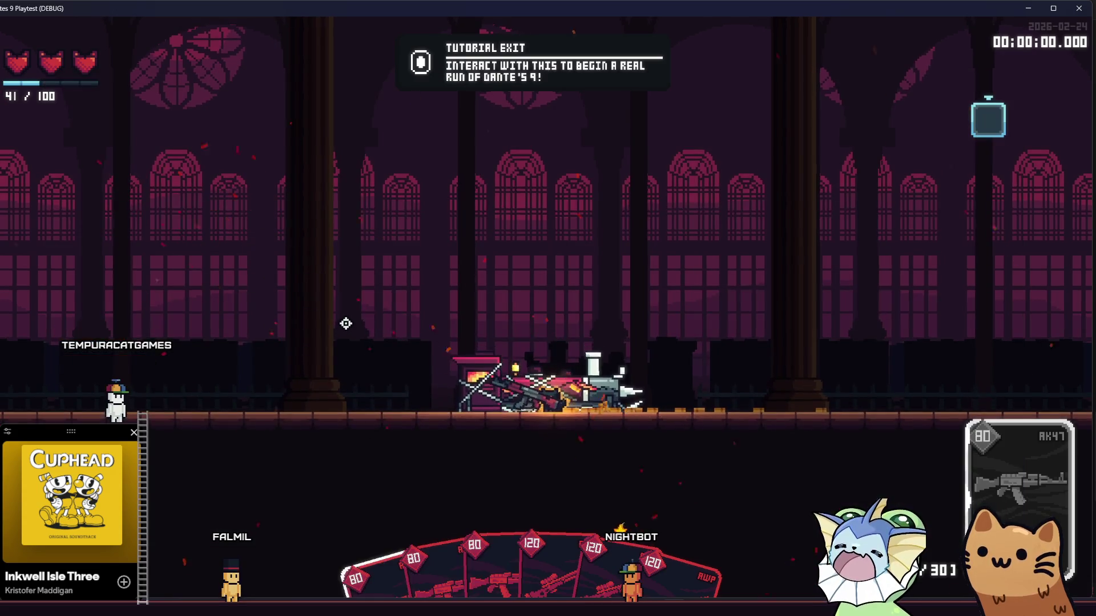
# Walk right firing several AWP shots to test the kickback.
pyautogui.scroll(-1, 319, 342)
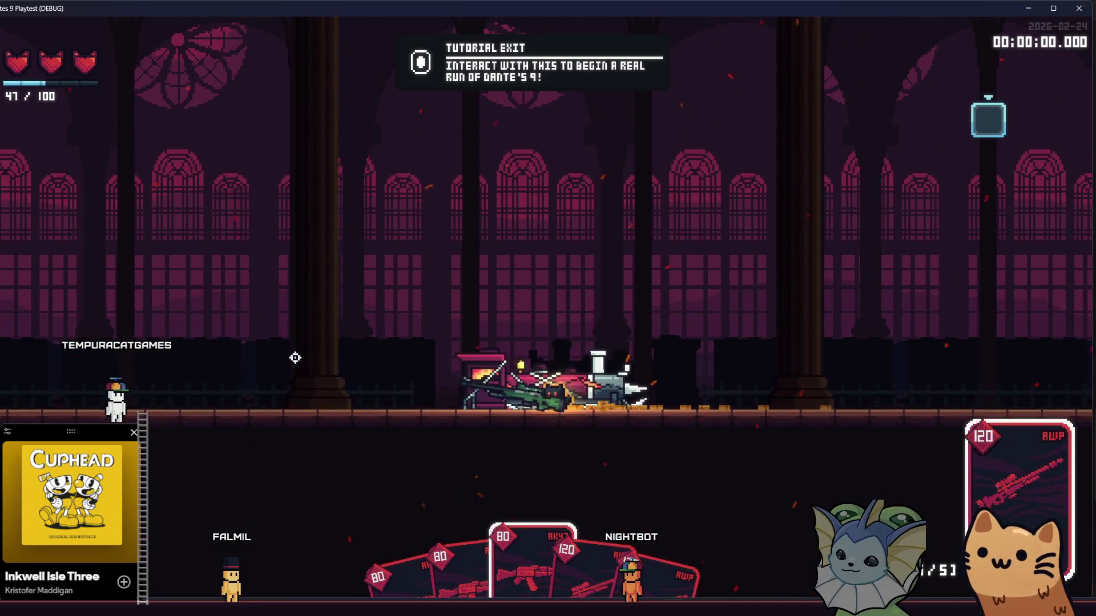
pyautogui.press('d')
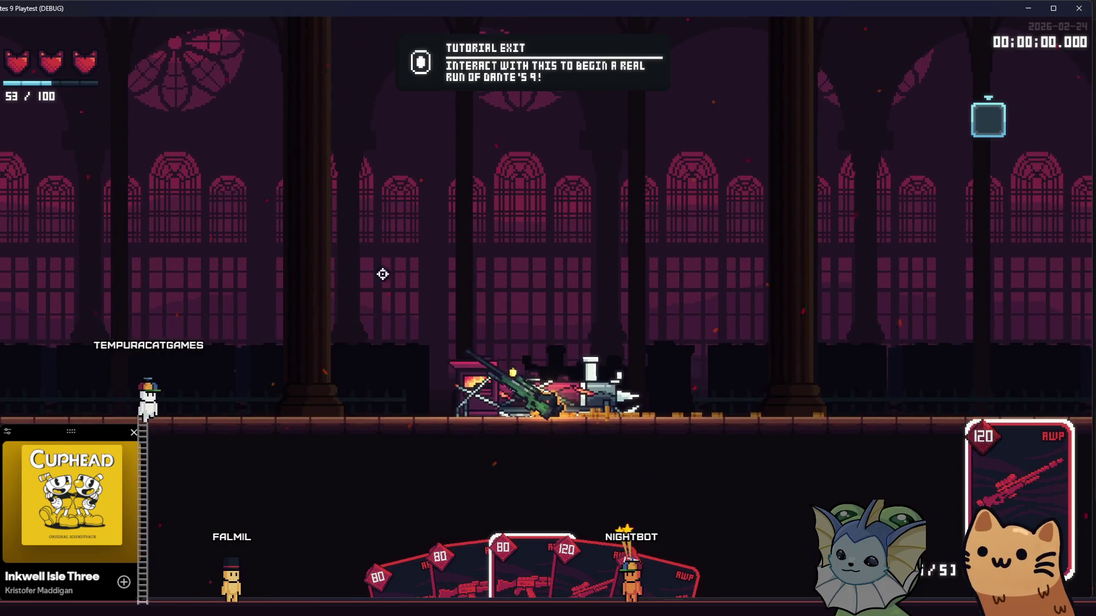
pyautogui.click(457, 251)
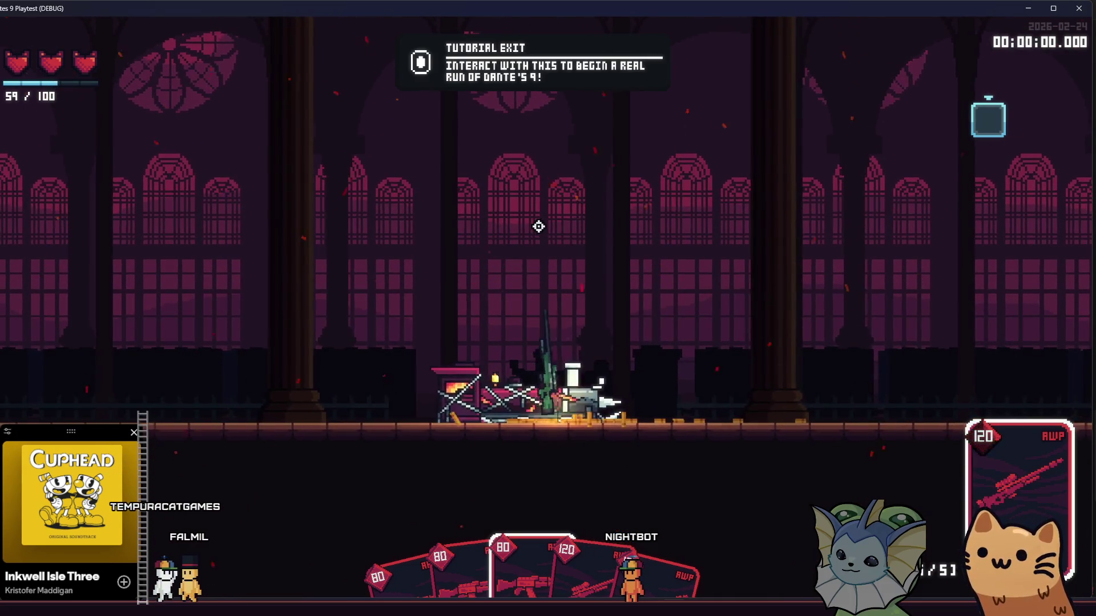
pyautogui.press('d')
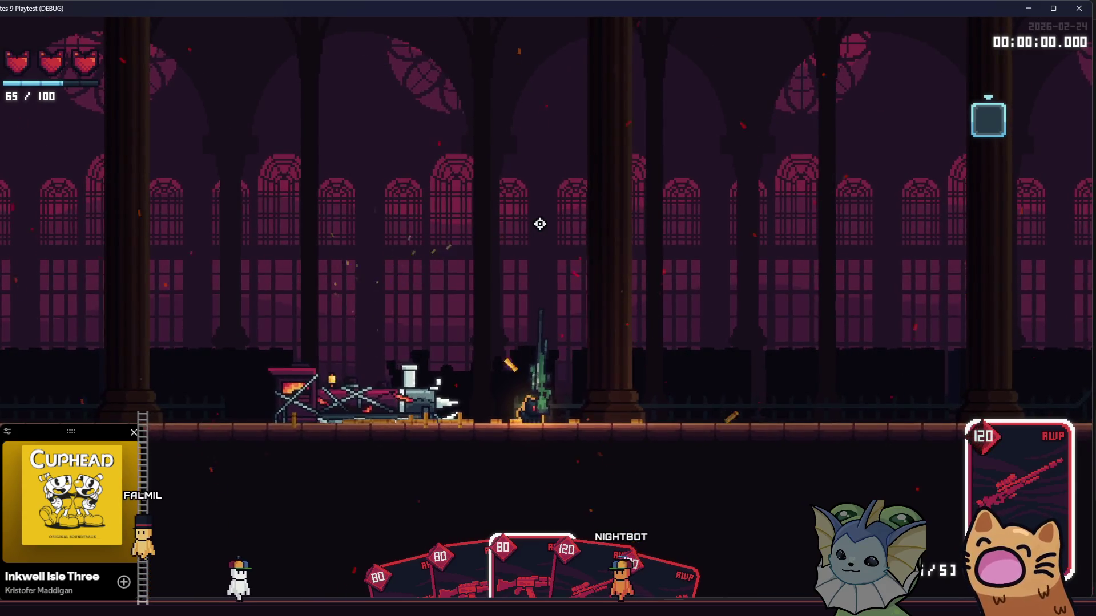
pyautogui.press('d')
pyautogui.click(514, 214)
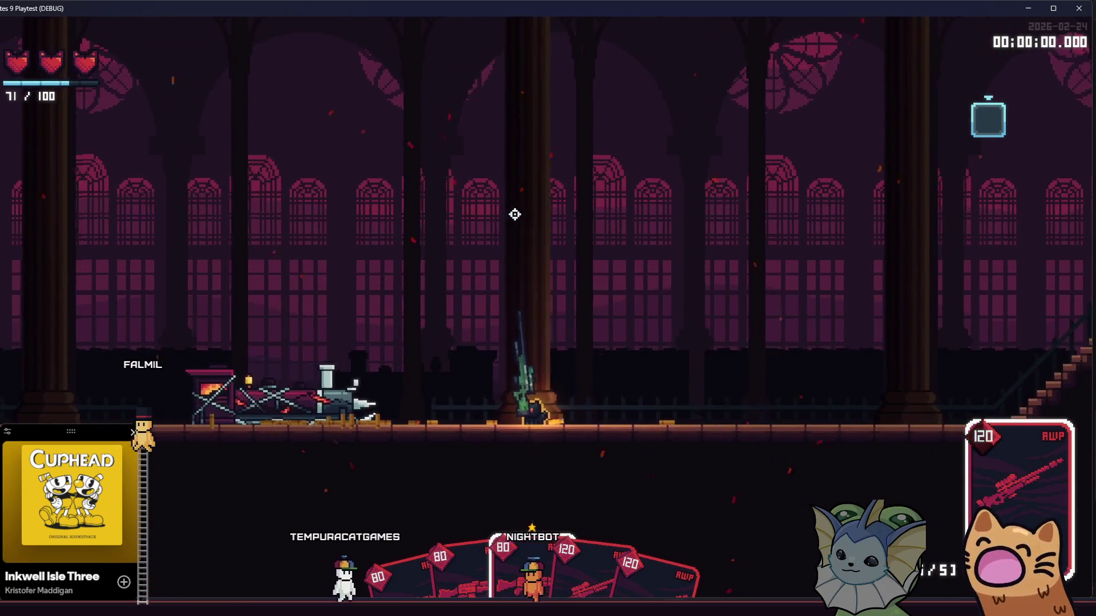
pyautogui.click(495, 215)
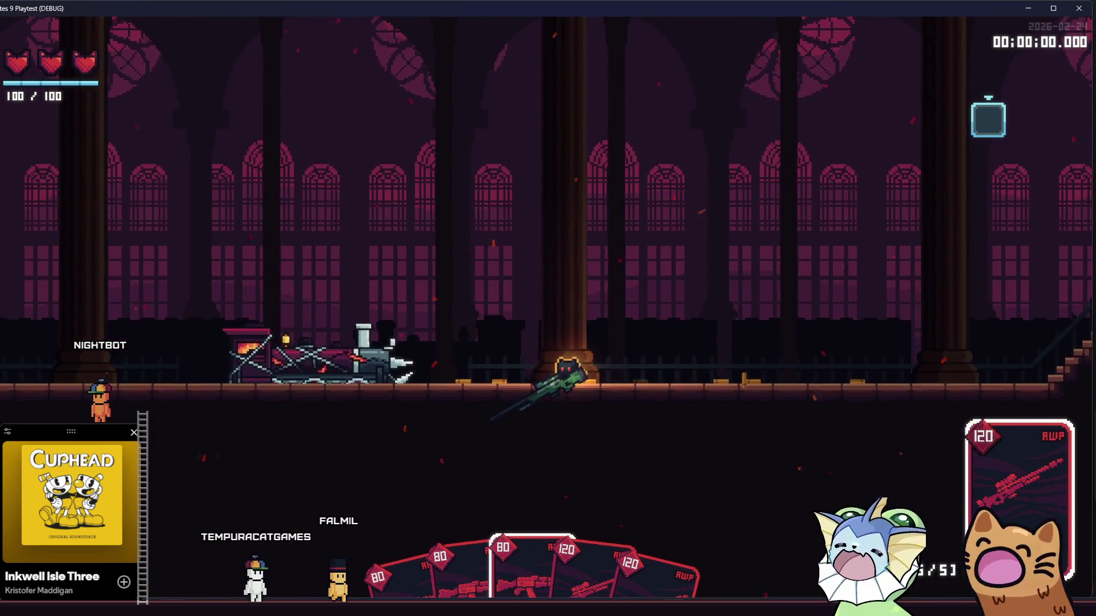
# Switch to Godot and back to the game, then reopen the debug menu.
pyautogui.hotkey('alt', 'Tab')
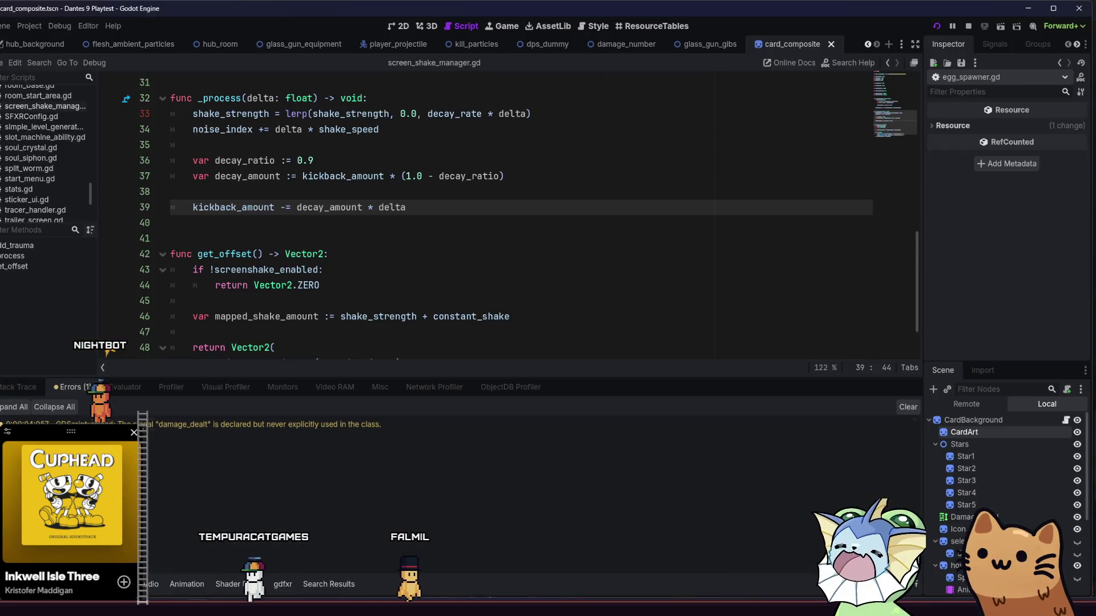
pyautogui.hotkey('alt', 'Tab')
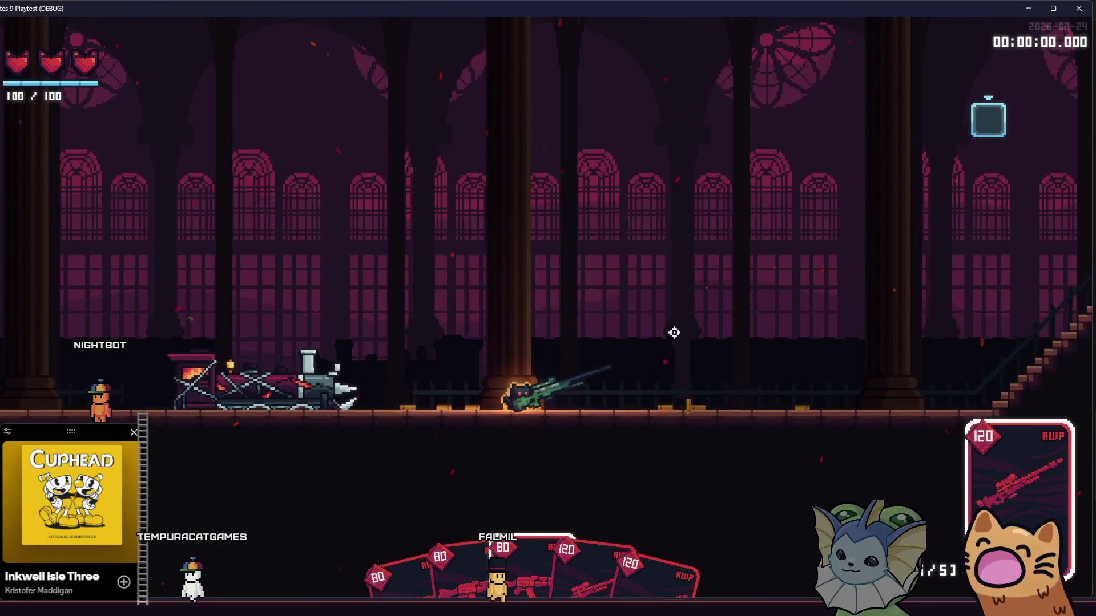
pyautogui.press('Escape')
pyautogui.press('Escape')
pyautogui.press('F1')
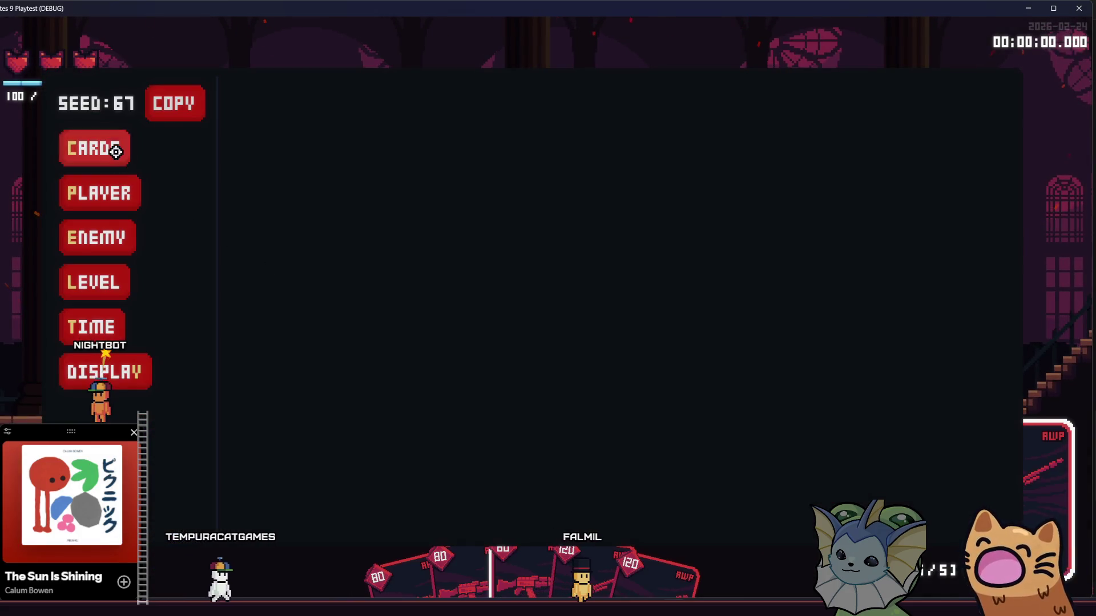
# Add a Laser Pointer card to the hand from the card debug options.
pyautogui.click(116, 153)
pyautogui.click(317, 103)
pyautogui.scroll(-5, 539, 319)
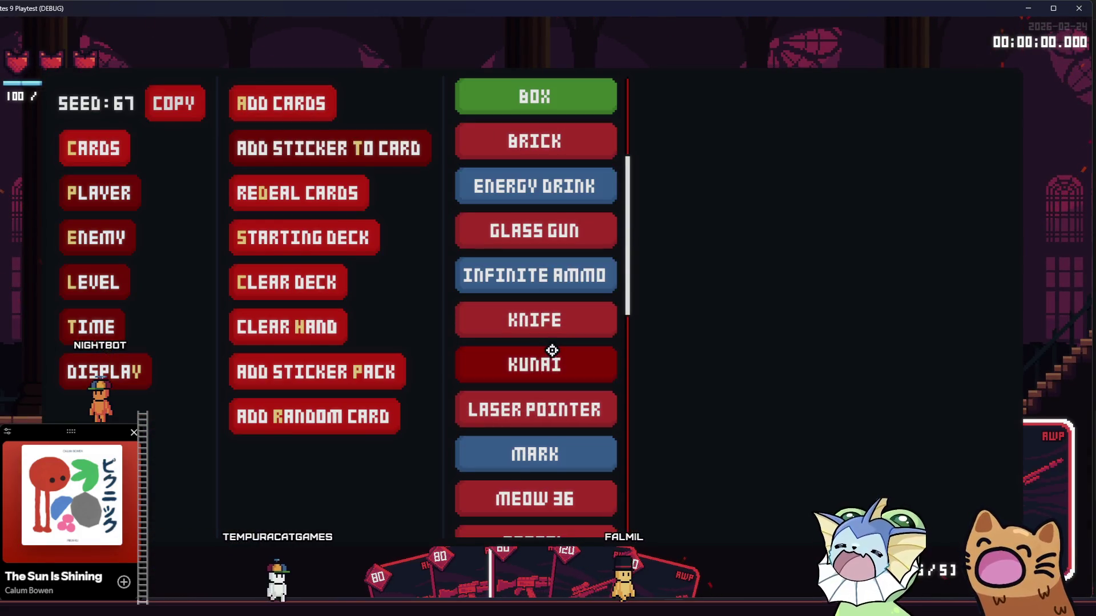
pyautogui.click(551, 400)
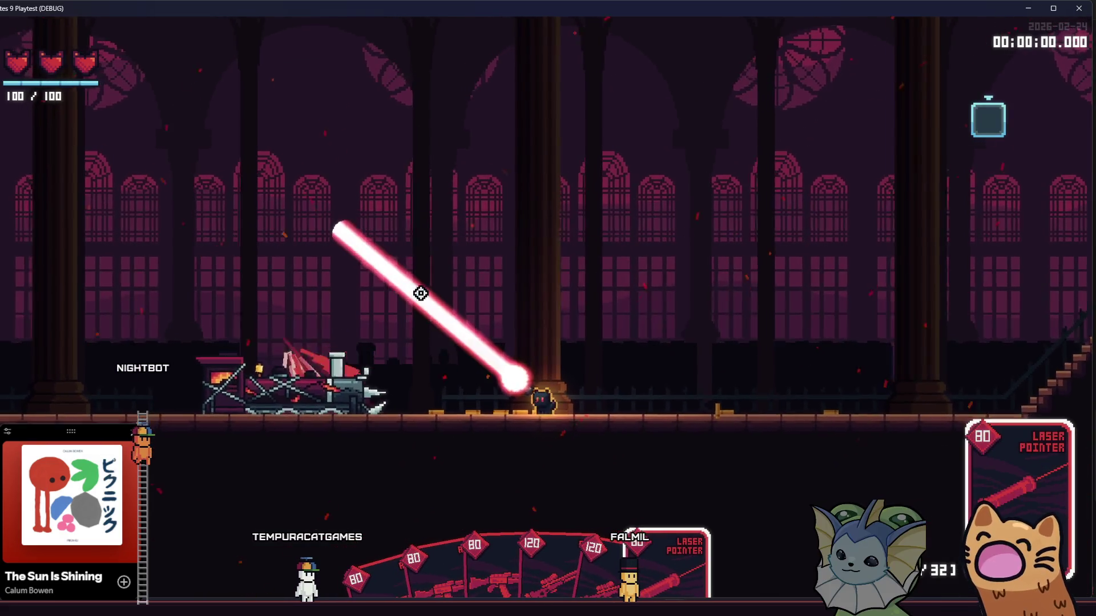
# Fire the laser, then run up the stairs and right along the platform past the gate.
pyautogui.press('d')
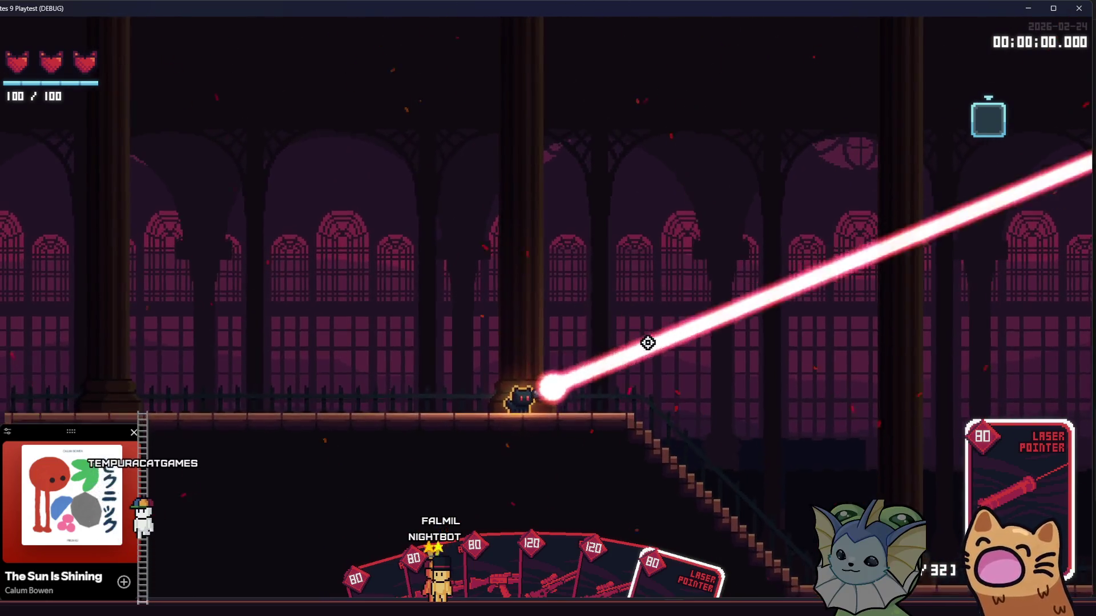
pyautogui.press('d')
pyautogui.click(771, 399)
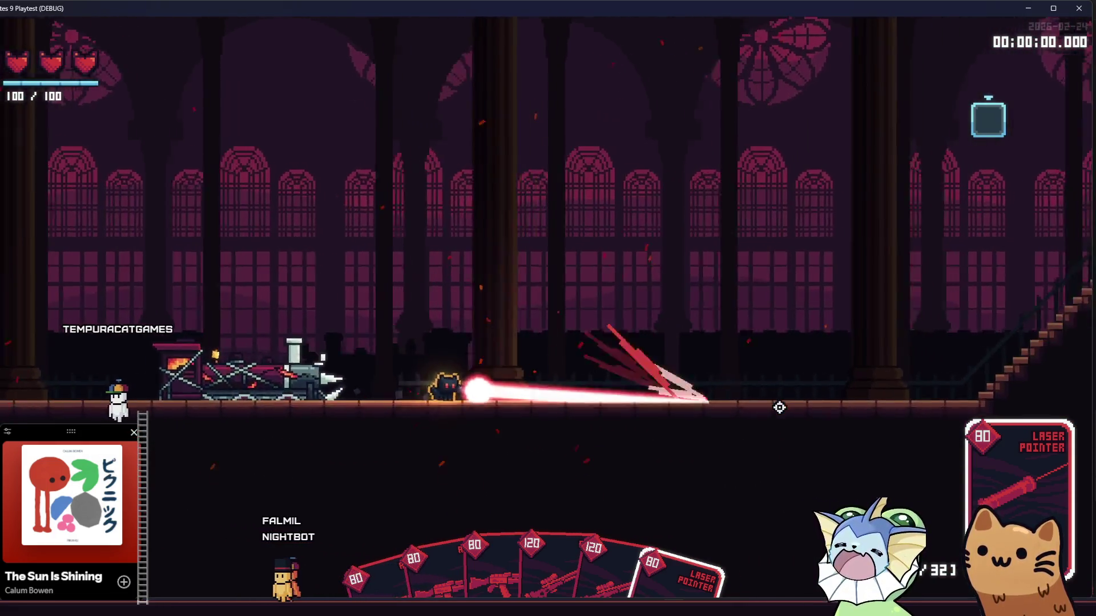
pyautogui.press('d')
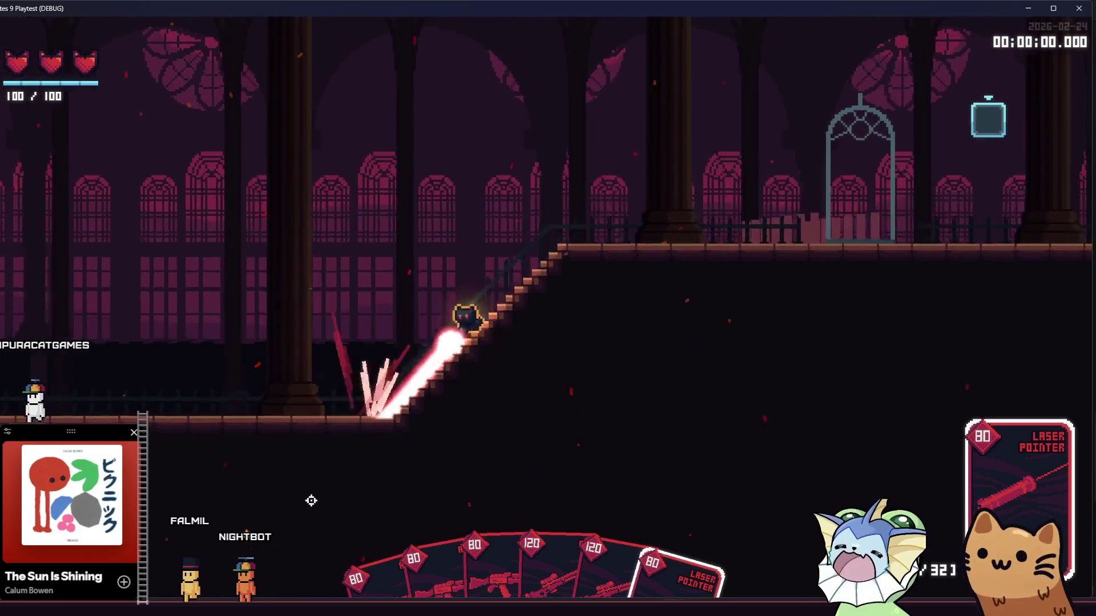
pyautogui.press('d')
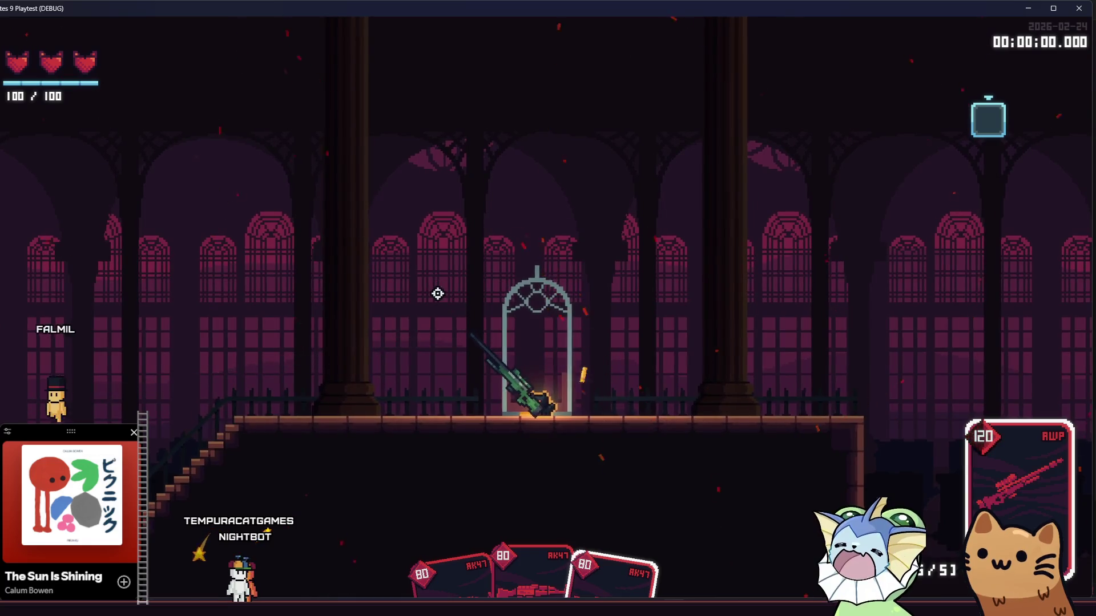
pyautogui.press('d')
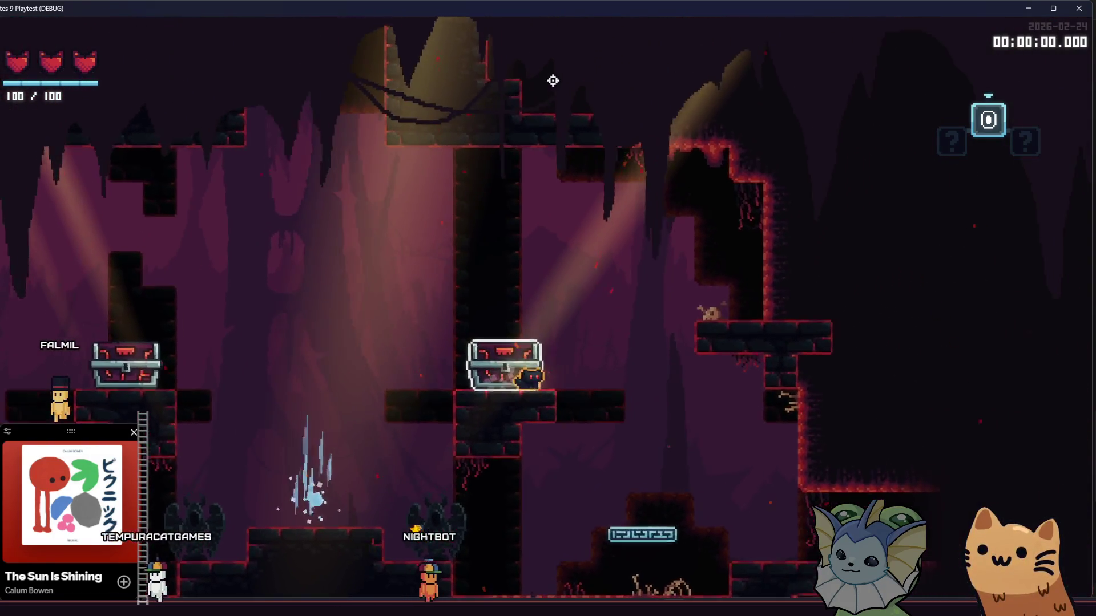
# Jump and climb the cat up and out through the cave.
pyautogui.press('space')
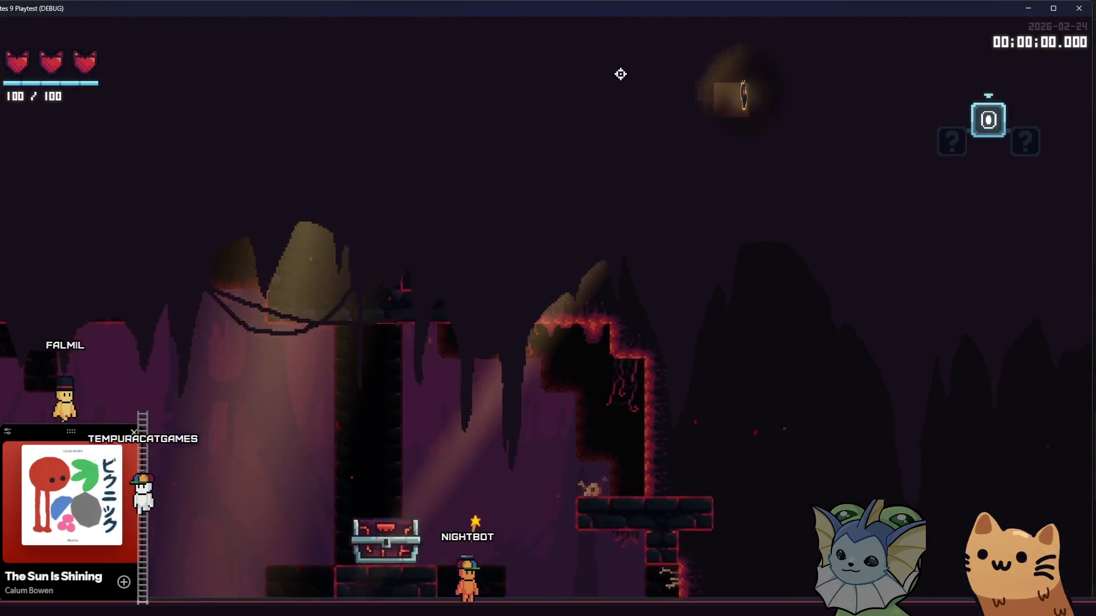
pyautogui.press('d')
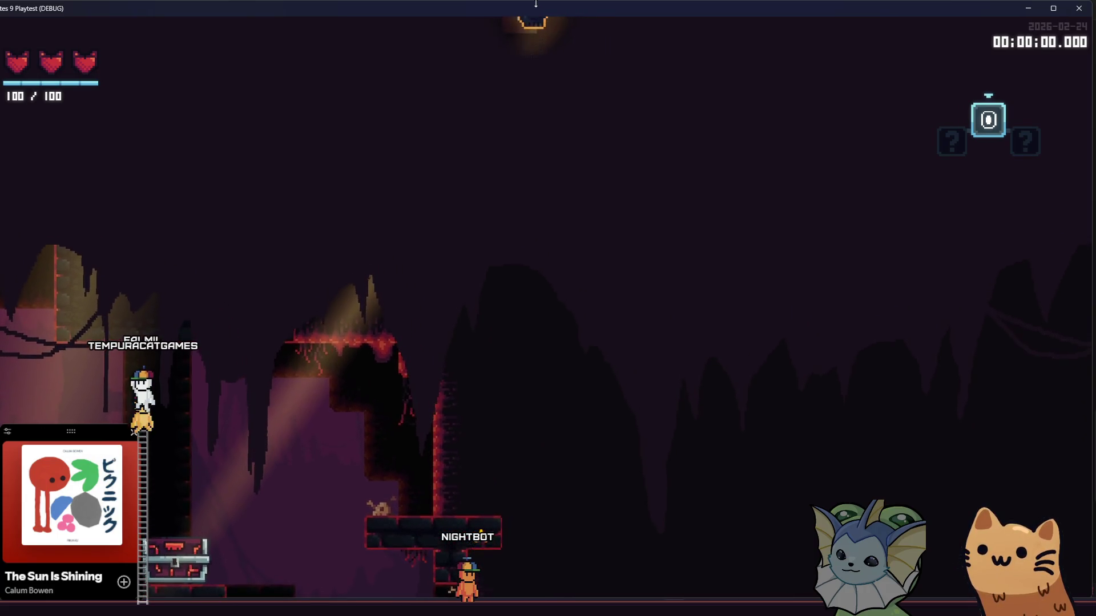
pyautogui.press('w')
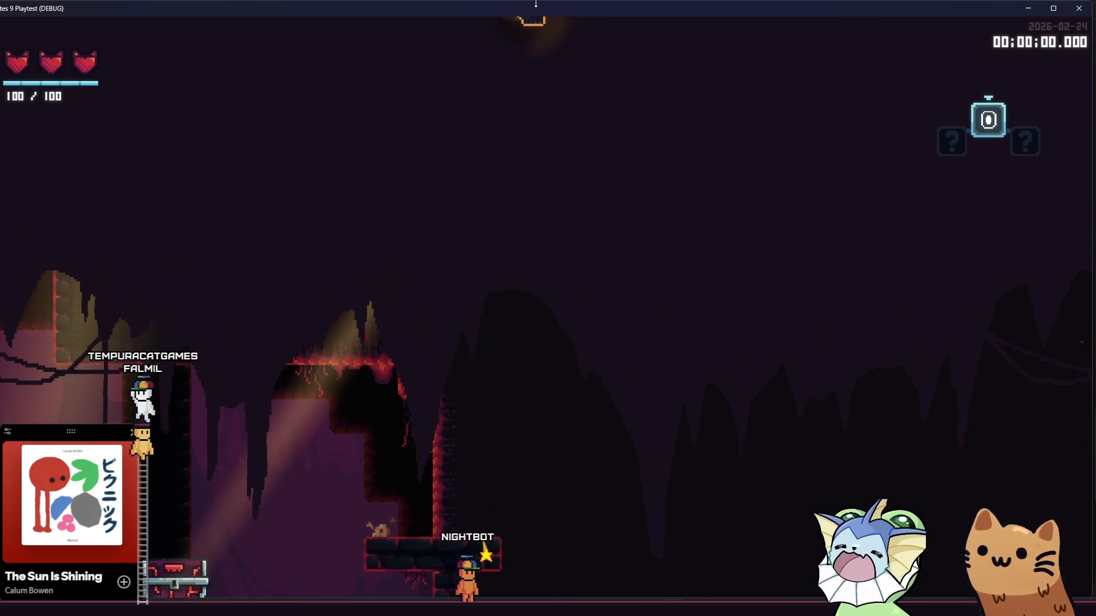
pyautogui.press('a')
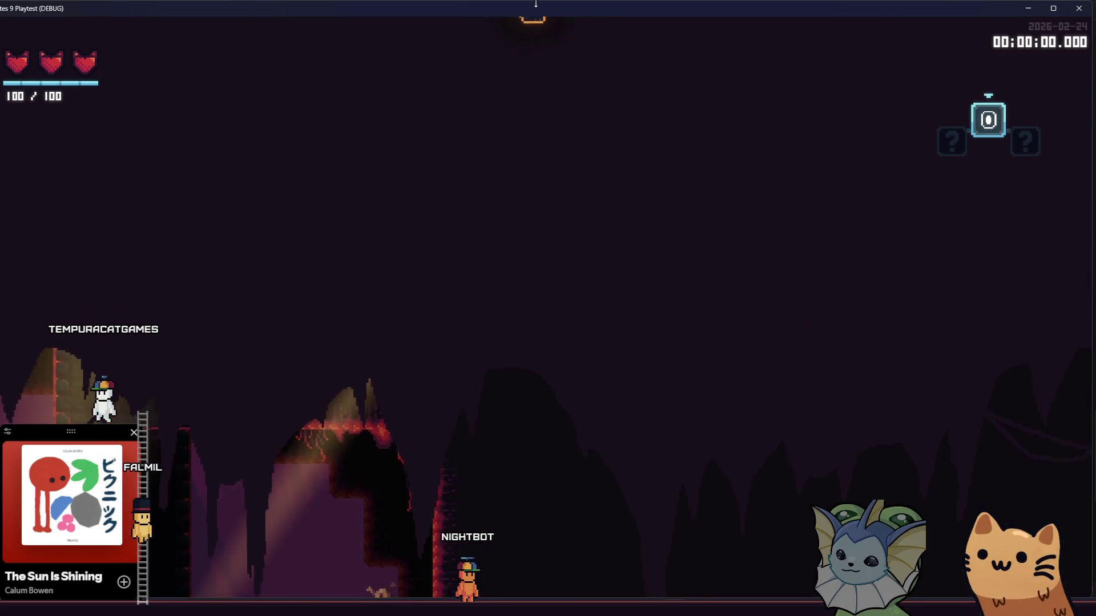
pyautogui.press('a')
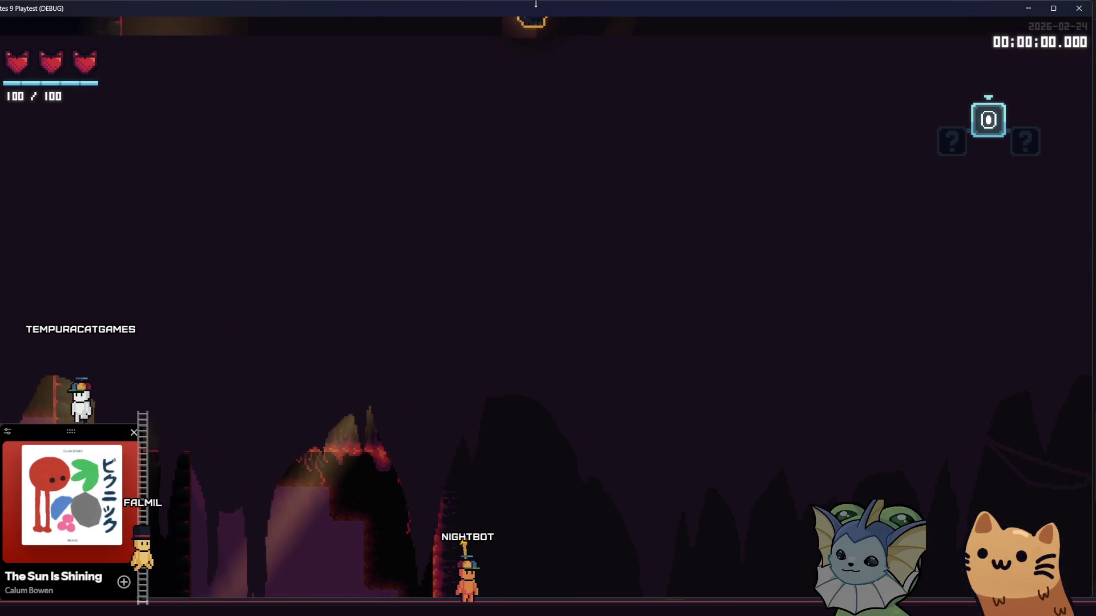
pyautogui.press('d')
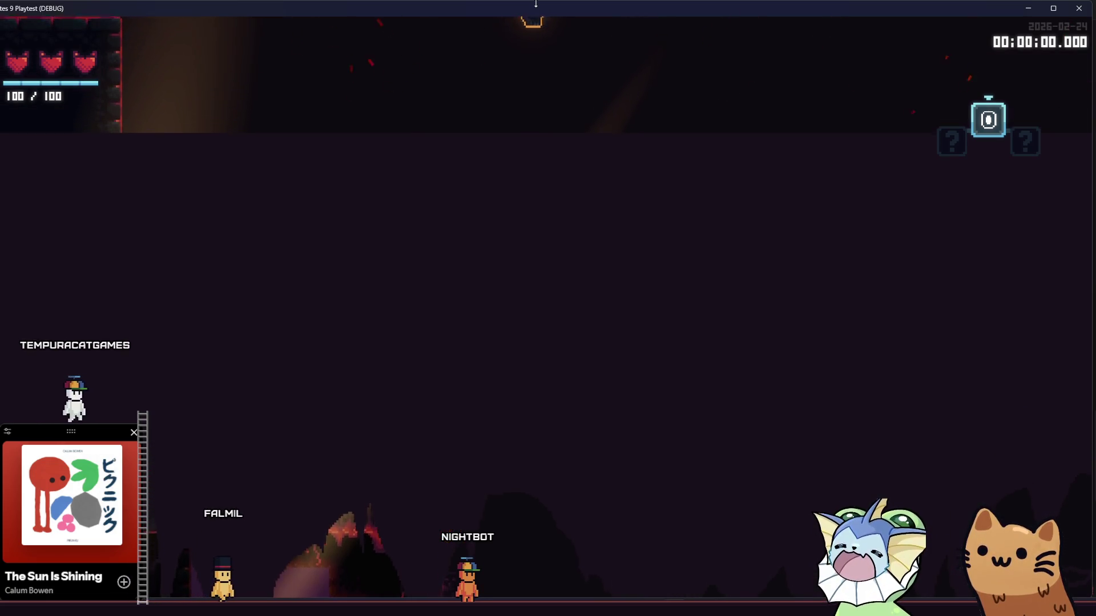
pyautogui.press('s')
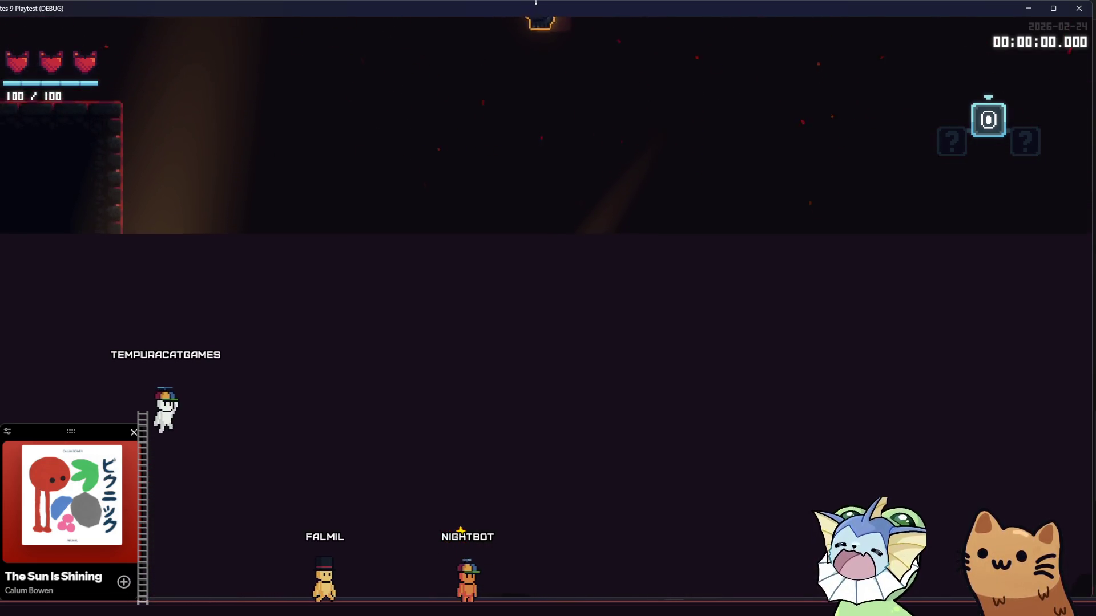
# Move the cat into the flat open room and open the debug menu's cards section.
pyautogui.press('d')
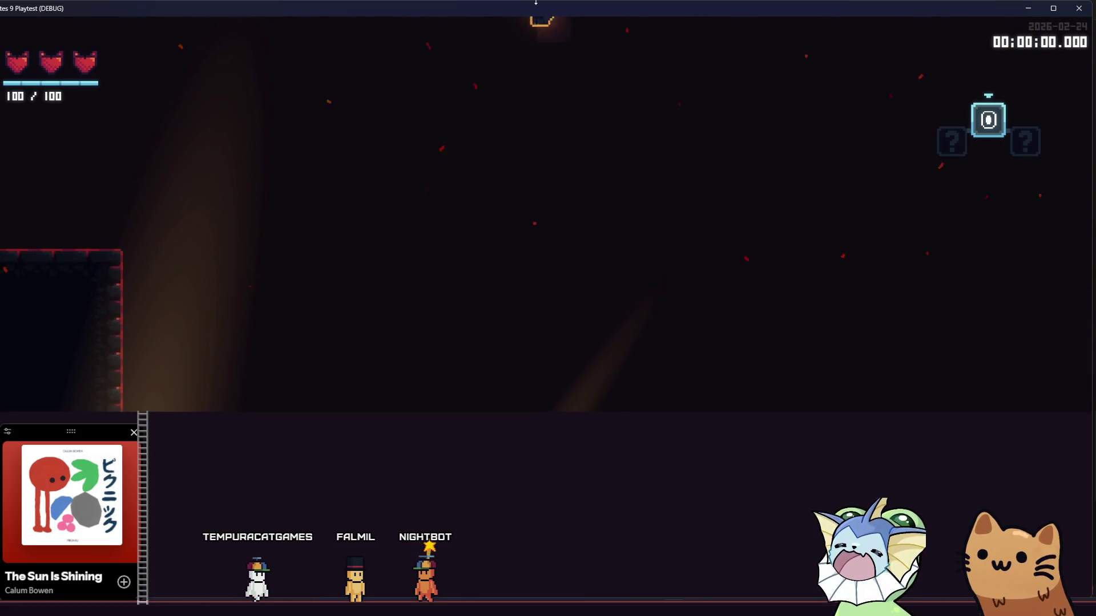
pyautogui.press('d')
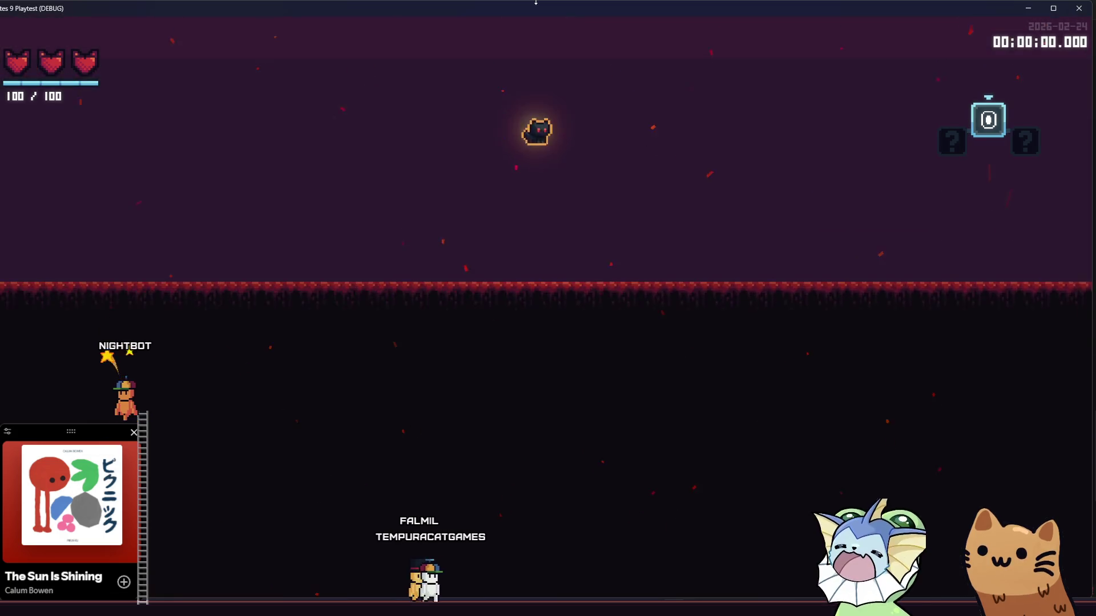
pyautogui.press('F1')
pyautogui.click(126, 151)
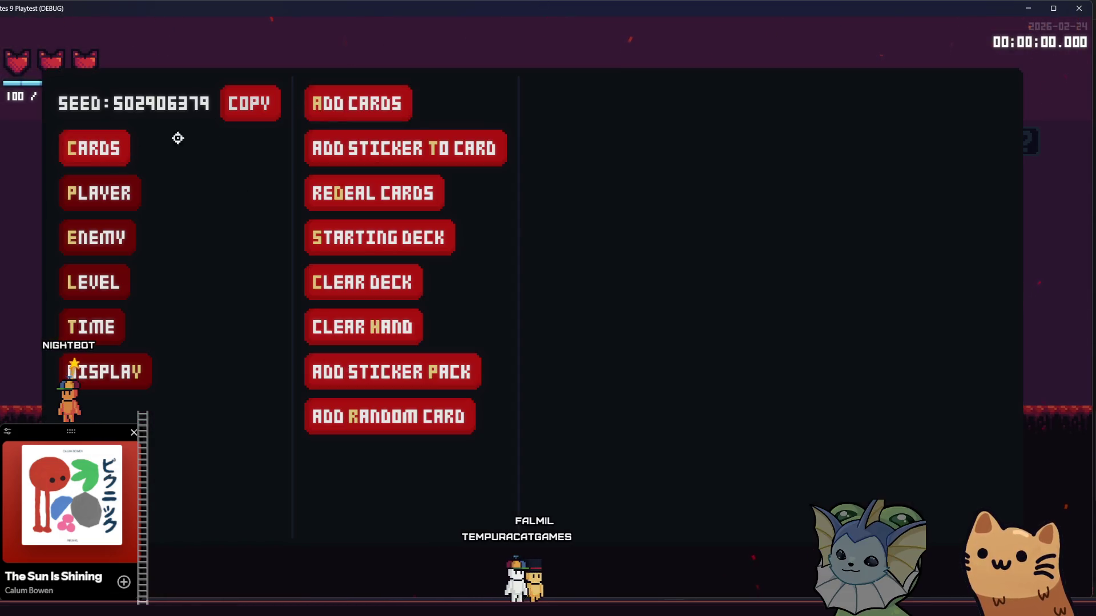
# Add a Laser Pointer card and fire its beam to the right.
pyautogui.click(452, 146)
pyautogui.click(617, 412)
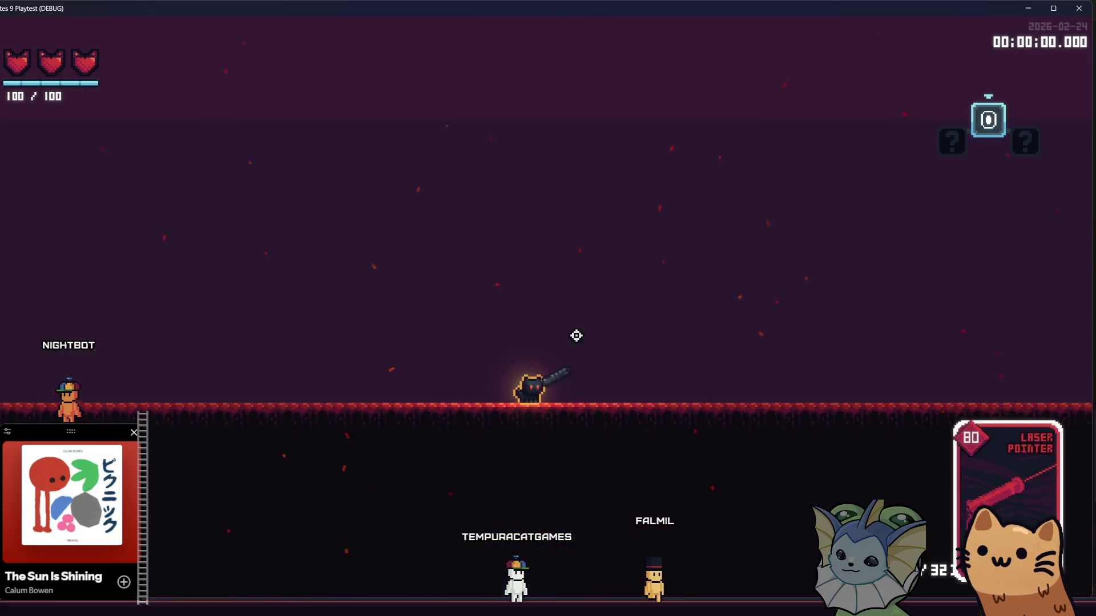
pyautogui.press('a')
pyautogui.press('d')
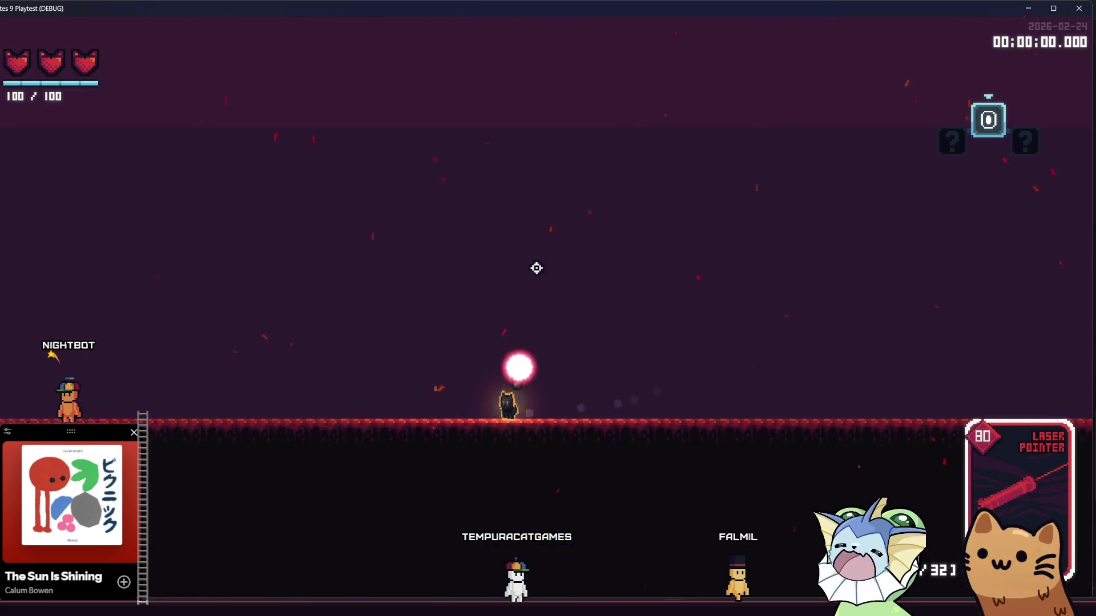
pyautogui.click(714, 396)
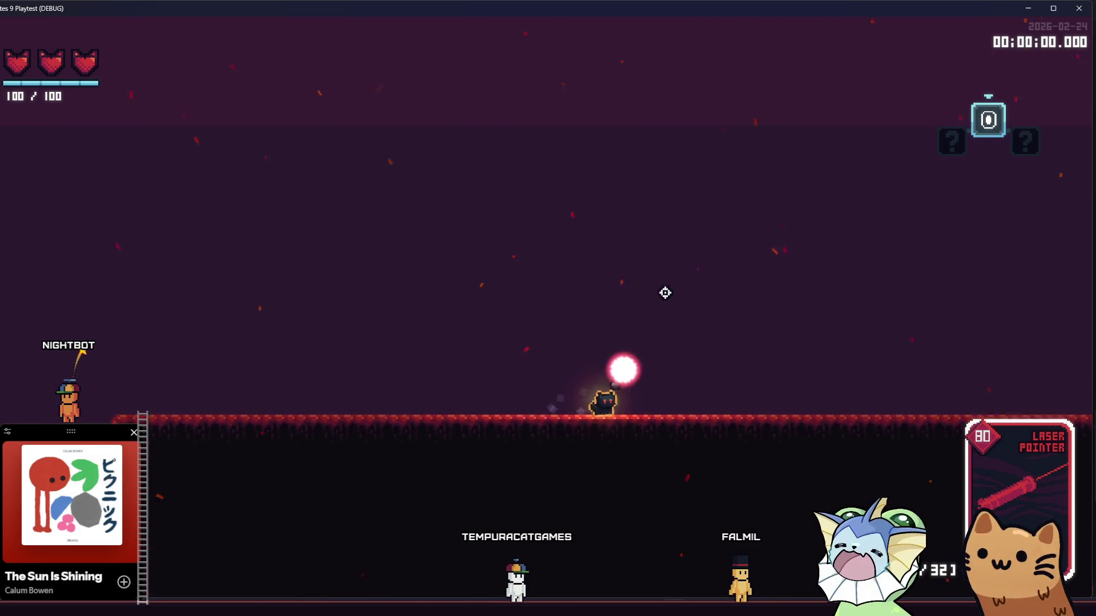
# Add two AWP cards to the hand from the debug menu.
pyautogui.press('`')
pyautogui.click(122, 152)
pyautogui.click(339, 105)
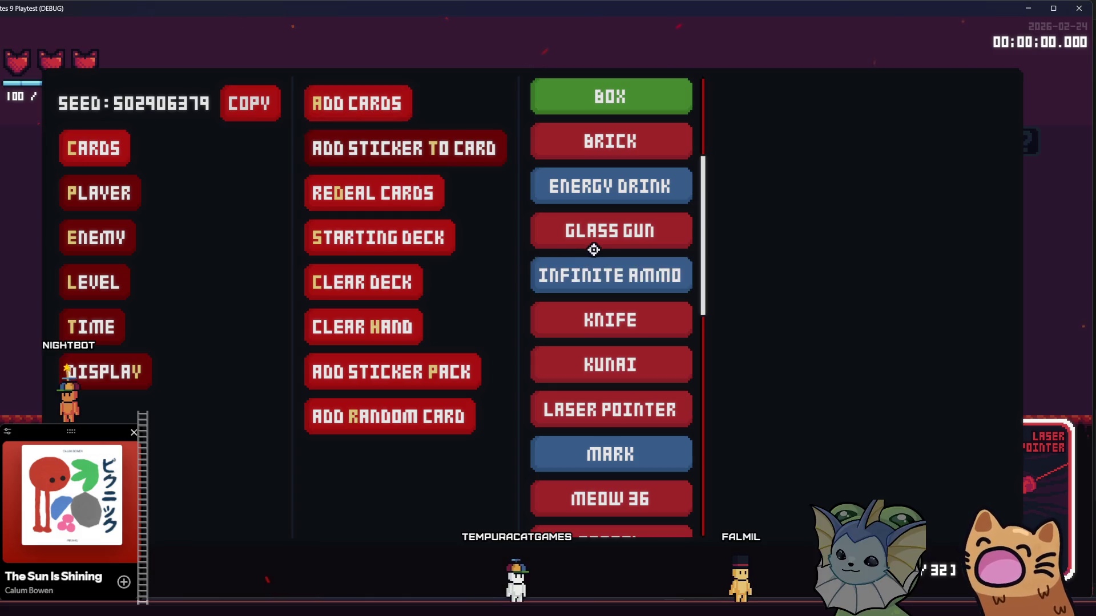
pyautogui.scroll(3, 609, 217)
pyautogui.click(619, 122)
pyautogui.click(618, 122)
pyautogui.press('`')
# Fire the AWP repeatedly, including mid-jump, to check its recoil kickback.
pyautogui.click(631, 169)
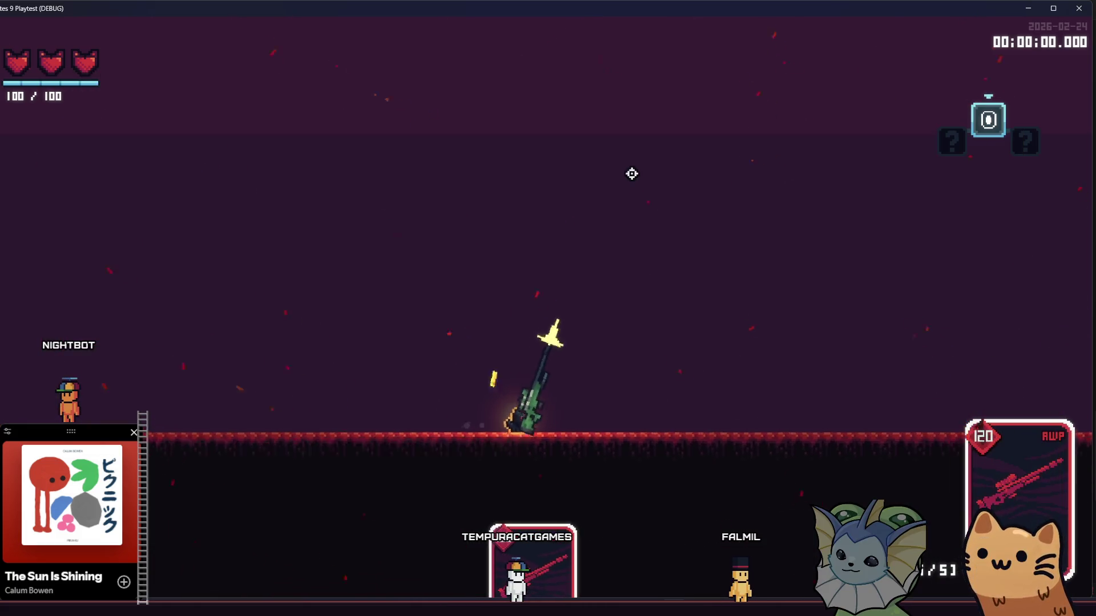
pyautogui.click(716, 364)
pyautogui.click(699, 373)
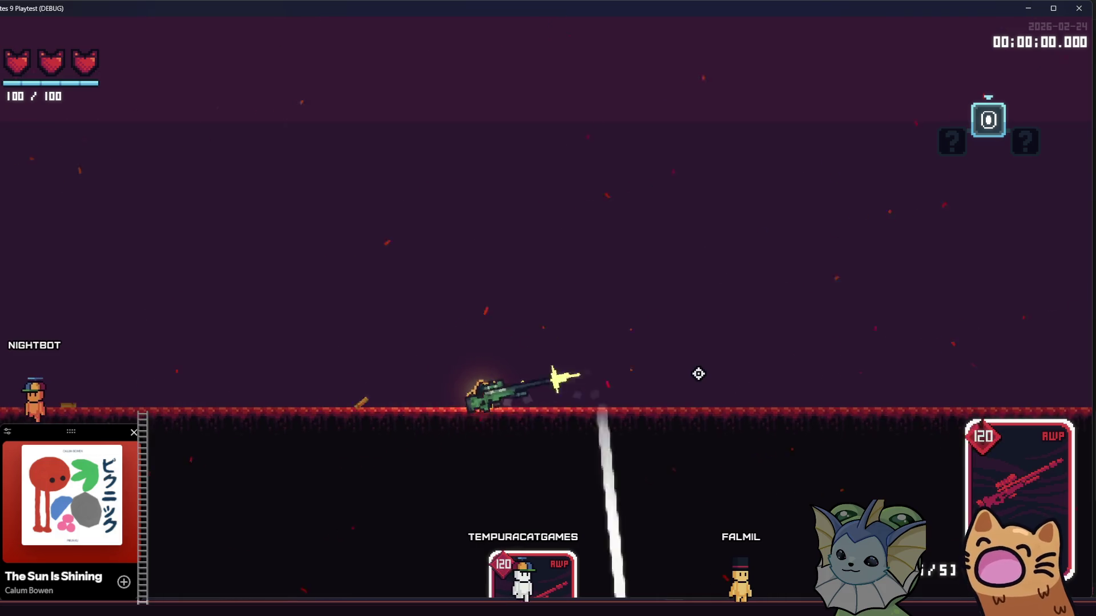
pyautogui.click(699, 374)
pyautogui.click(699, 374)
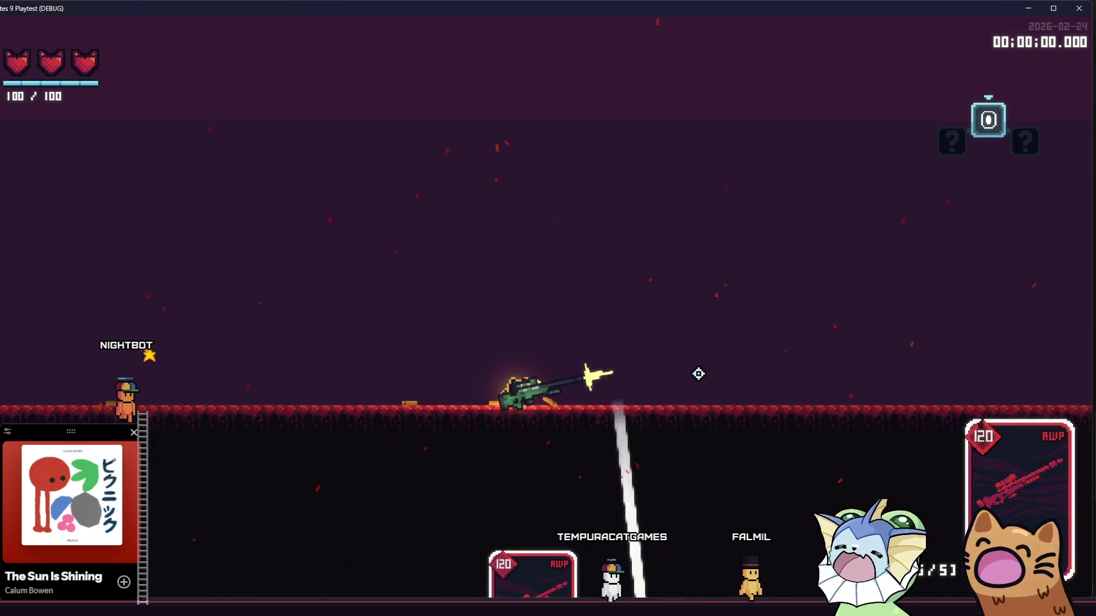
pyautogui.press('space')
pyautogui.click(698, 374)
pyautogui.click(699, 373)
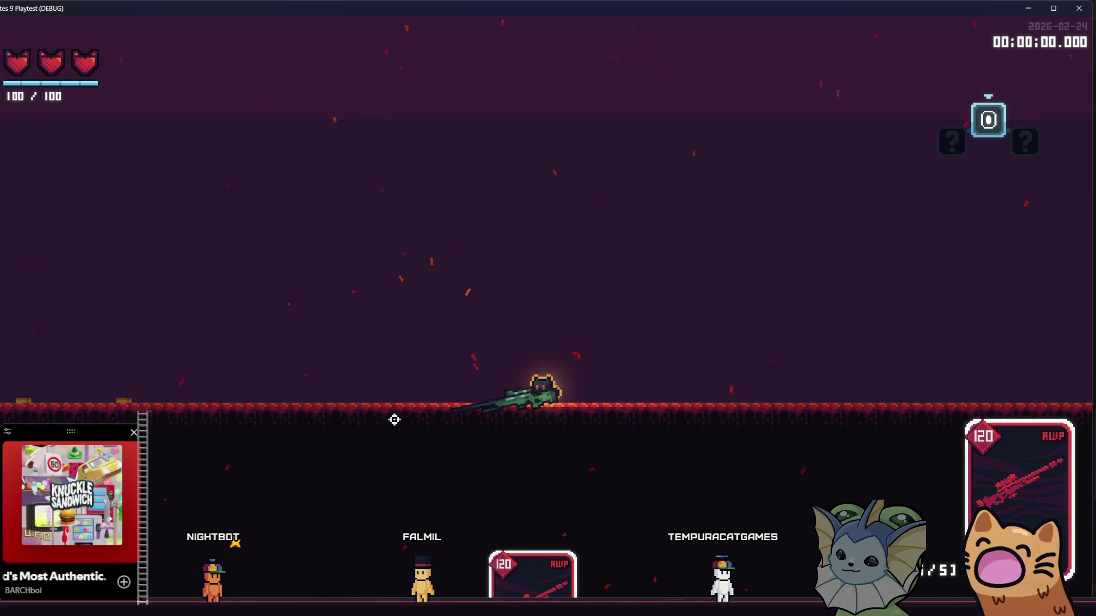
# Jump around with the cat and fire the AWP mid-jump.
pyautogui.press('a')
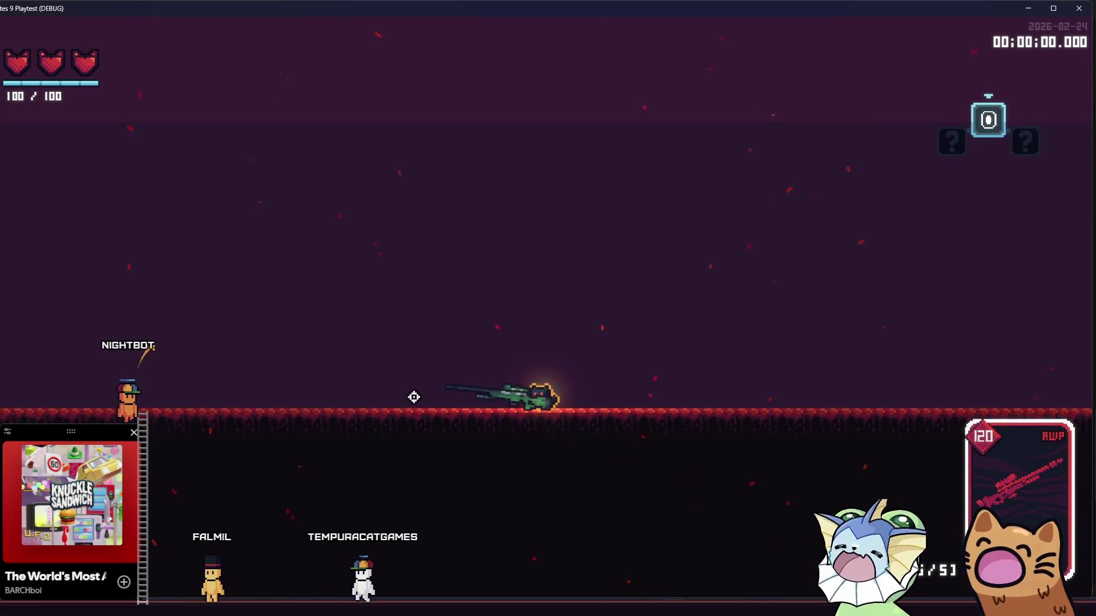
pyautogui.press('space')
pyautogui.press('d')
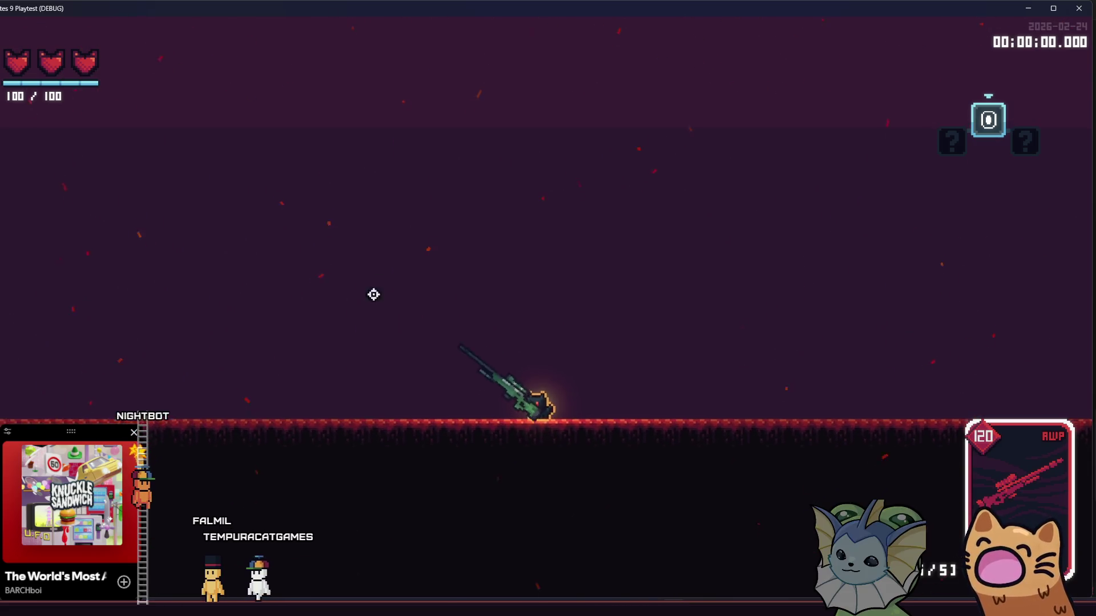
pyautogui.press('space')
pyautogui.click(379, 381)
# Fire AWP shots left and upward, then close the playtest to return to screen_shake_manager.gd.
pyautogui.click(367, 384)
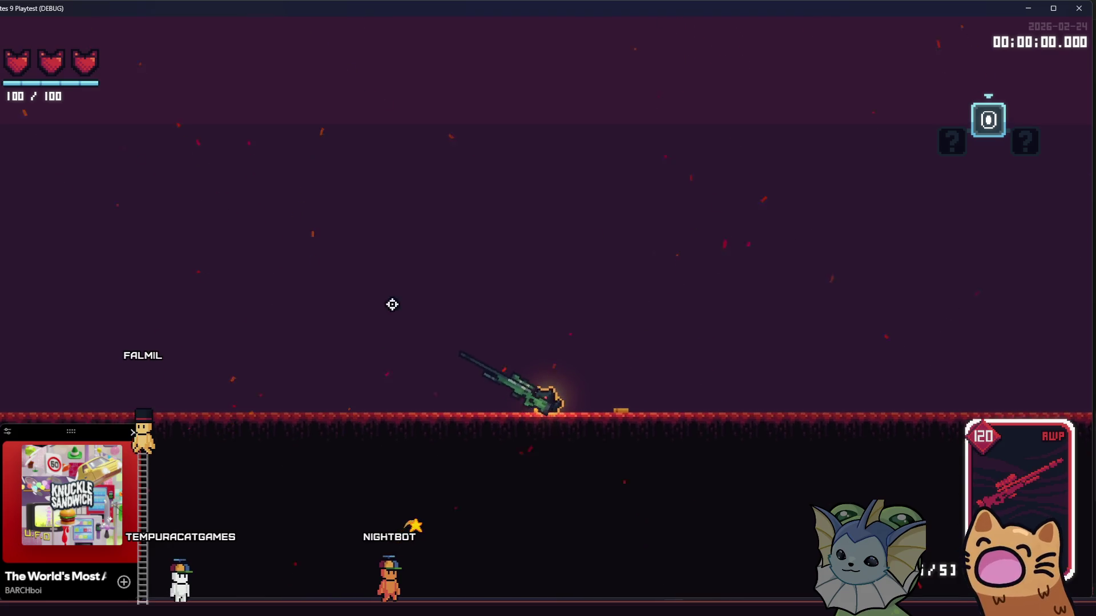
pyautogui.click(366, 396)
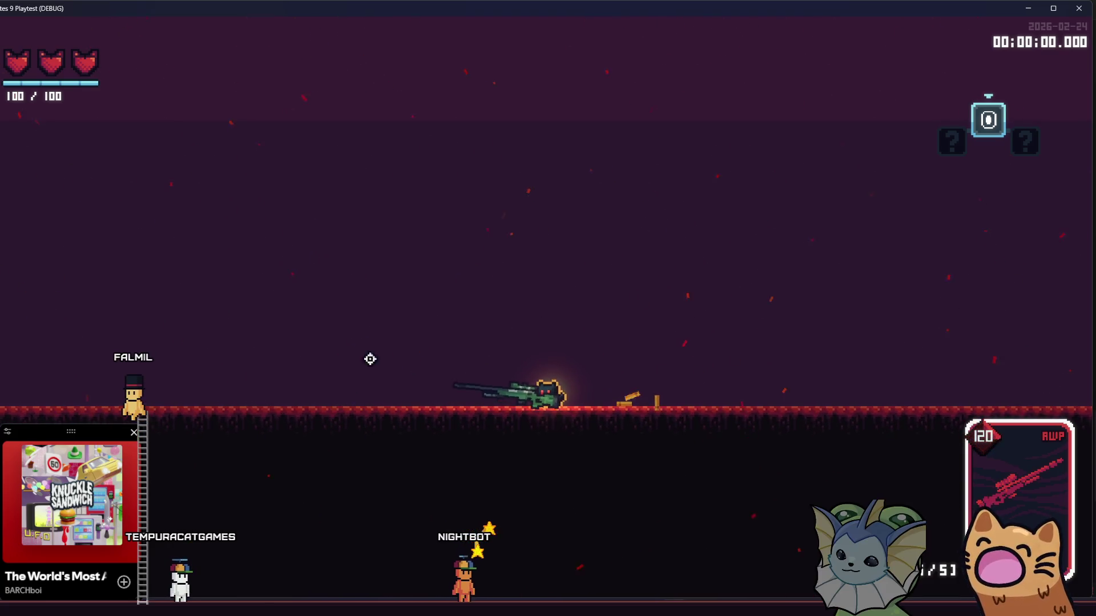
pyautogui.click(425, 318)
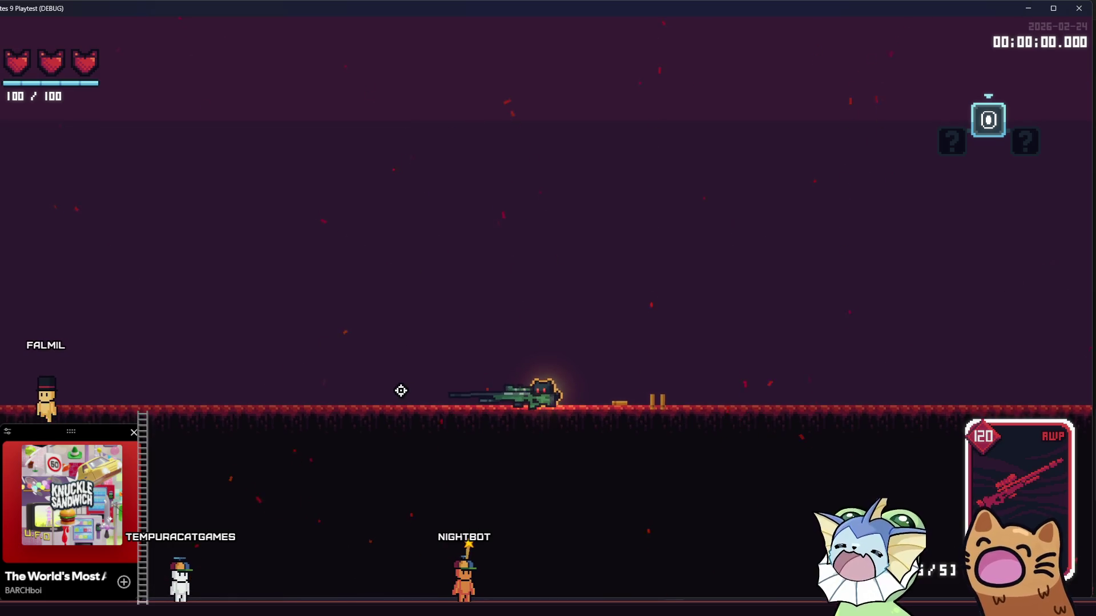
pyautogui.click(1085, 8)
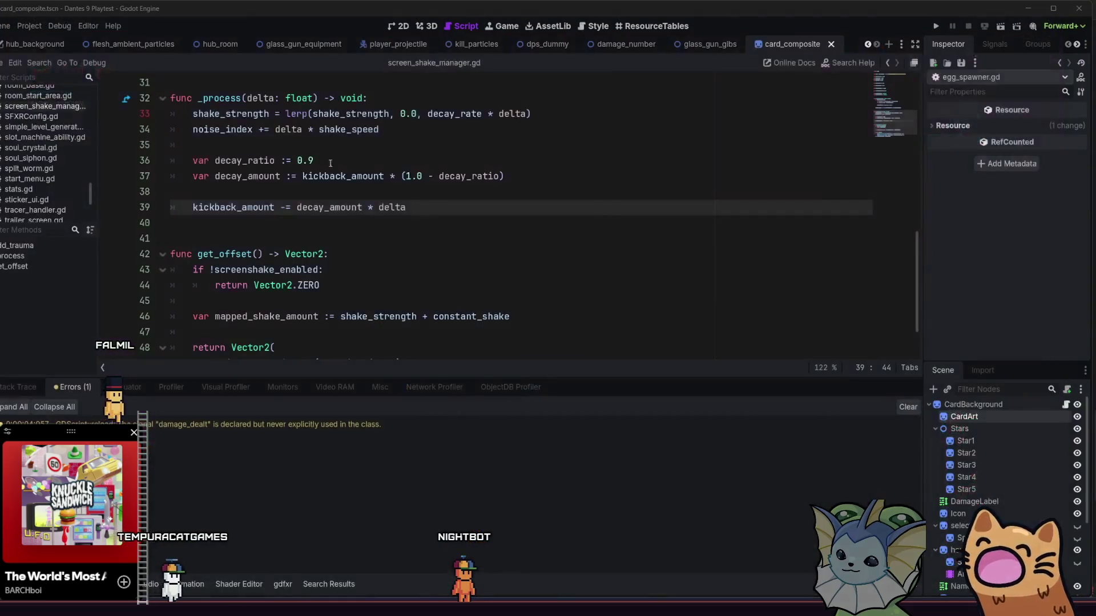
pyautogui.scroll(-2, 311, 269)
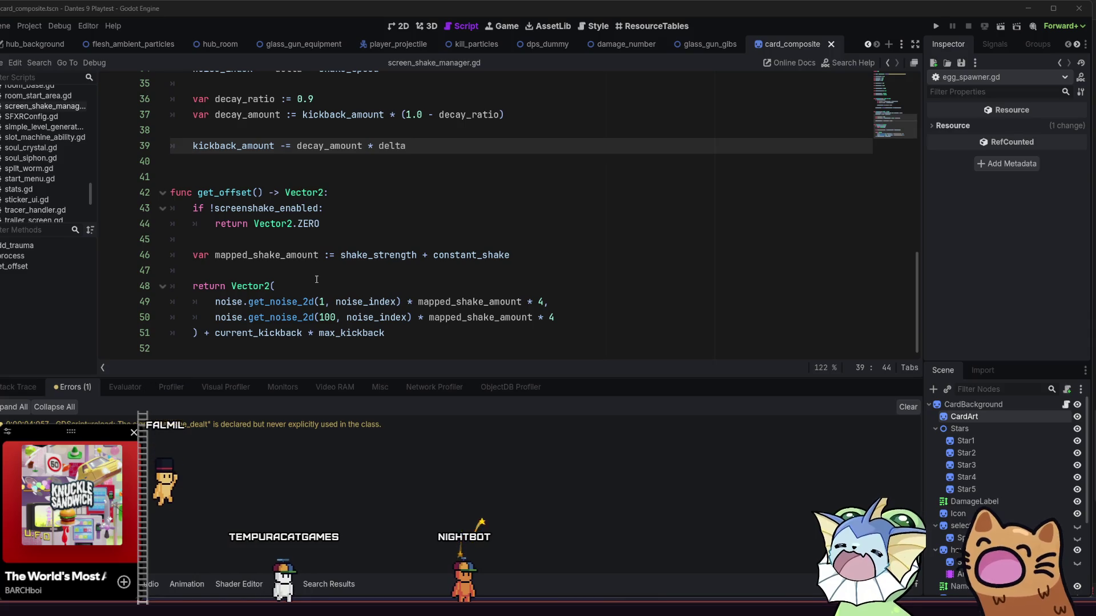
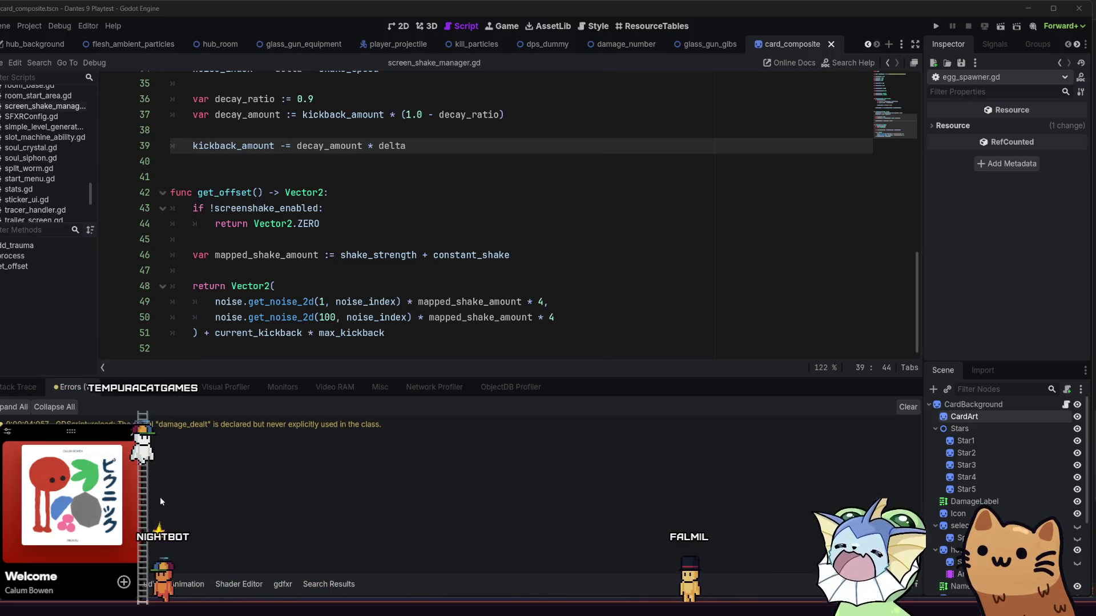
# Review the in-person playtest notes, then return to the shake manager script.
pyautogui.hotkey('alt', 'Tab')
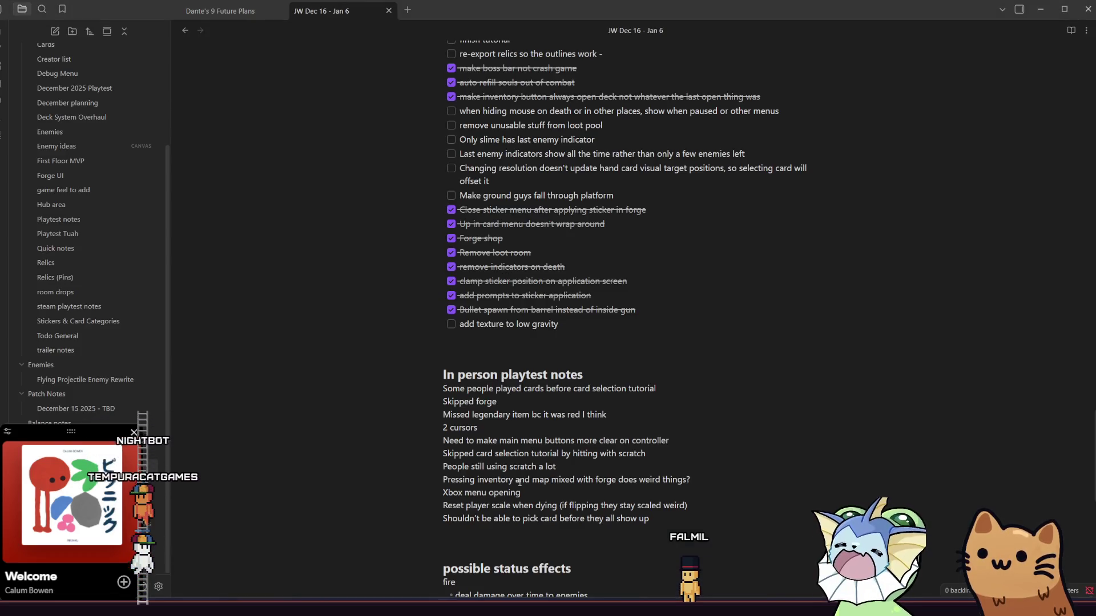
pyautogui.scroll(-2, 559, 412)
pyautogui.click(694, 373)
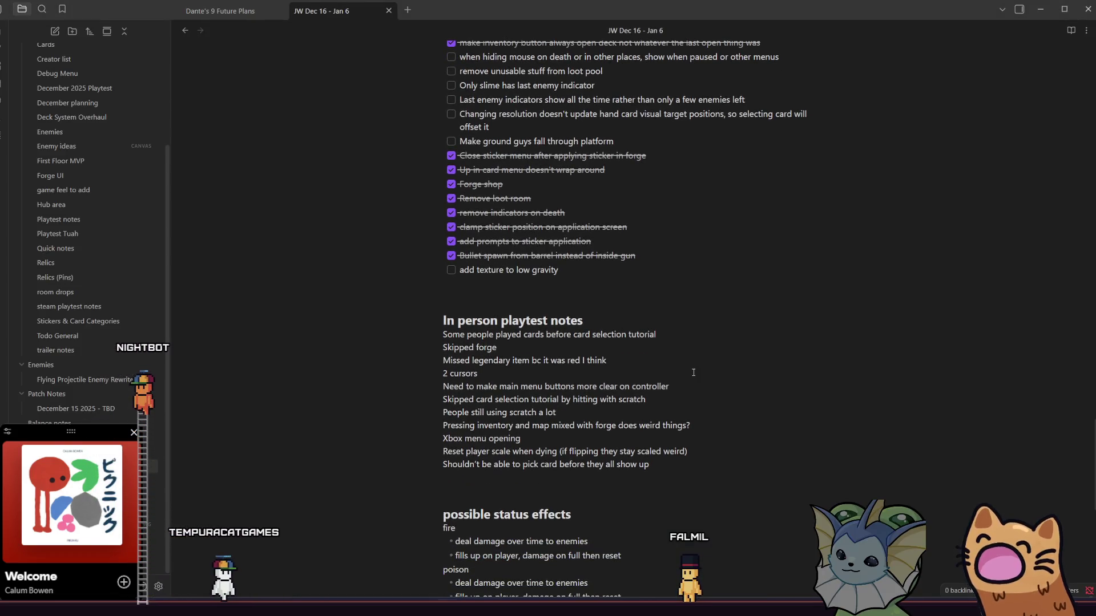
pyautogui.scroll(4, 693, 373)
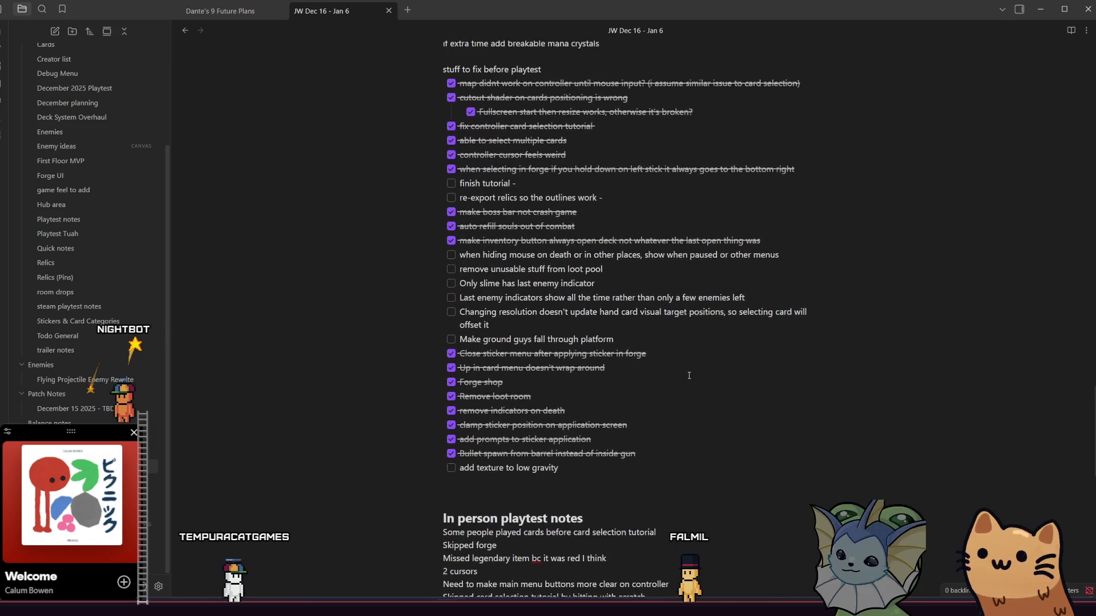
pyautogui.hotkey('alt', 'Tab')
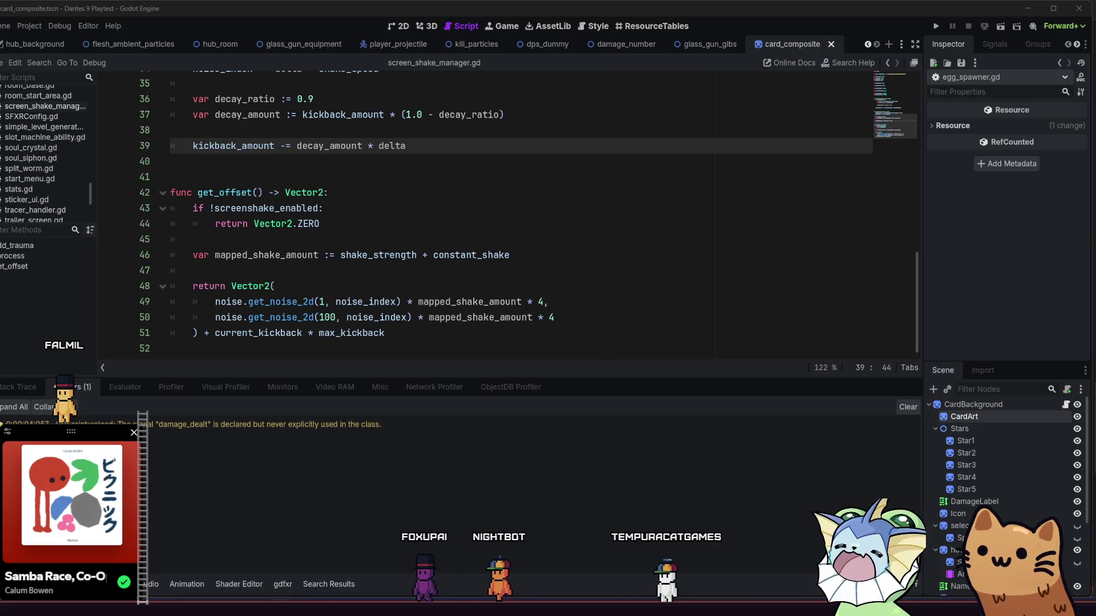
# Locate the decay_ratio value in _process in screen_shake_manager.gd for editing.
pyautogui.click(459, 240)
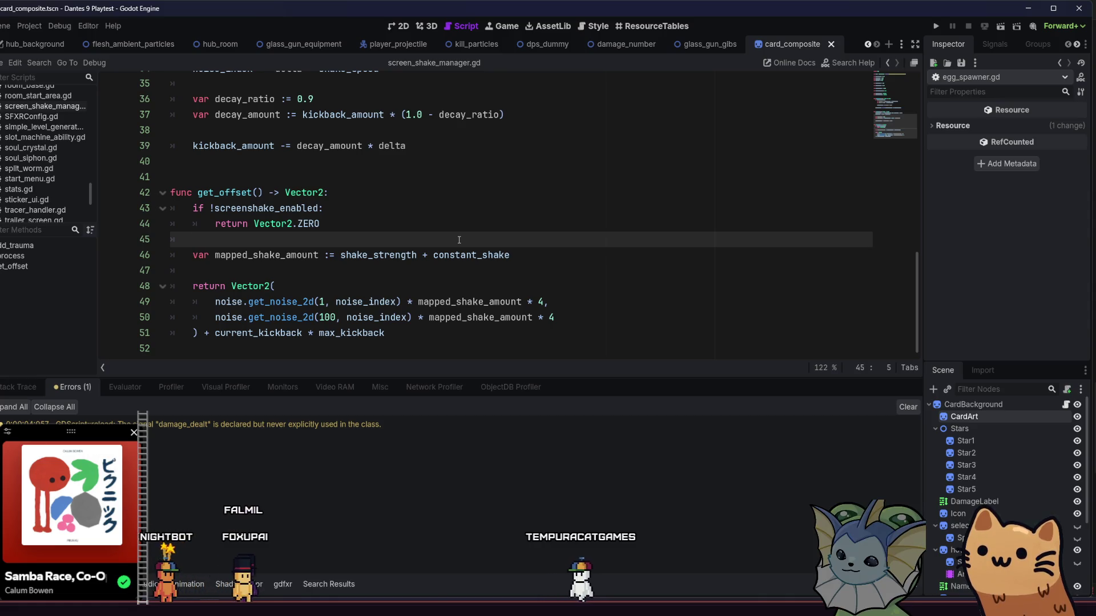
pyautogui.scroll(1, 450, 228)
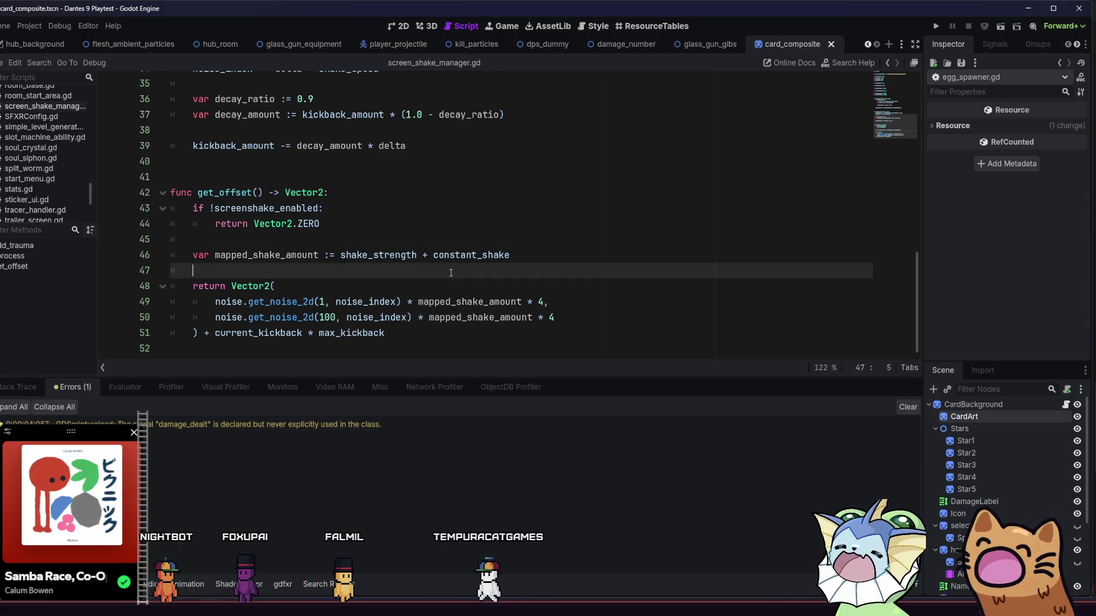
pyautogui.click(449, 193)
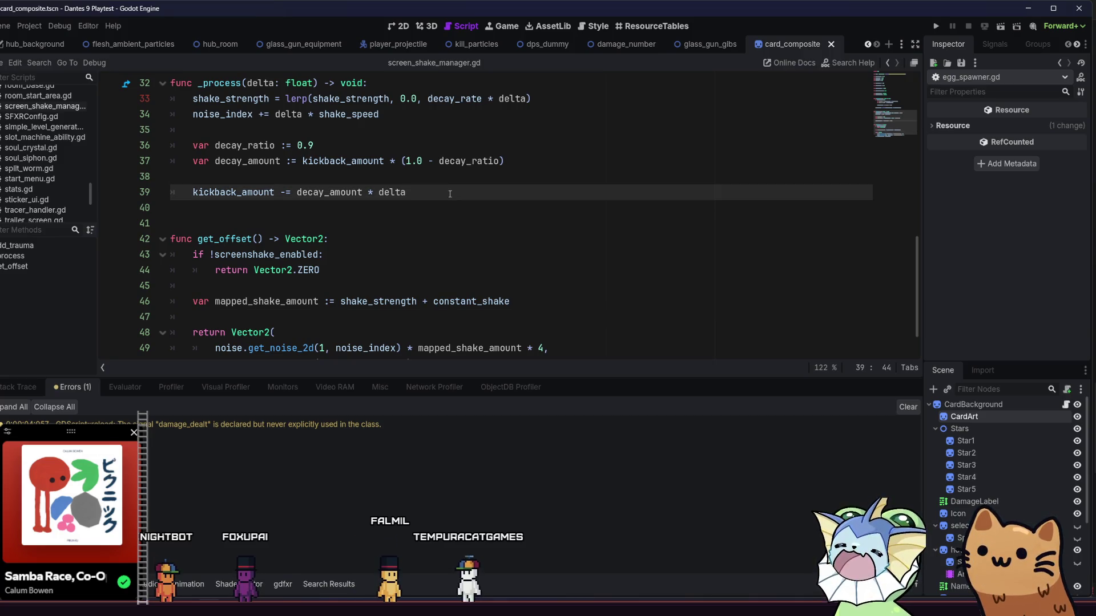
pyautogui.scroll(1, 450, 194)
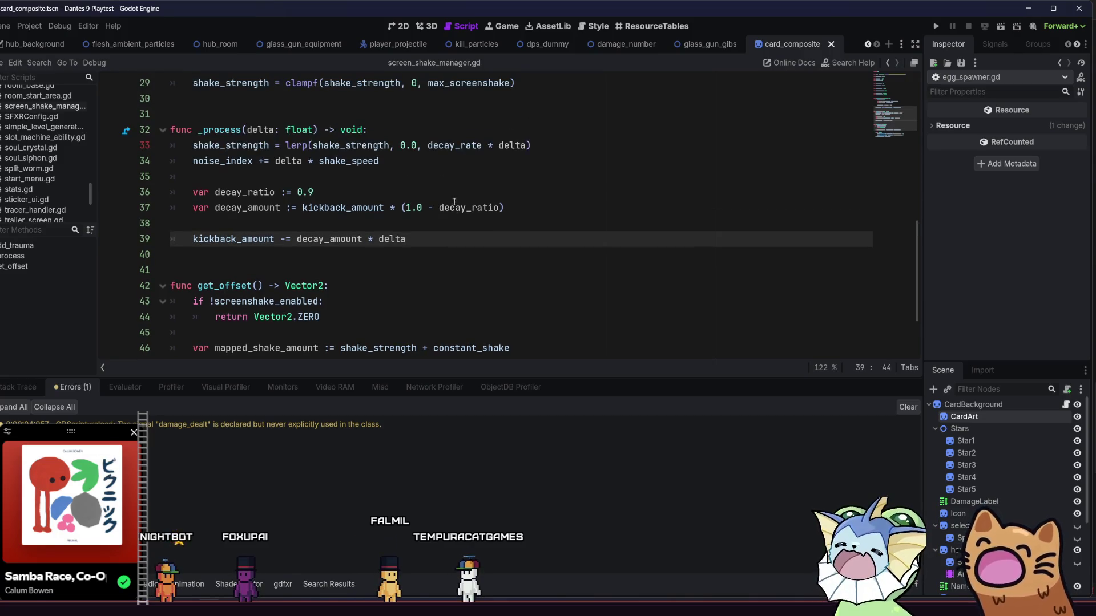
pyautogui.click(513, 207)
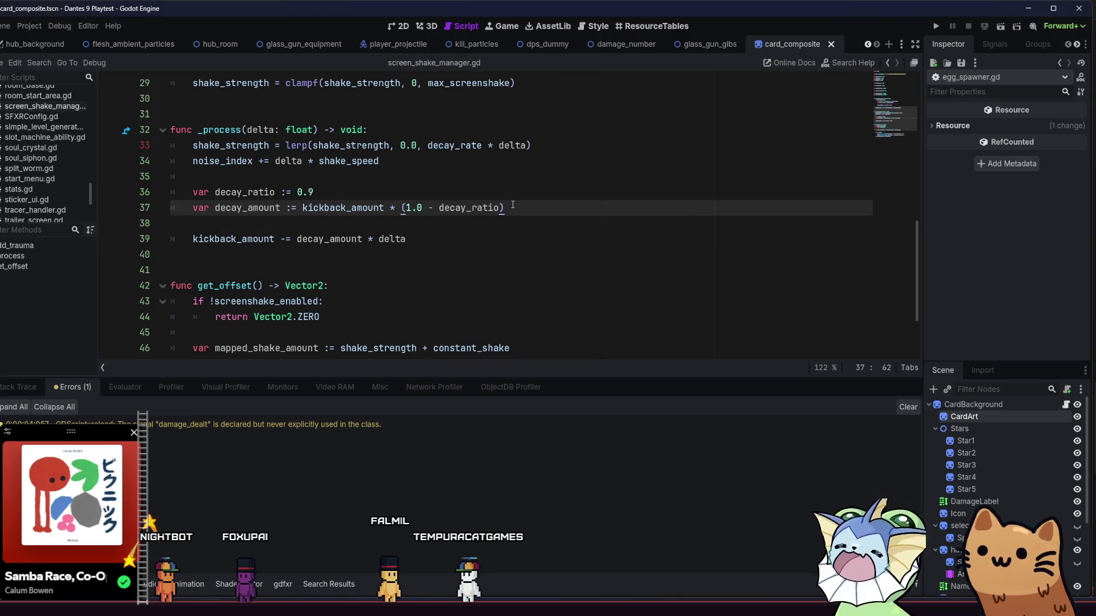
pyautogui.click(398, 189)
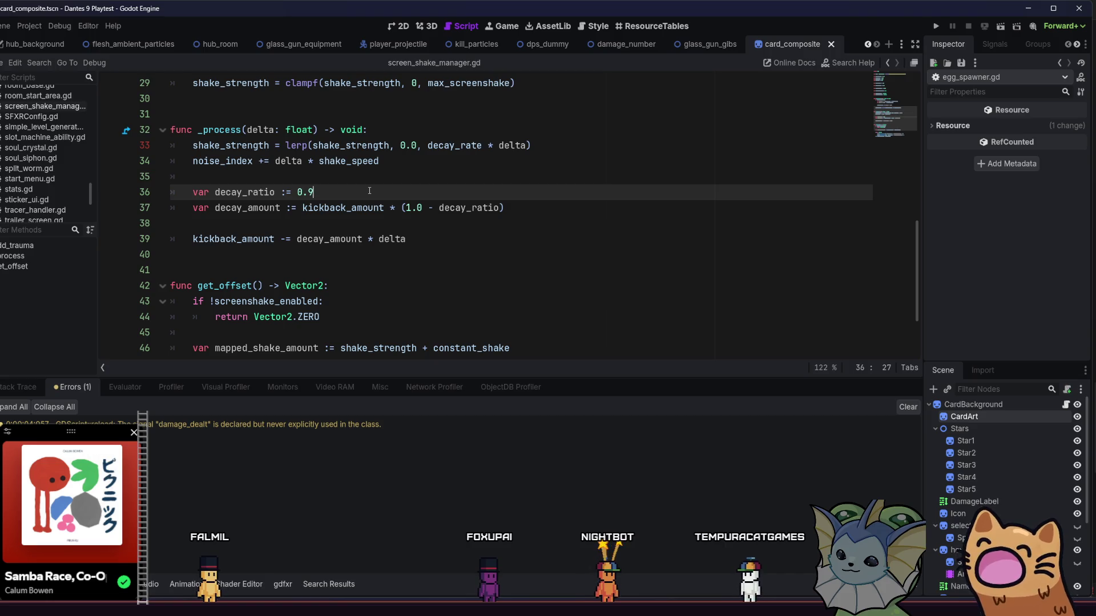
pyautogui.click(440, 224)
pyautogui.click(444, 207)
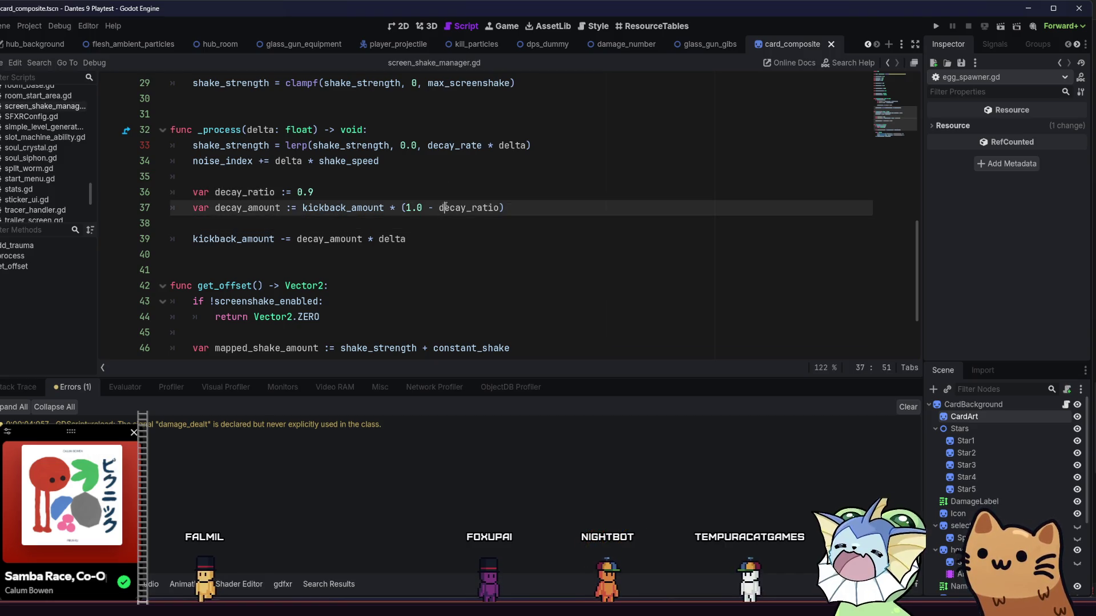
pyautogui.click(400, 194)
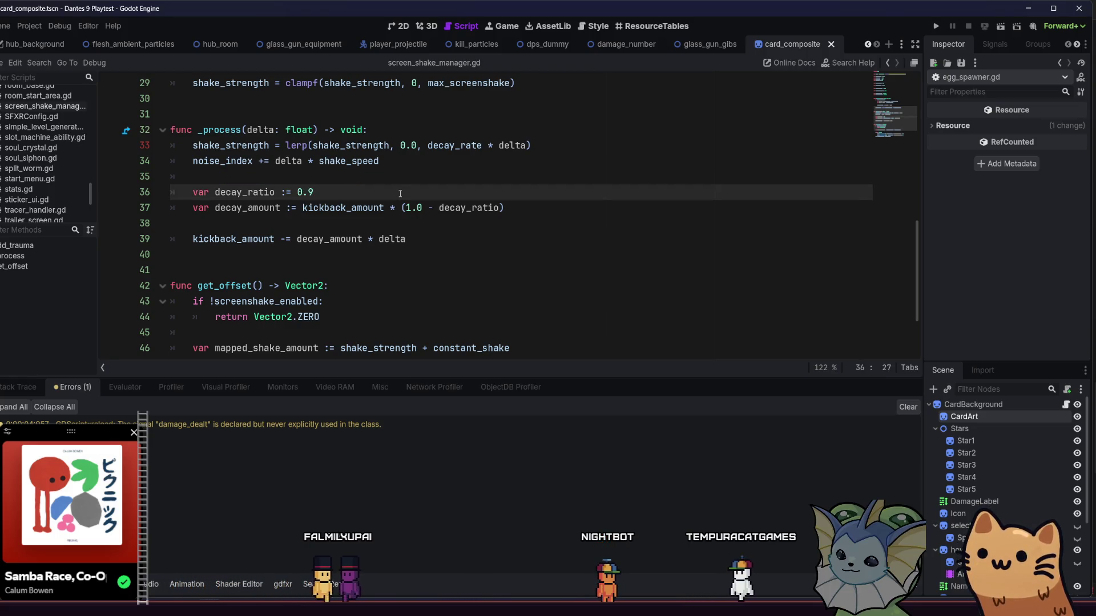
pyautogui.scroll(1, 400, 196)
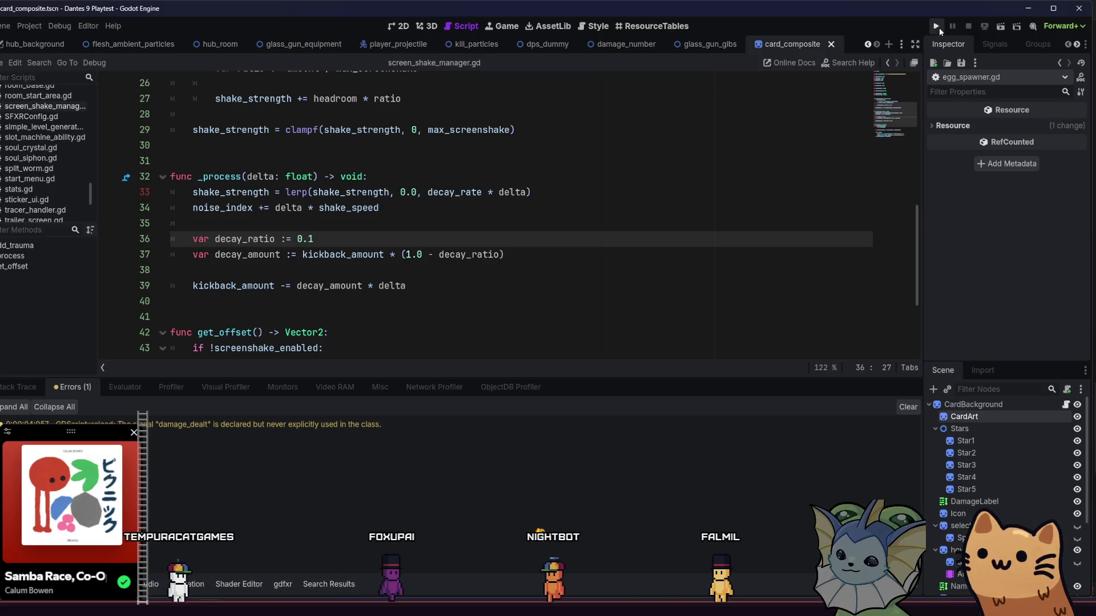
# Run the game, then save the decay_ratio edit of 0.999 and relaunch the debug build.
pyautogui.click(938, 26)
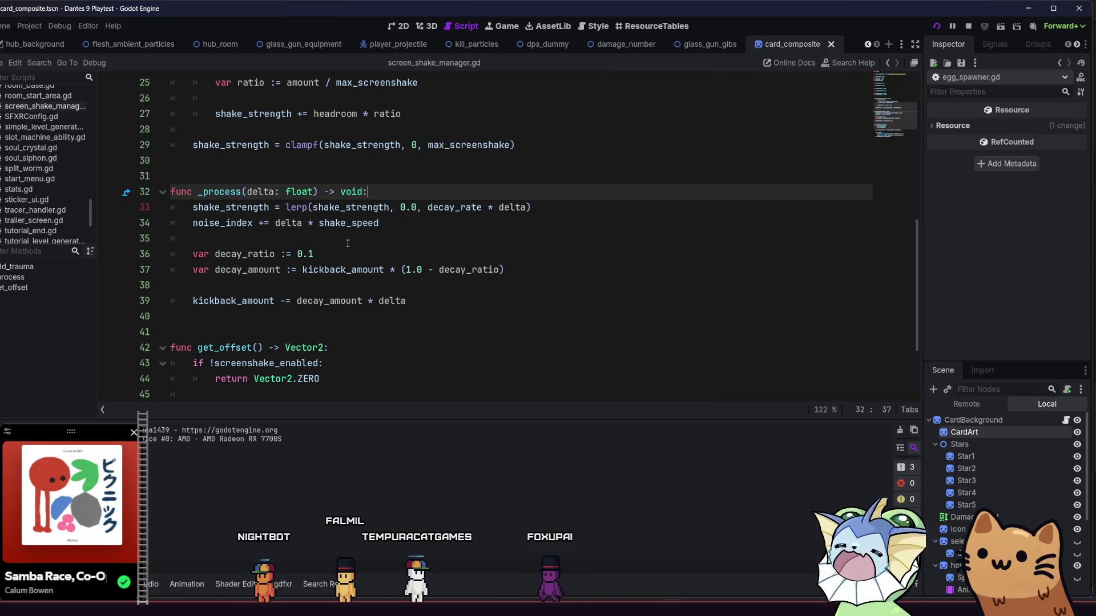
pyautogui.click(340, 255)
pyautogui.write('999')
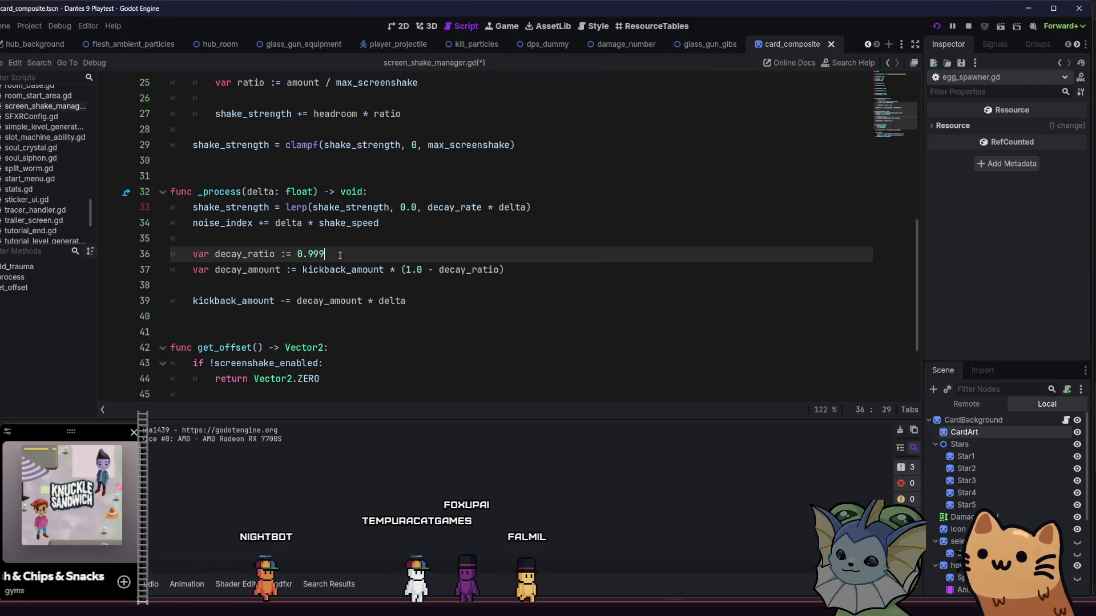
pyautogui.click(321, 255)
pyautogui.hotkey('ctrl', 's')
pyautogui.press('F5')
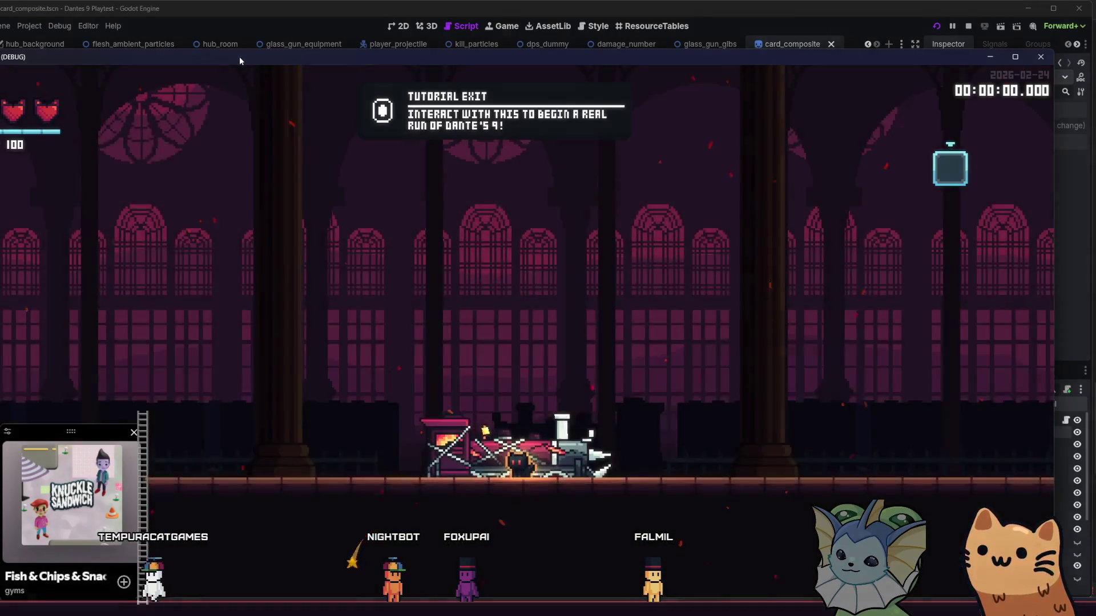
# Add the AK47 card through the debug menu's CARDS > ADD CARDS and shoot the dummy.
pyautogui.moveTo(238, 57); pyautogui.dragTo(249, 29)
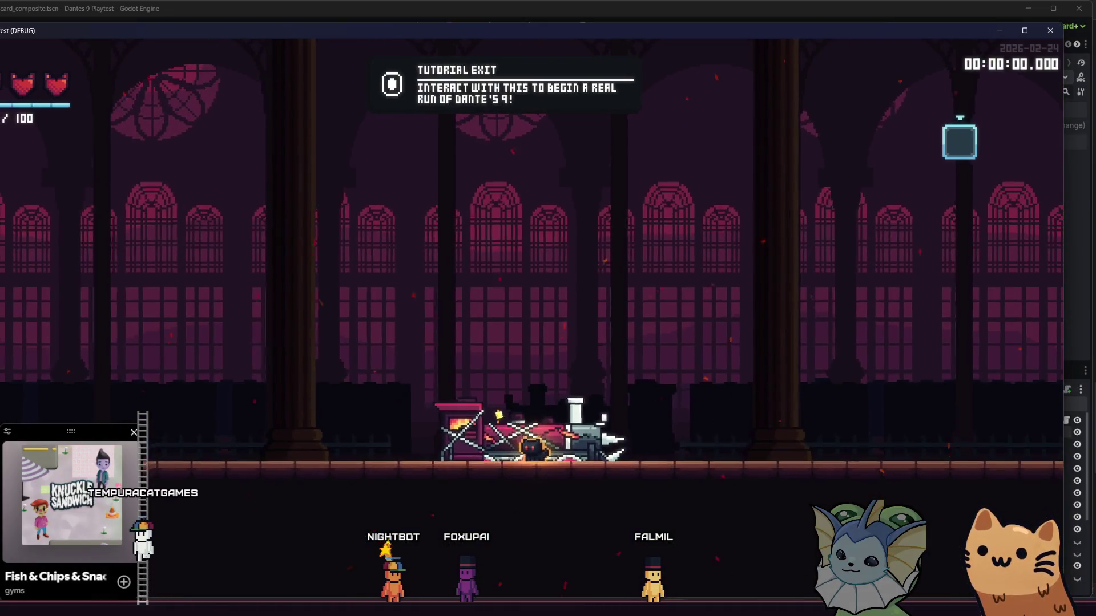
pyautogui.press('`')
pyautogui.click(77, 164)
pyautogui.click(252, 125)
pyautogui.click(506, 122)
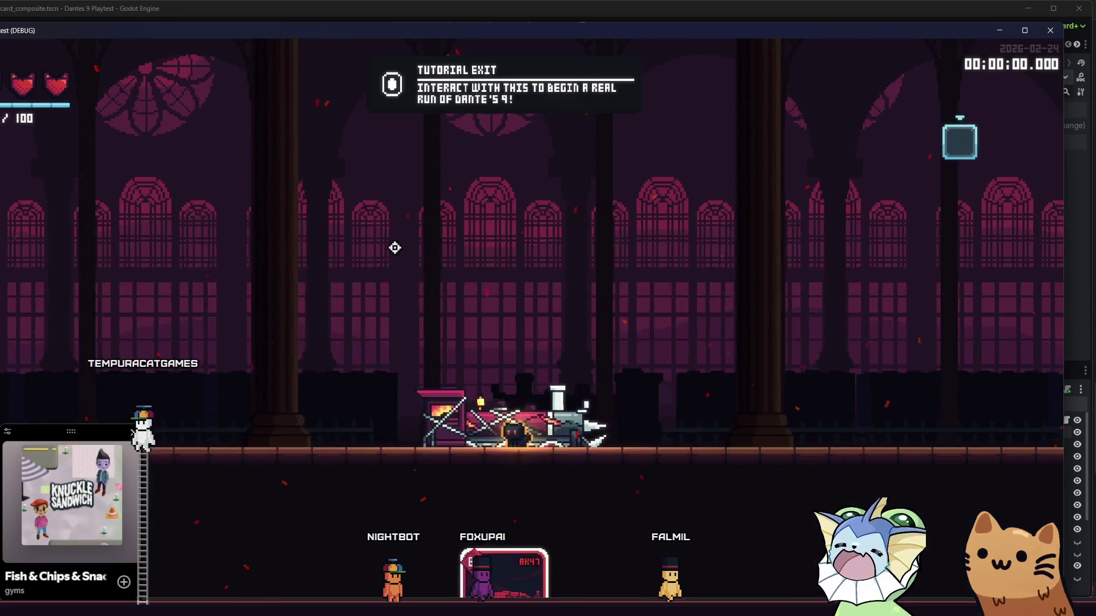
pyautogui.press('`')
pyautogui.click(81, 214)
pyautogui.press('`')
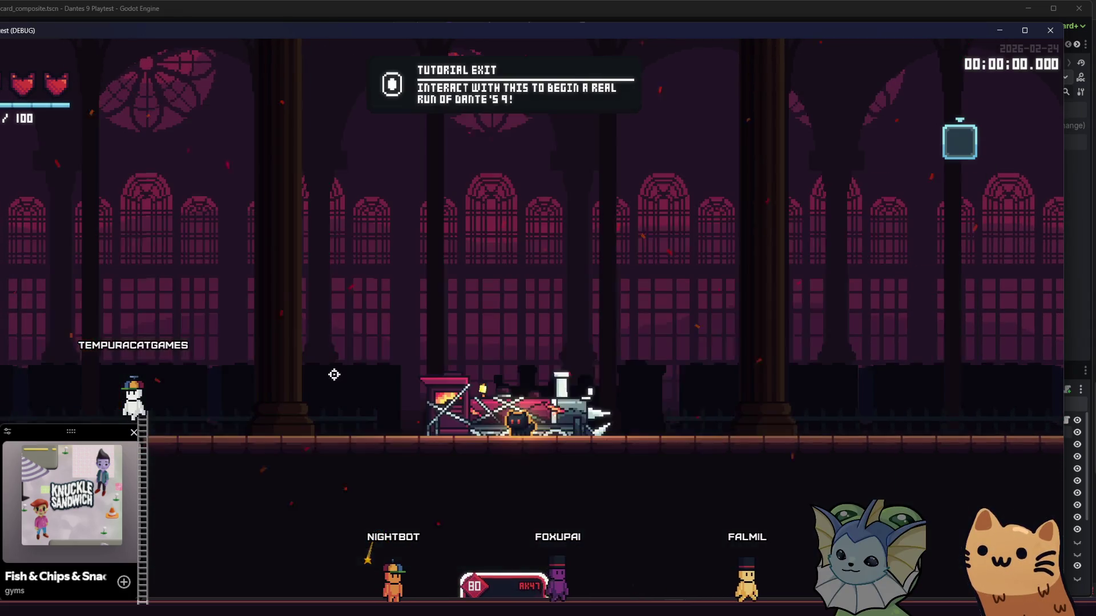
pyautogui.press('a')
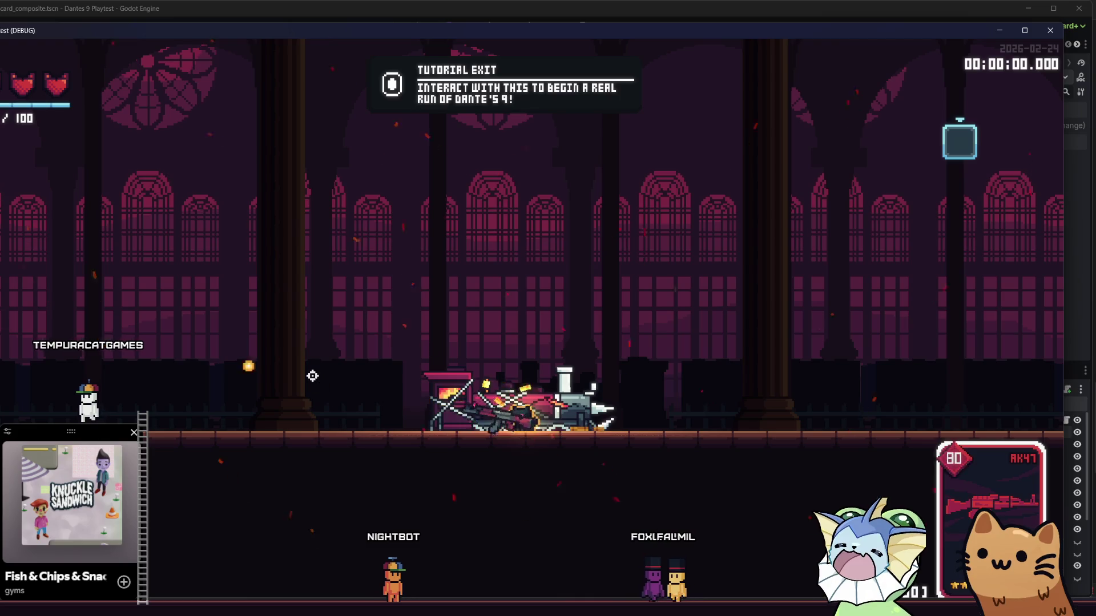
pyautogui.click(333, 9)
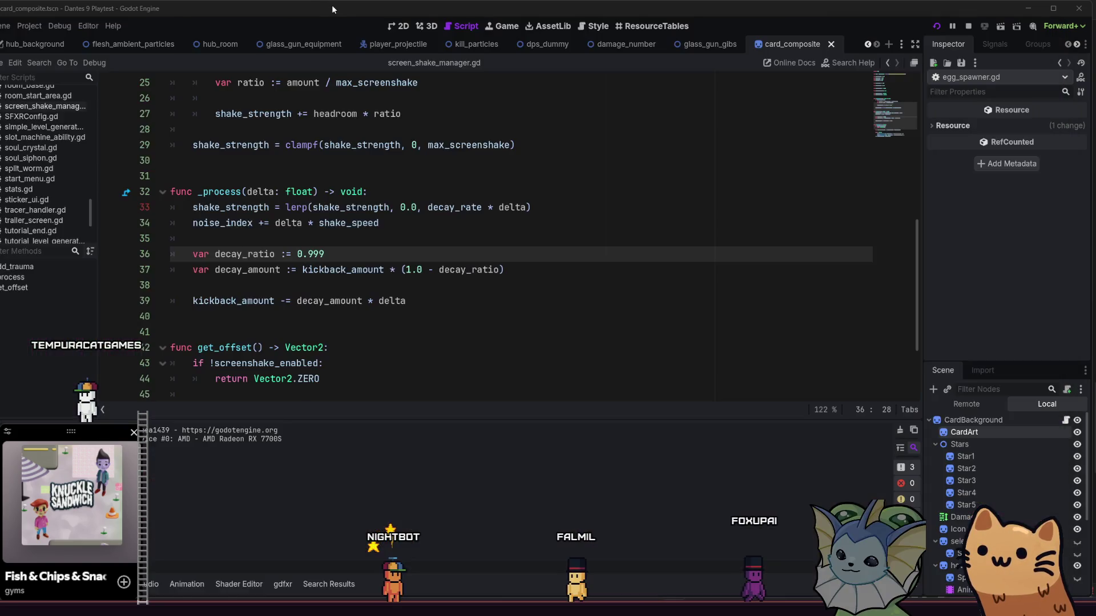
# Add a Console.print(_amount) debug line below line 38 and save the script.
pyautogui.click(412, 297)
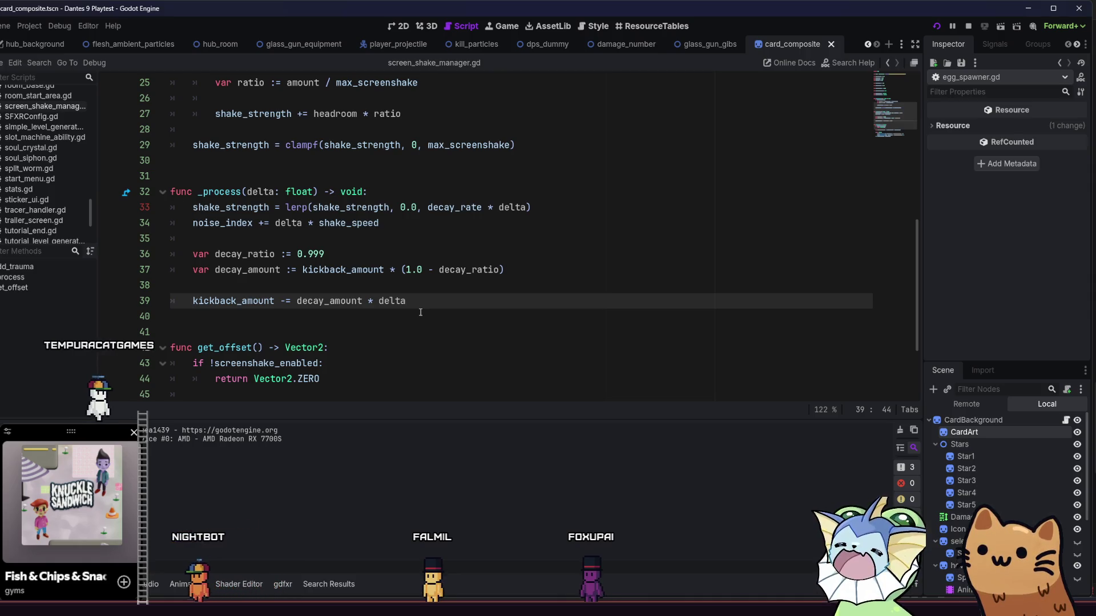
pyautogui.press('Return')
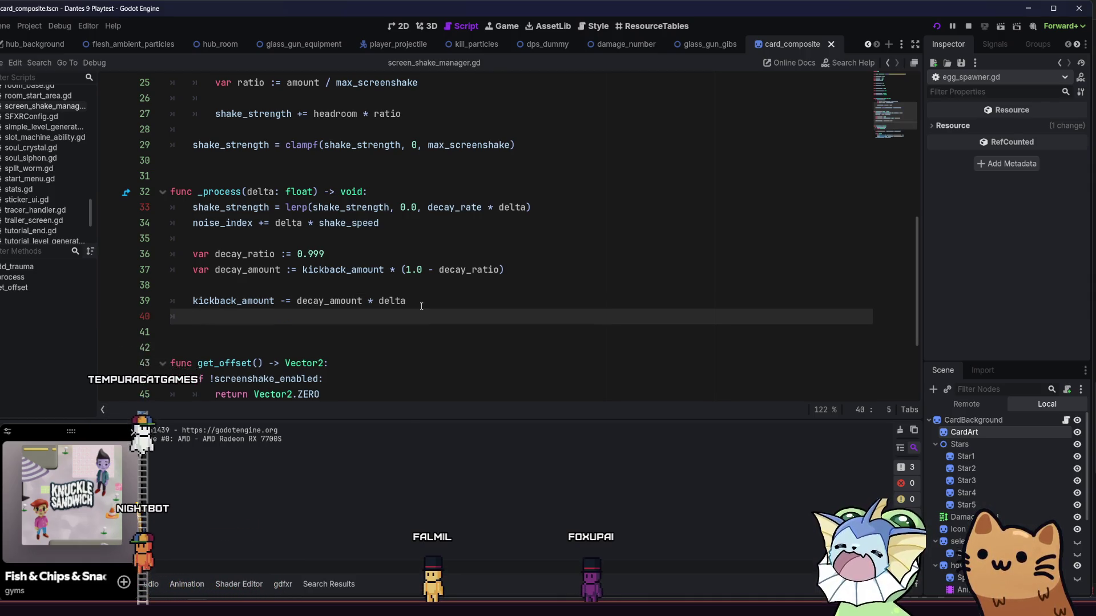
pyautogui.write('oc')
pyautogui.press('BackSpace')
pyautogui.press('BackSpace')
pyautogui.write('Csol')
pyautogui.press('BackSpace')
pyautogui.press('BackSpace')
pyautogui.press('BackSpace')
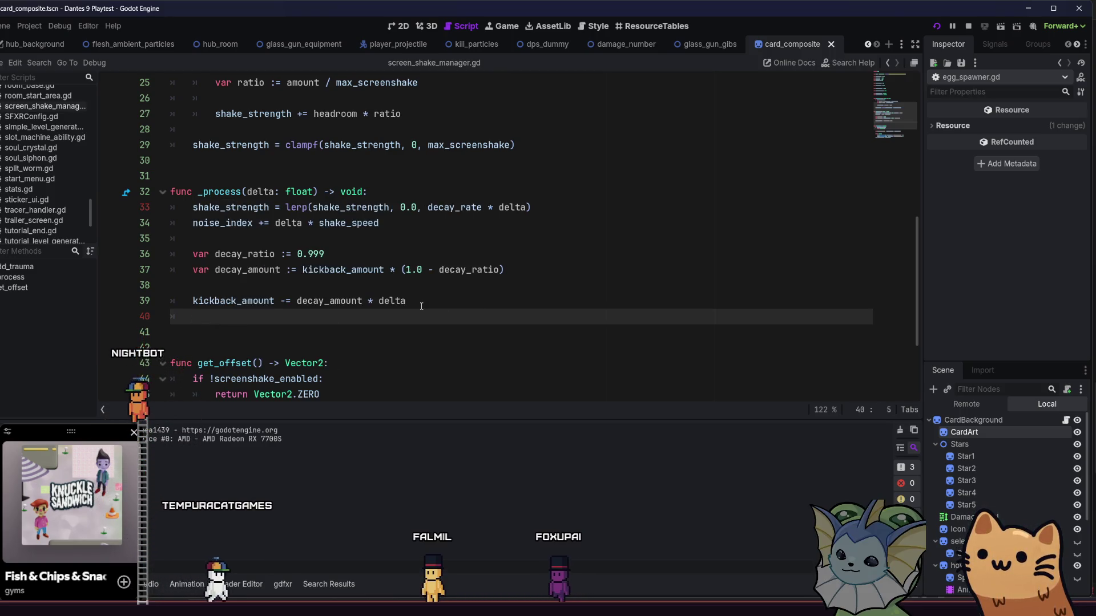
pyautogui.press('BackSpace')
pyautogui.press('BackSpace')
pyautogui.press('Up')
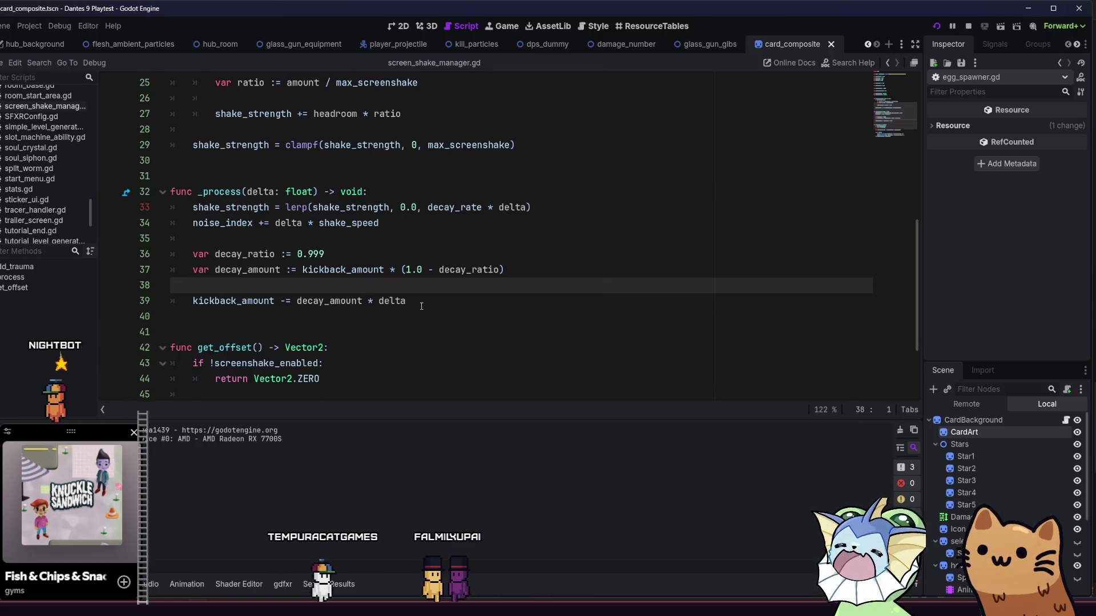
pyautogui.press('Return')
pyautogui.write('Consol')
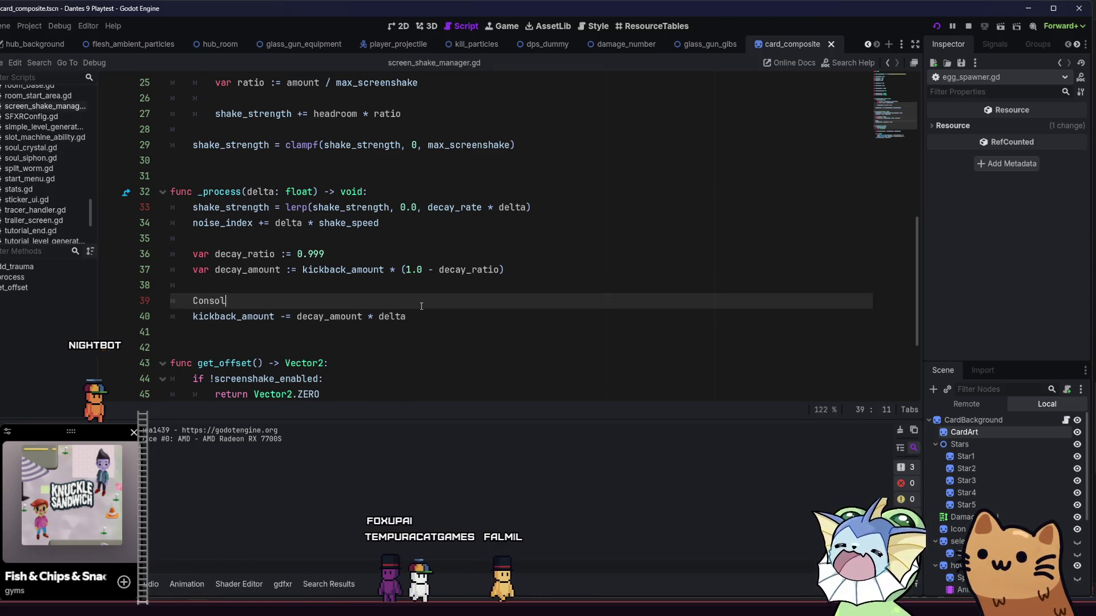
pyautogui.write('e.print(deca')
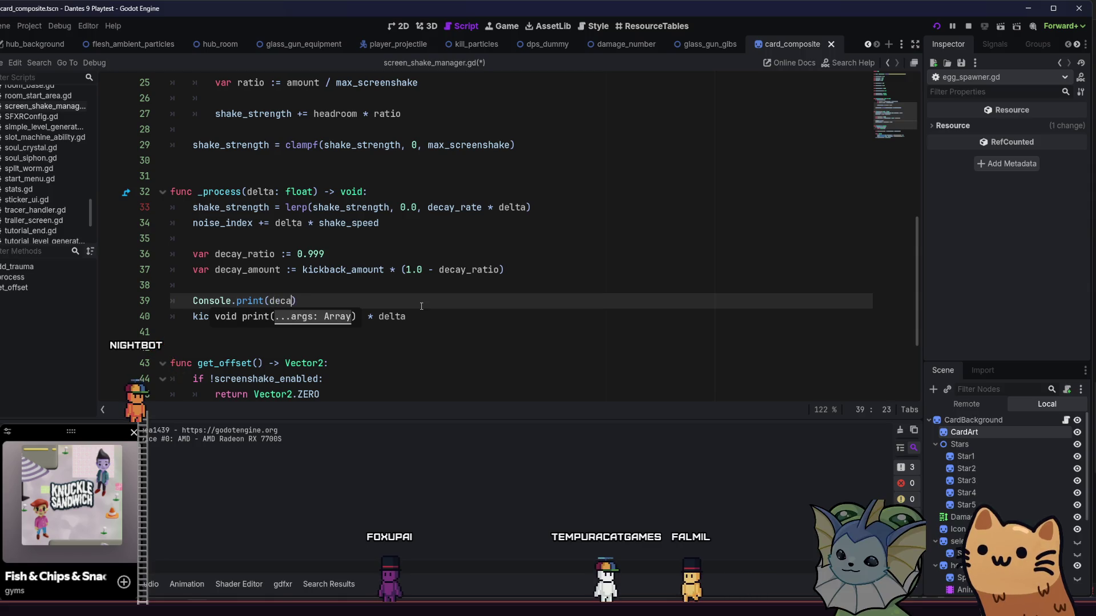
pyautogui.write('_amount, kick')
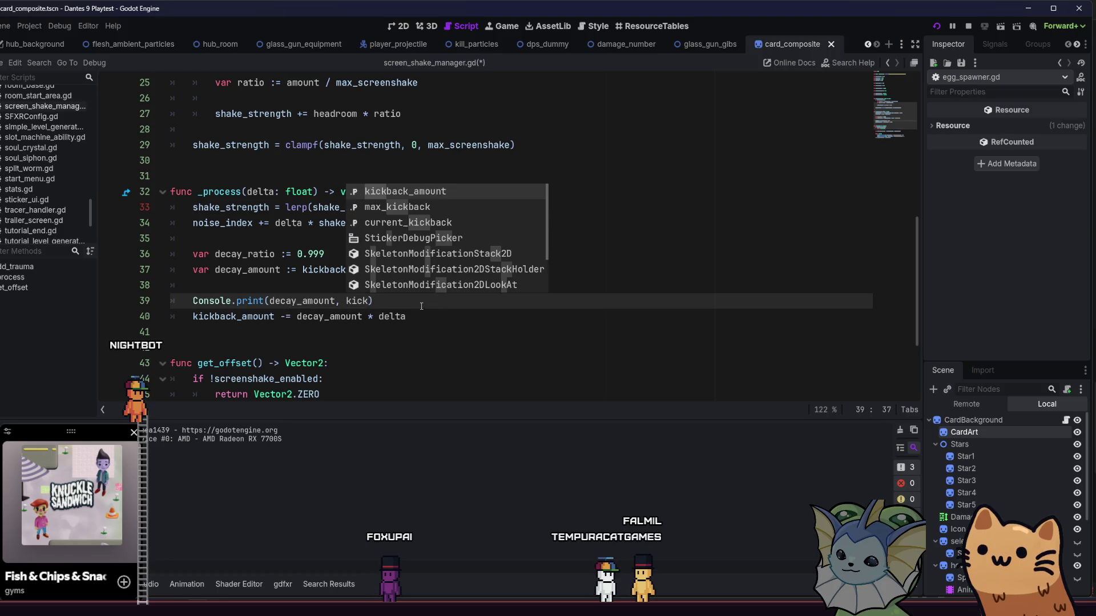
pyautogui.press('Return')
pyautogui.hotkey('ctrl', 's')
# Run the game to watch the printed values, open and close the deck menu, then close the game.
pyautogui.press('F5')
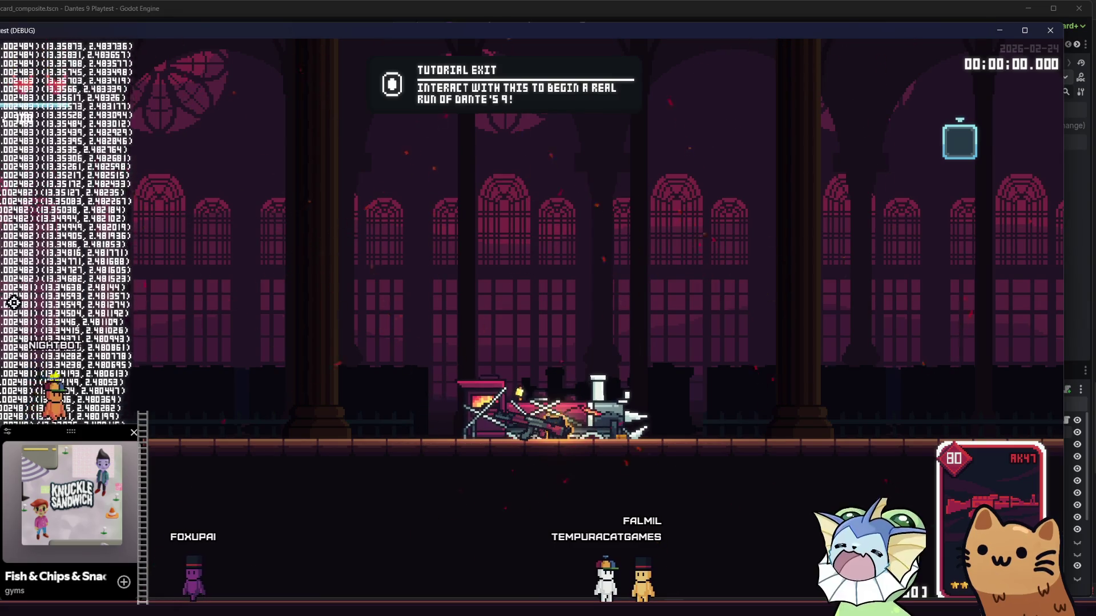
pyautogui.press('Escape')
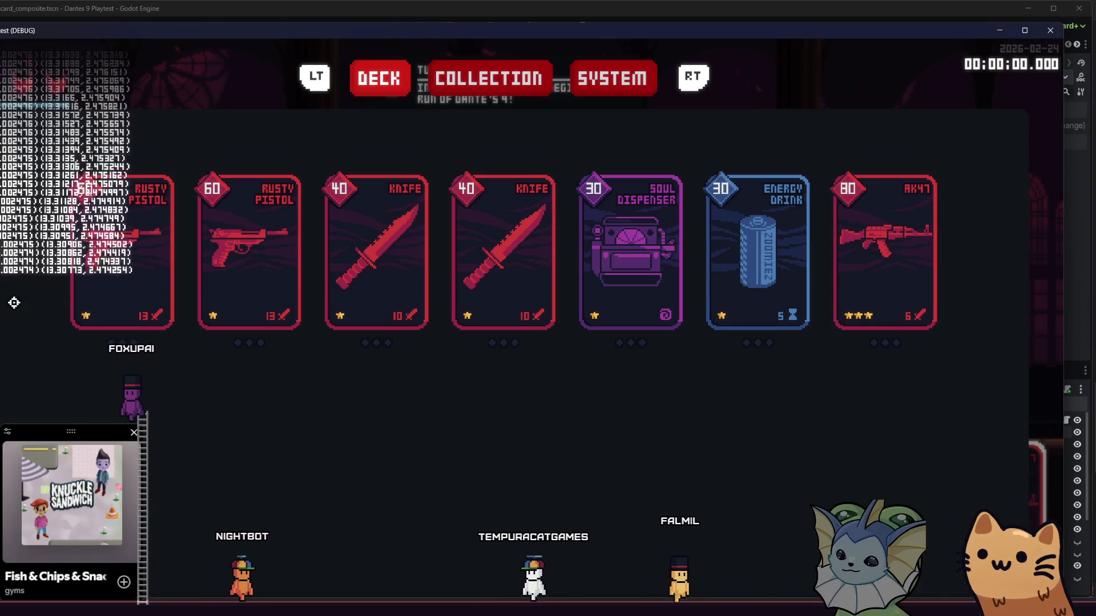
pyautogui.press('Escape')
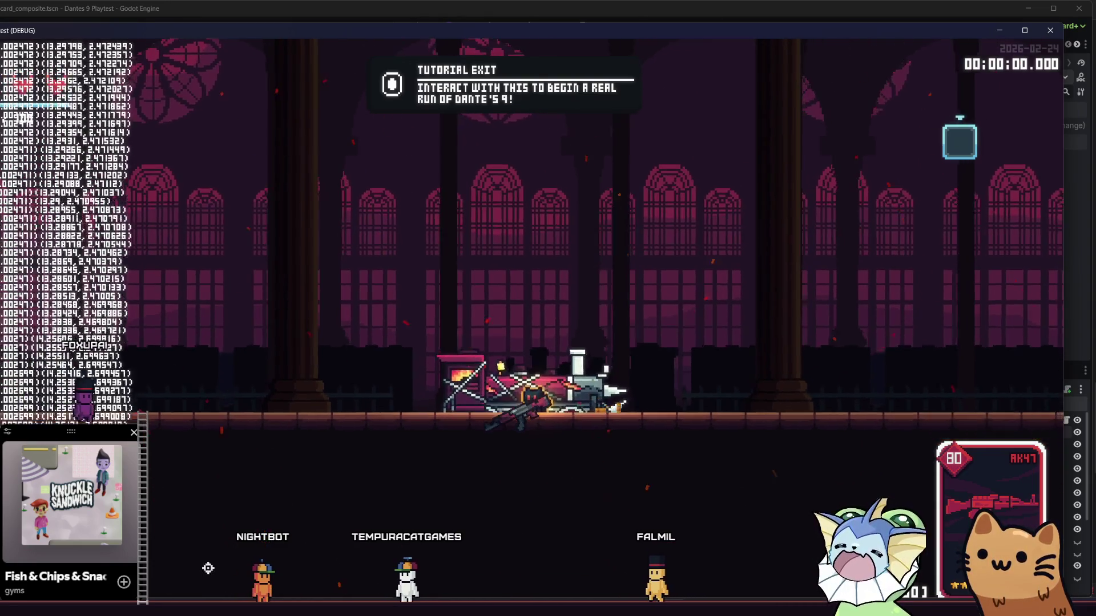
pyautogui.press('F8')
pyautogui.click(362, 257)
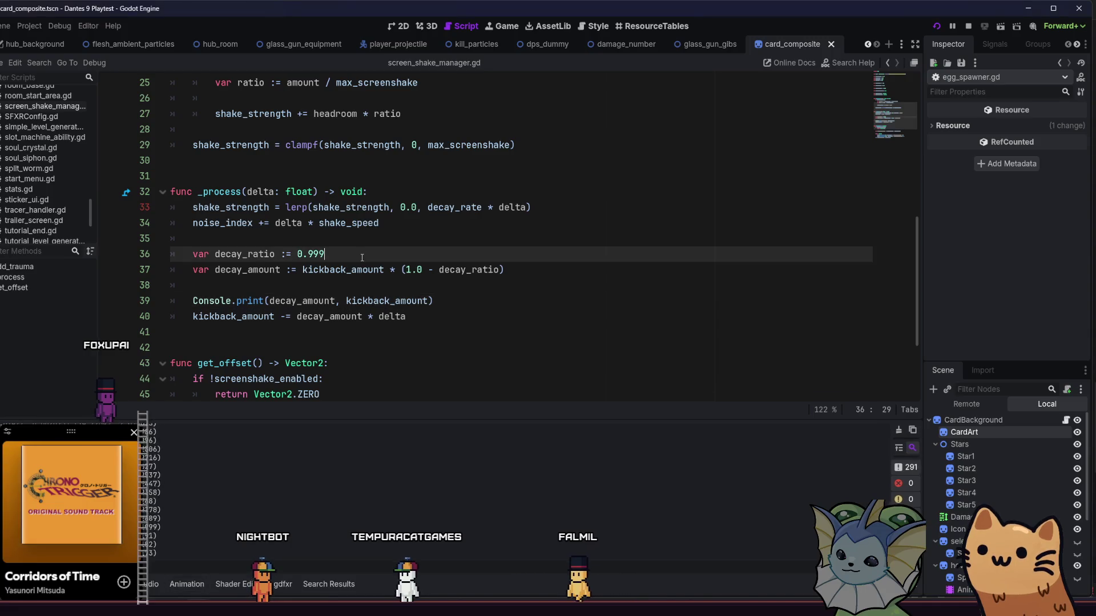
# Rerun the game with decay_ratio at 0.1, check the deck menu, and close it back to the script.
pyautogui.press('F5')
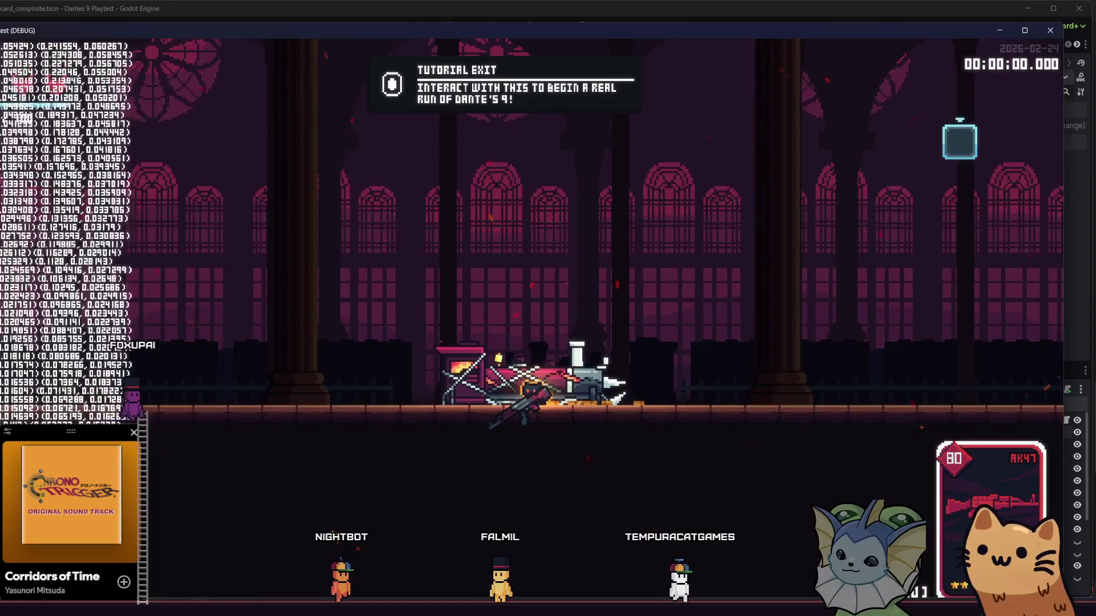
pyautogui.moveTo(200, 613)
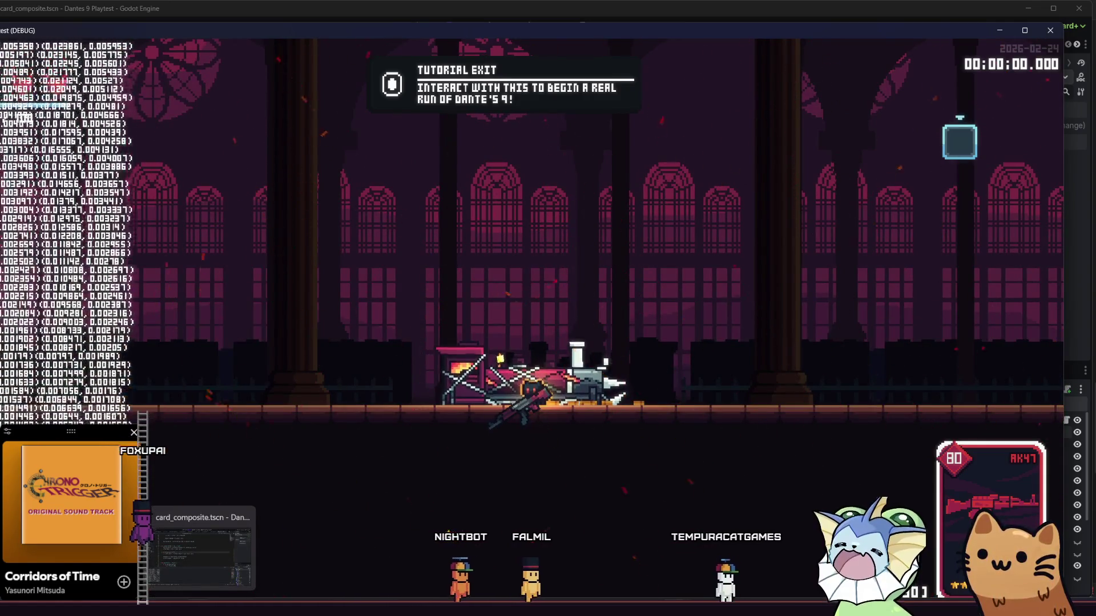
pyautogui.press('Escape')
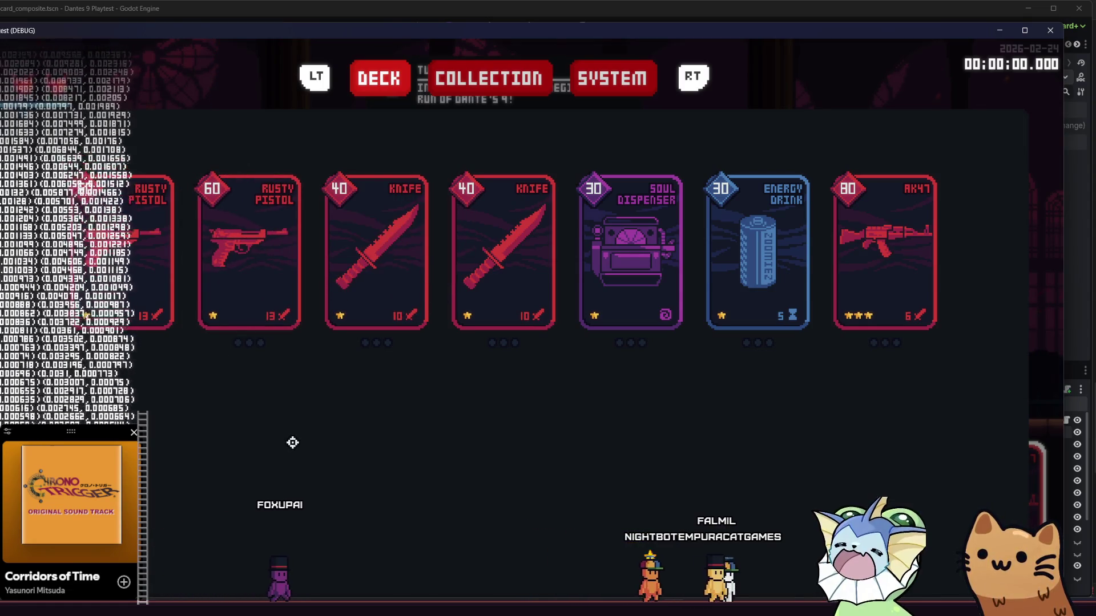
pyautogui.click(200, 614)
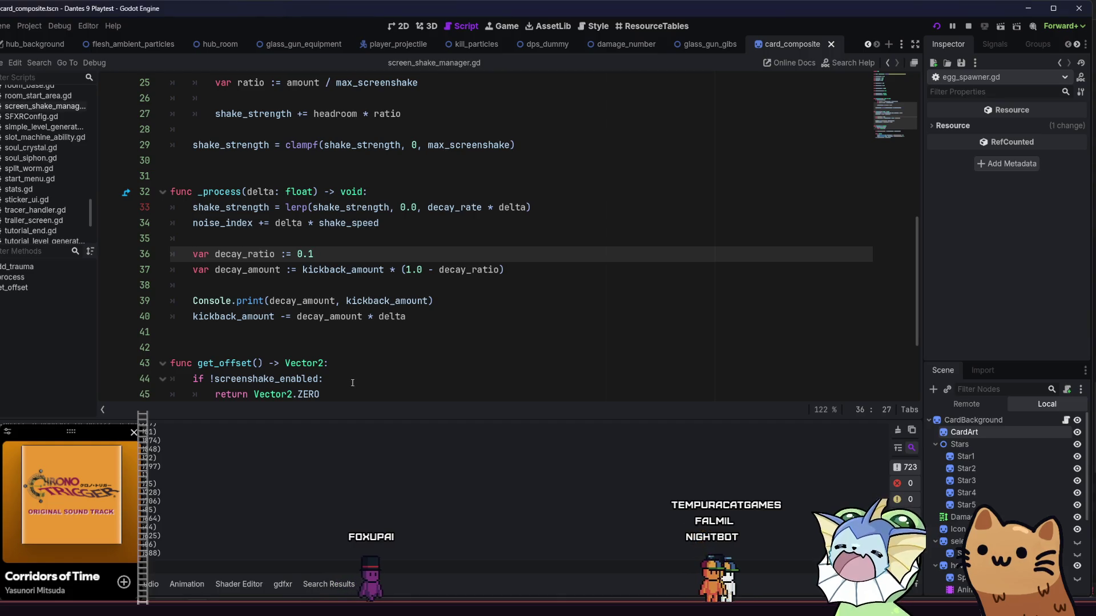
pyautogui.click(393, 271)
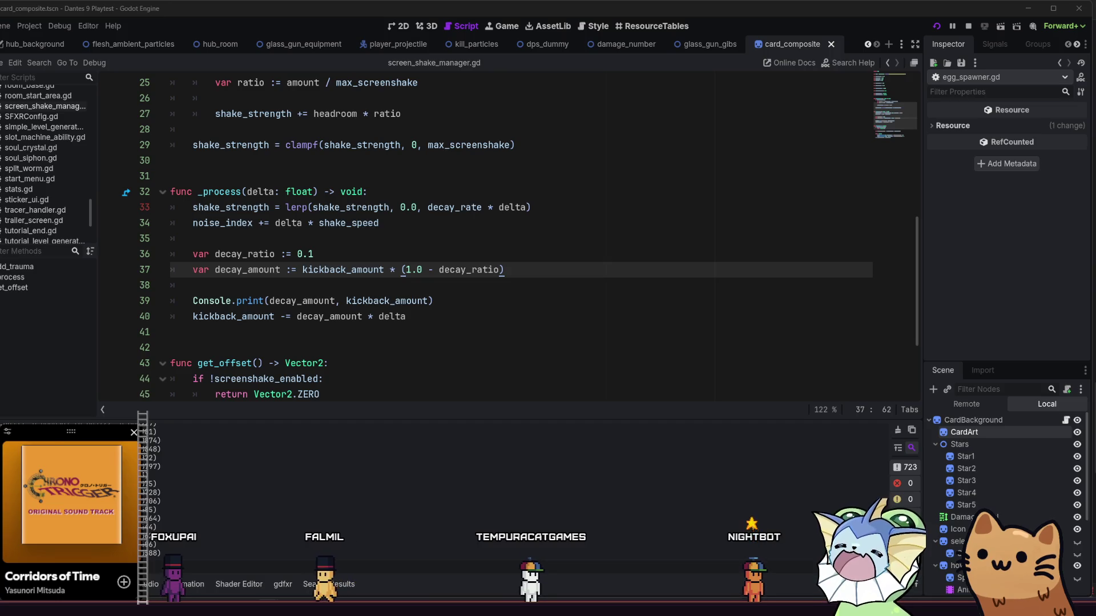
pyautogui.click(455, 245)
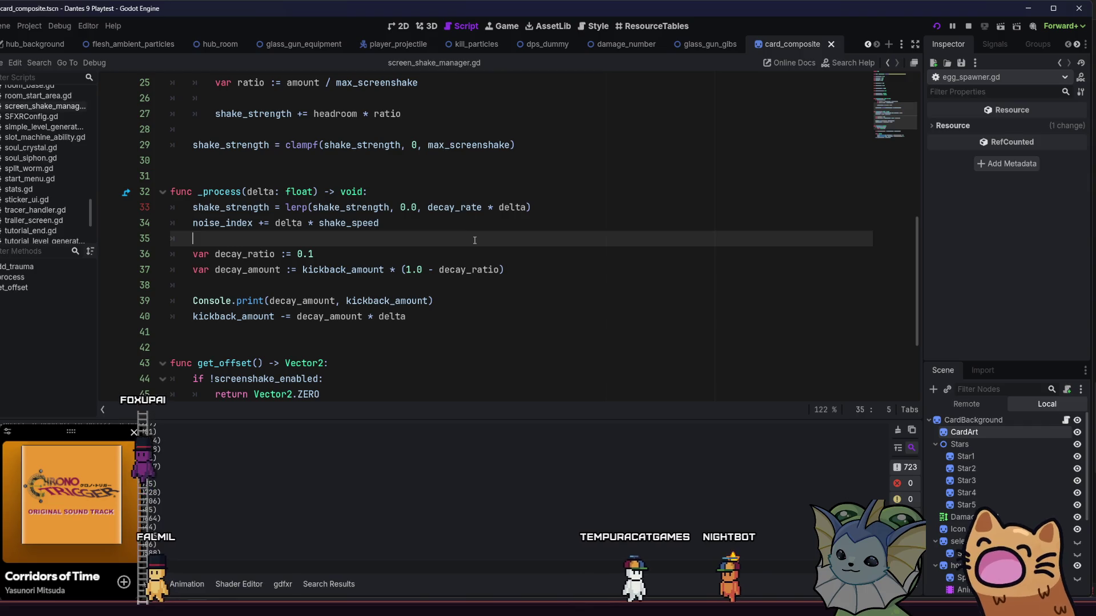
# Paste current_kickback = current_kickback.lerp(kickback_amount, 0.3) above decay_ratio and save.
pyautogui.press('Return')
pyautogui.press('Return')
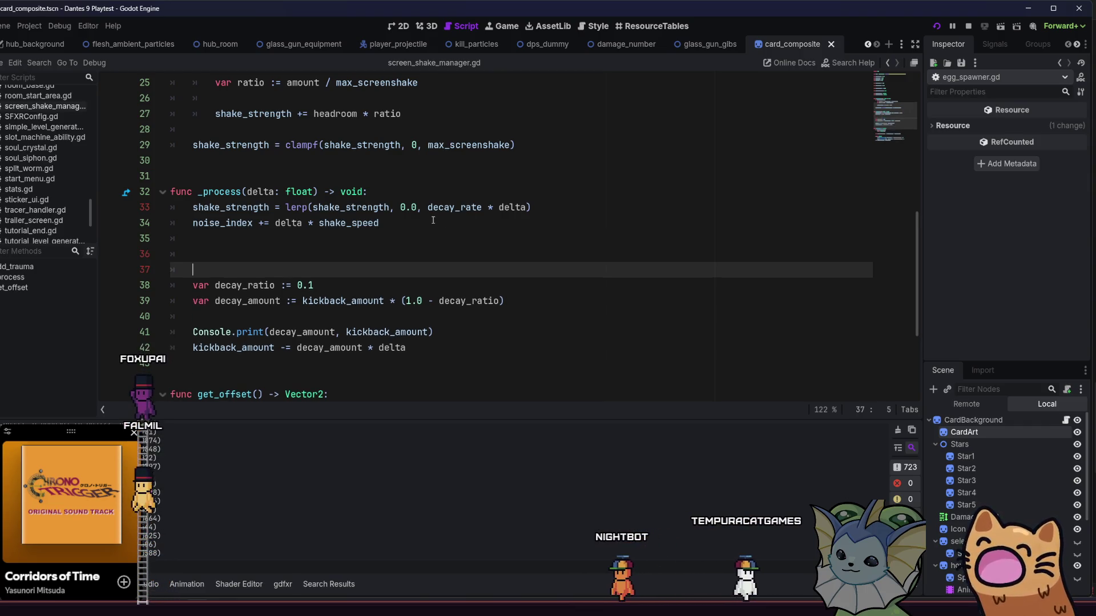
pyautogui.press('Up')
pyautogui.write('current_kickback = current_kickback.lerp(kickback_amount, 0.3)')
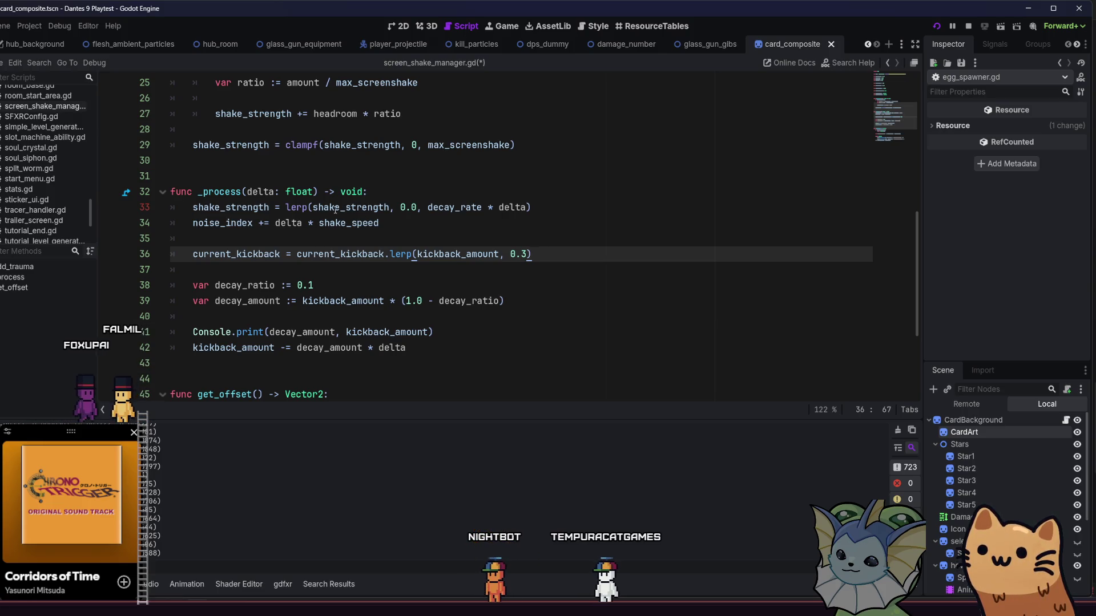
pyautogui.click(394, 227)
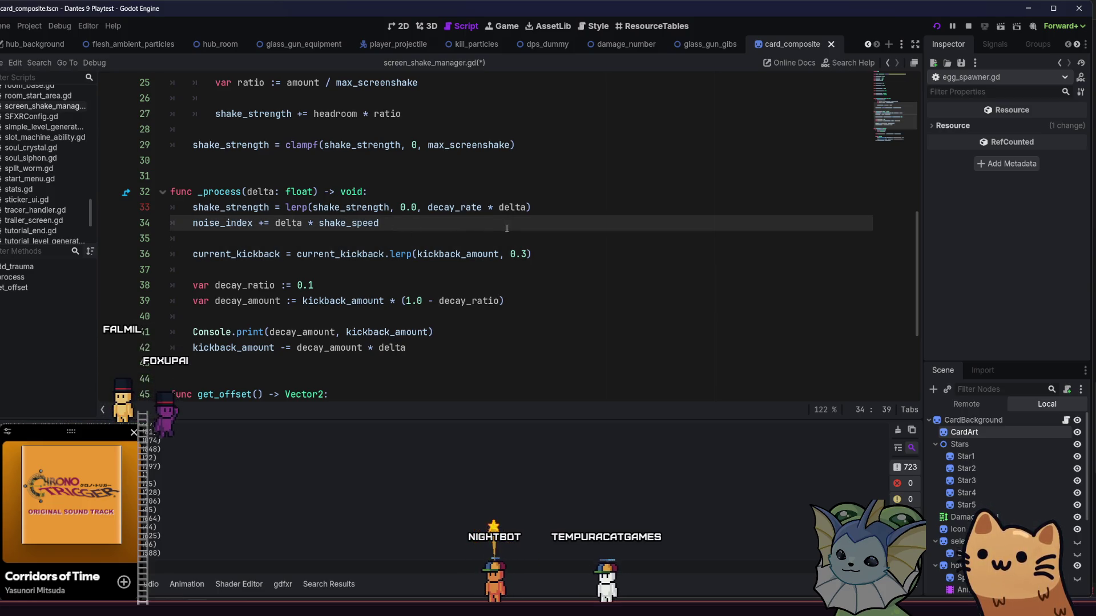
pyautogui.click(547, 255)
pyautogui.hotkey('ctrl', 's')
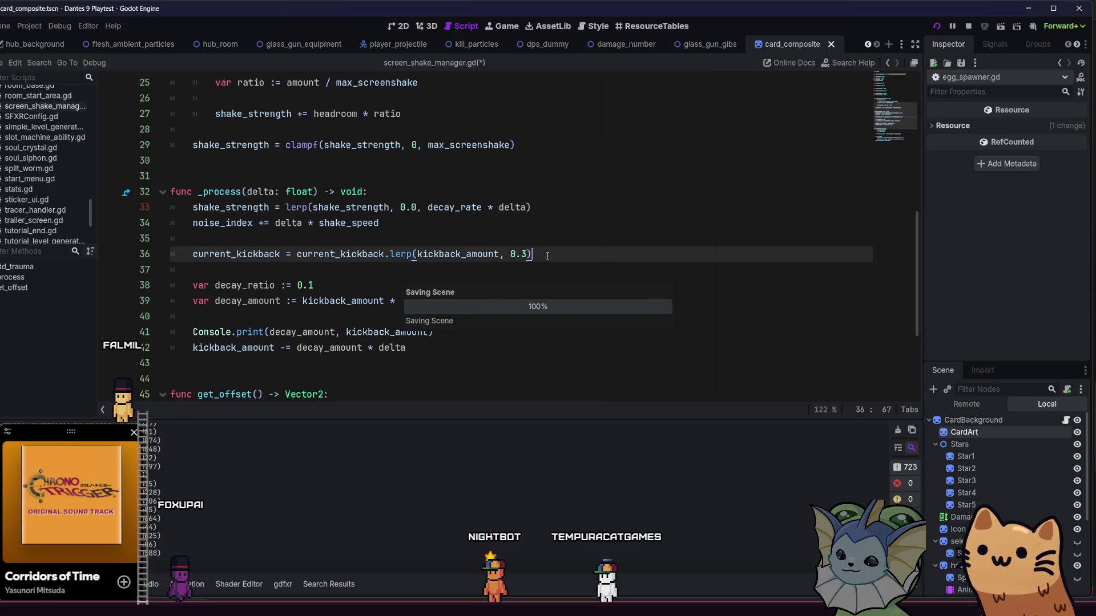
# Run the game, move while firing to test the recoil, then close it.
pyautogui.click(527, 207)
pyautogui.moveTo(520, 207); pyautogui.dragTo(427, 207)
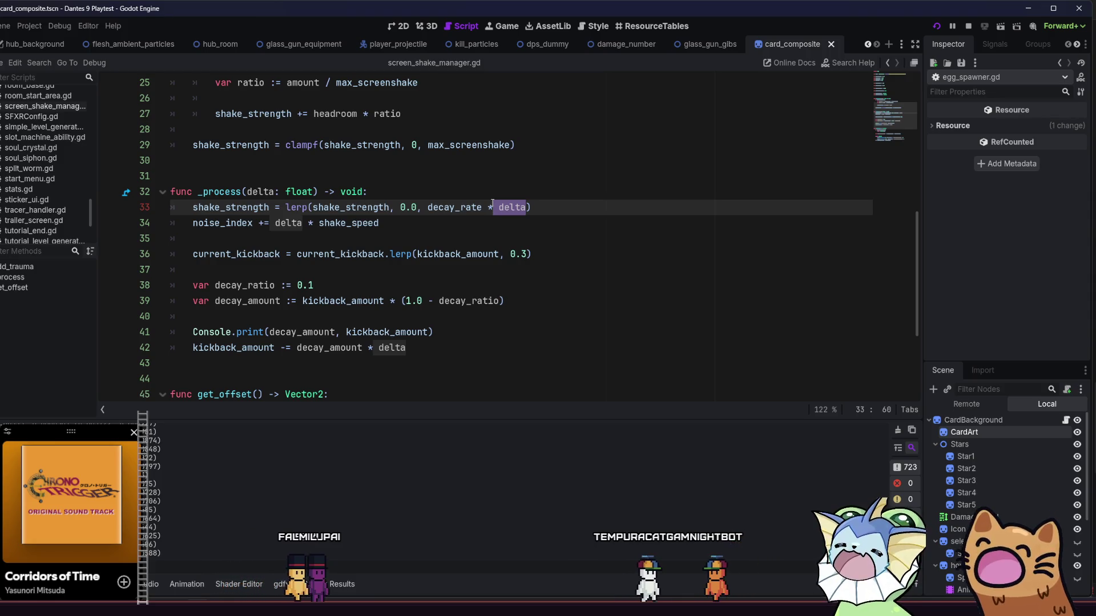
pyautogui.press('End')
pyautogui.press('F5')
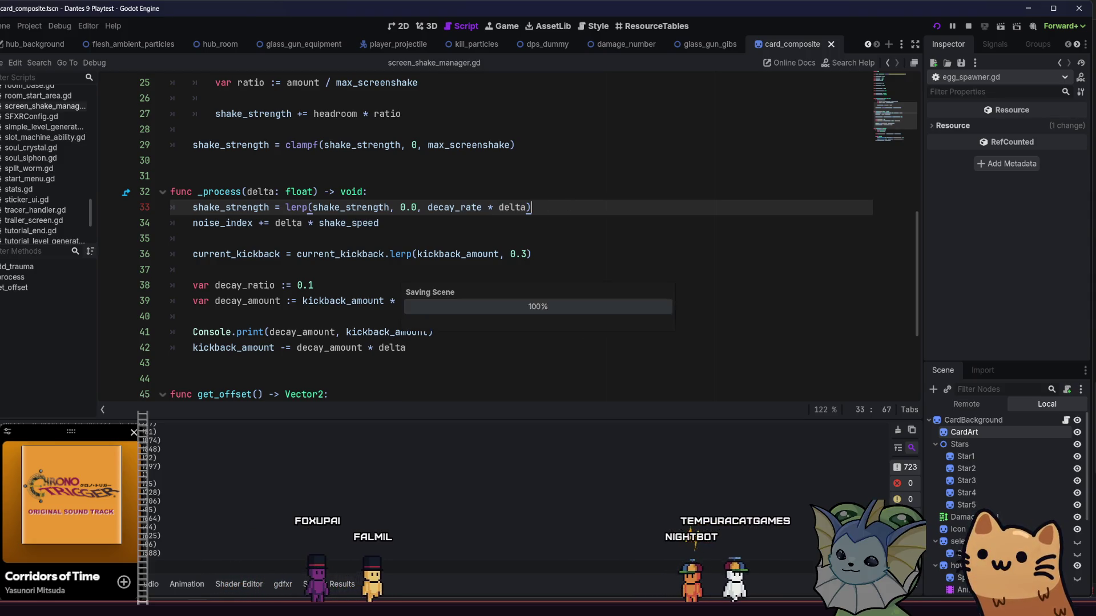
pyautogui.press('Escape')
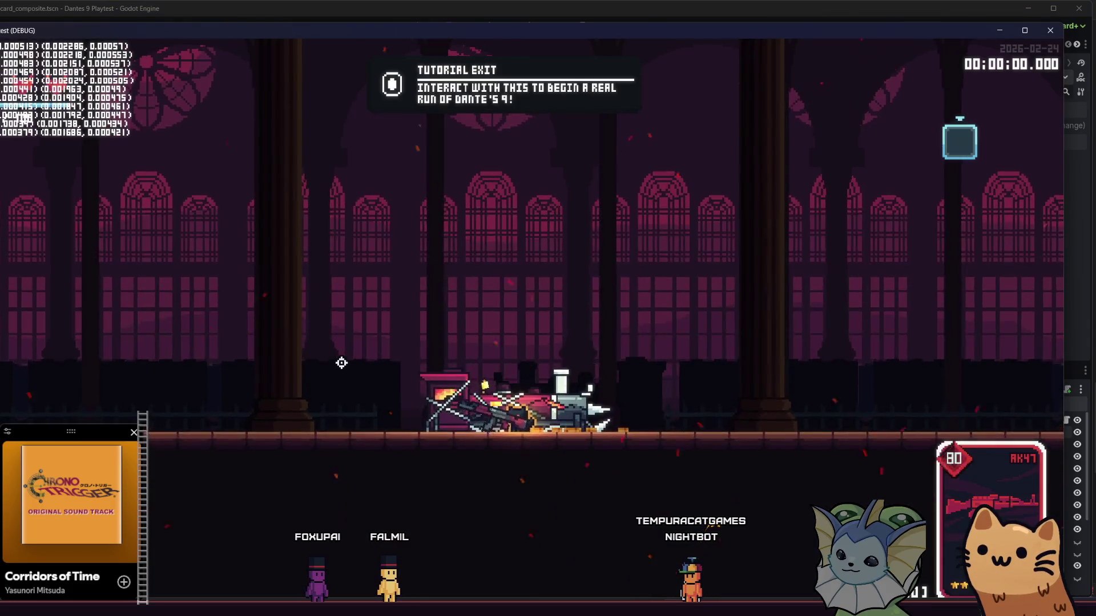
pyautogui.press('a')
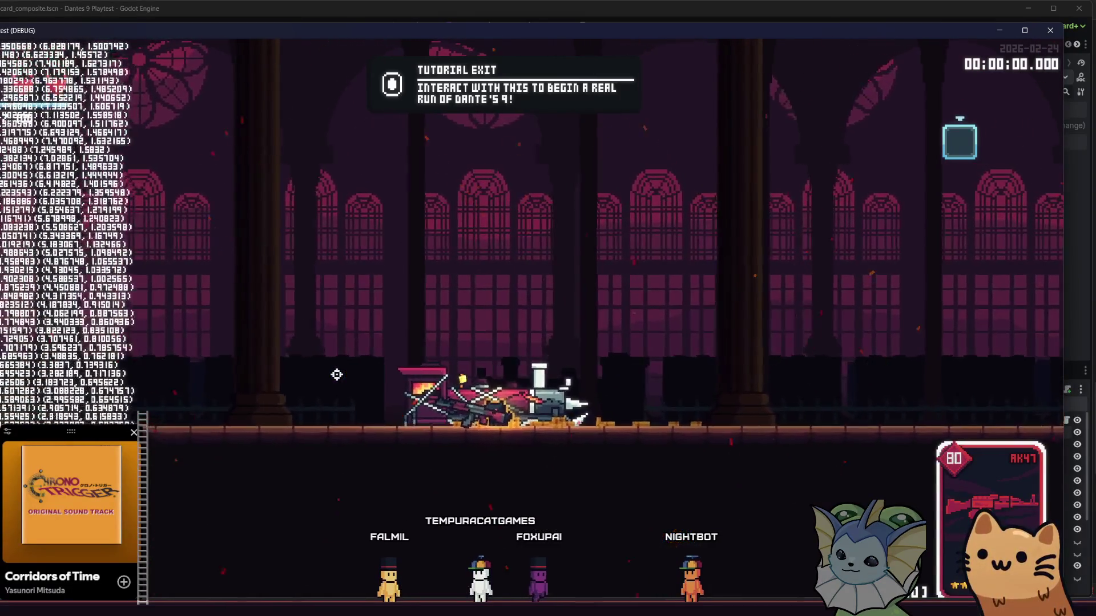
pyautogui.press('F8')
pyautogui.click(354, 281)
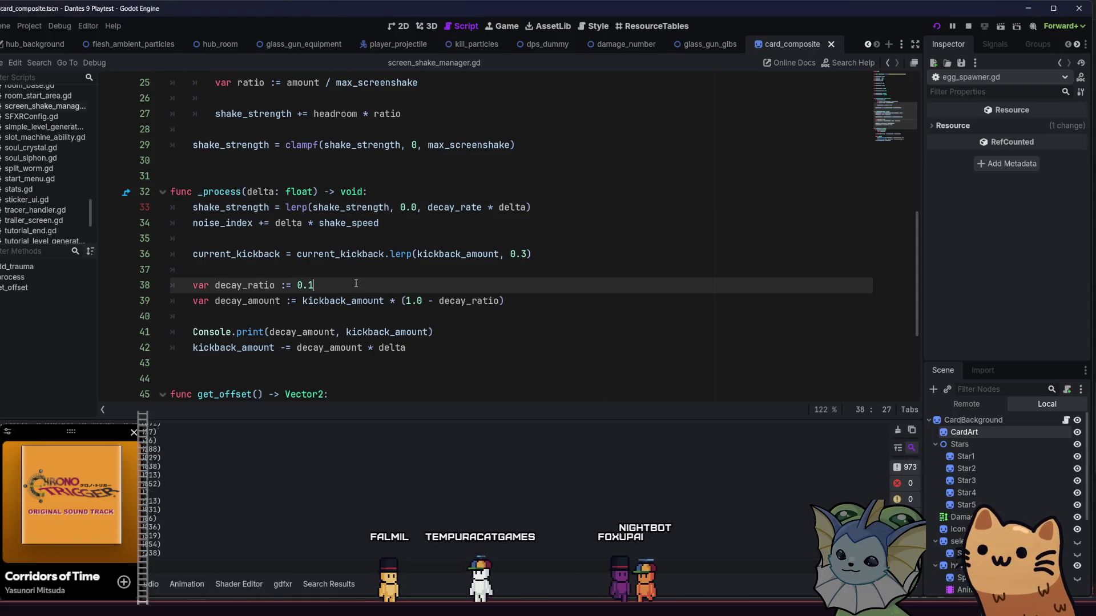
# Change decay_ratio's last digit to 9 and test the kickback in two quick runs.
pyautogui.press('BackSpace')
pyautogui.write('9')
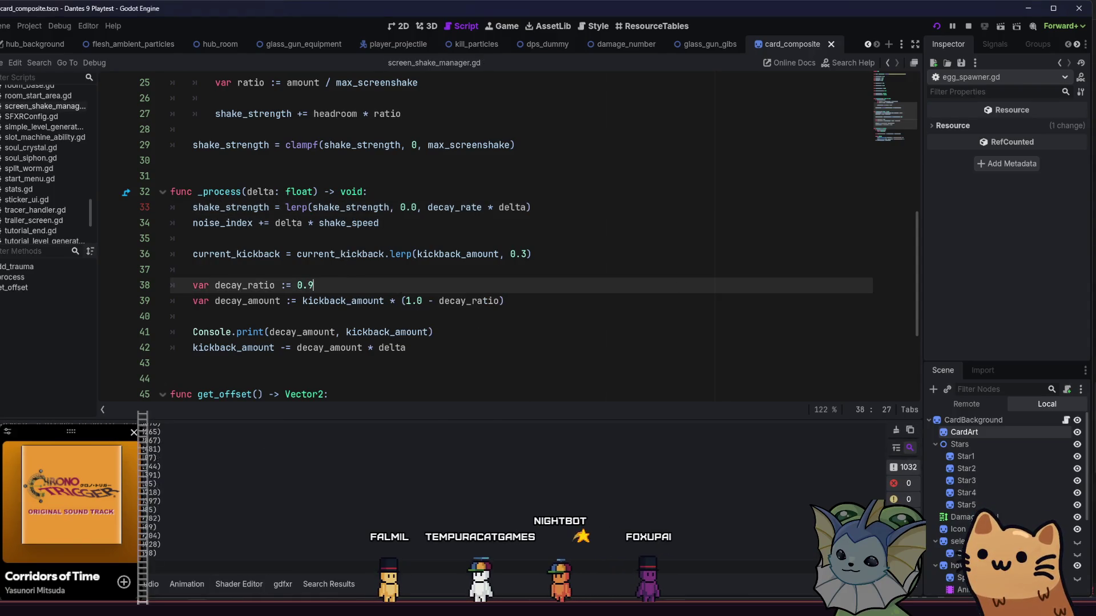
pyautogui.press('F5')
pyautogui.press('a')
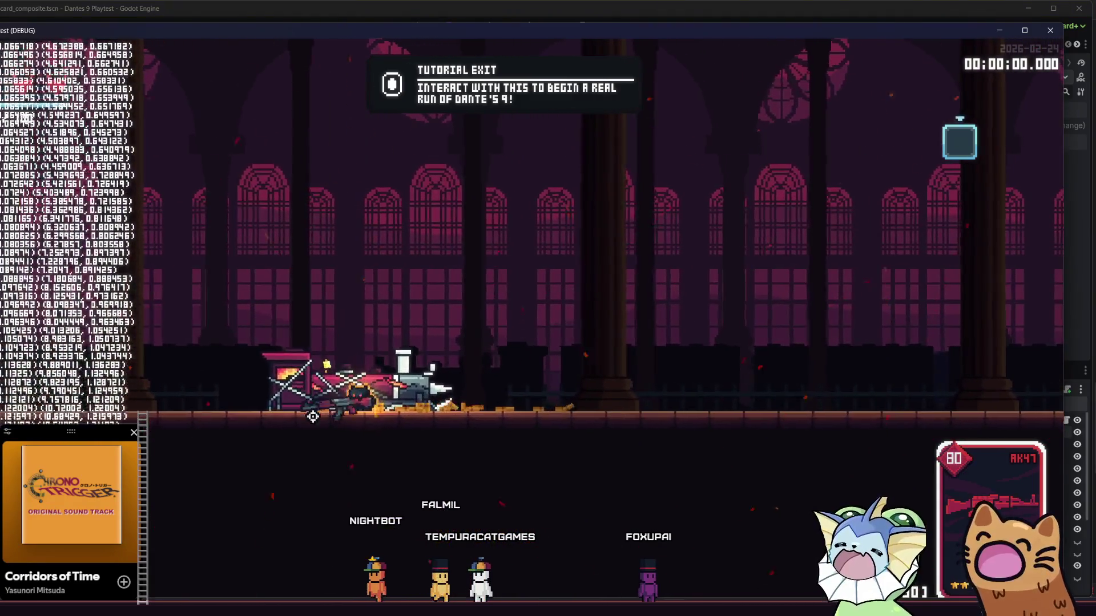
pyautogui.press('F8')
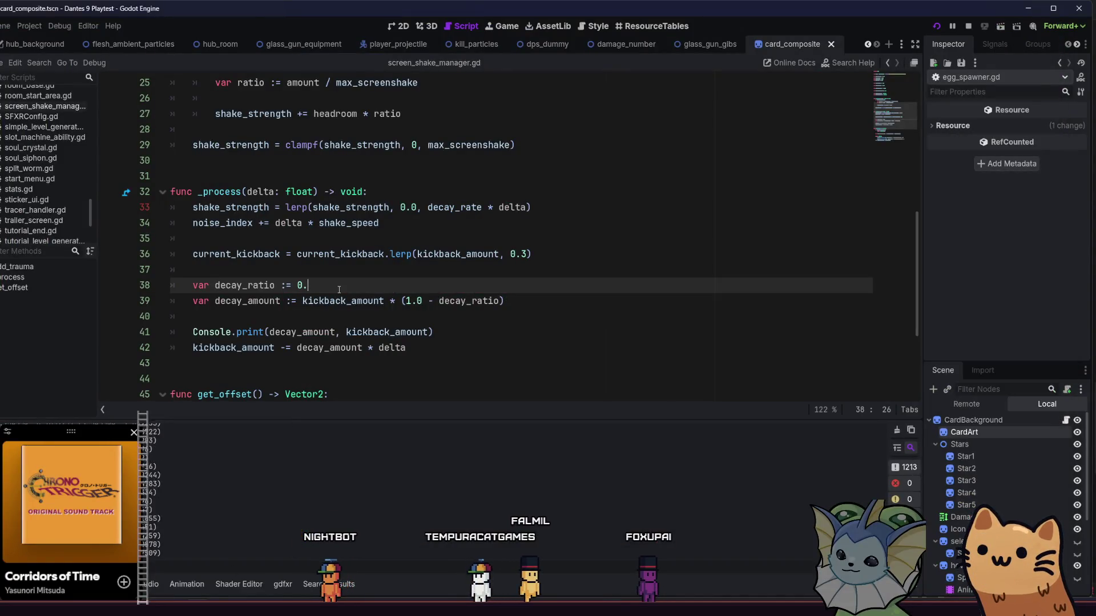
pyautogui.press('F5')
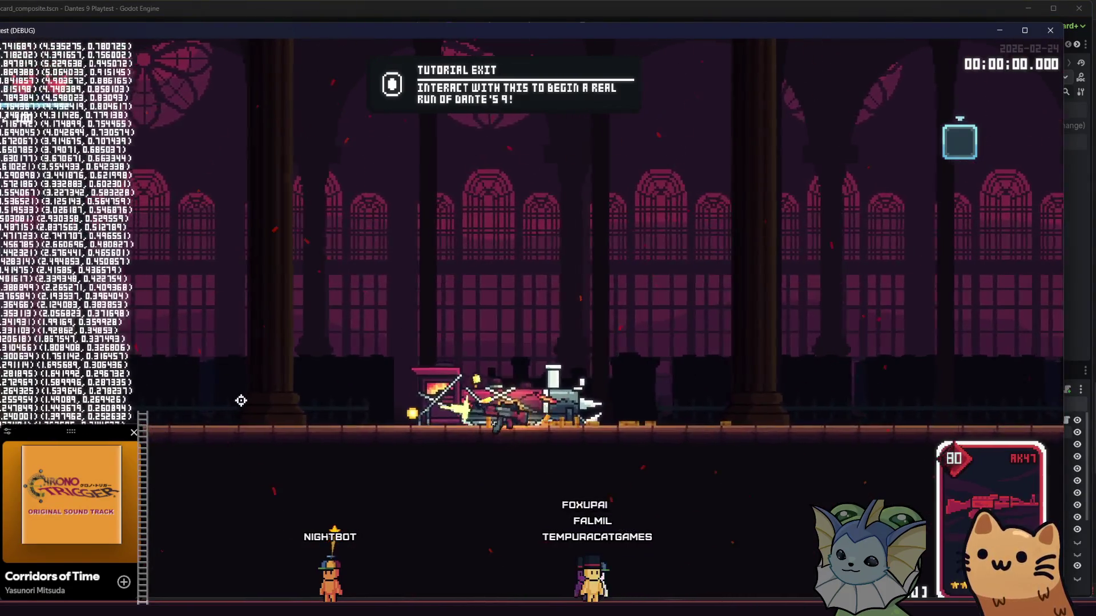
pyautogui.press('F8')
# Set decay_ratio's last digit to 1, giving 0.001, and fire a sustained burst in a test run.
pyautogui.press('BackSpace')
pyautogui.write('1')
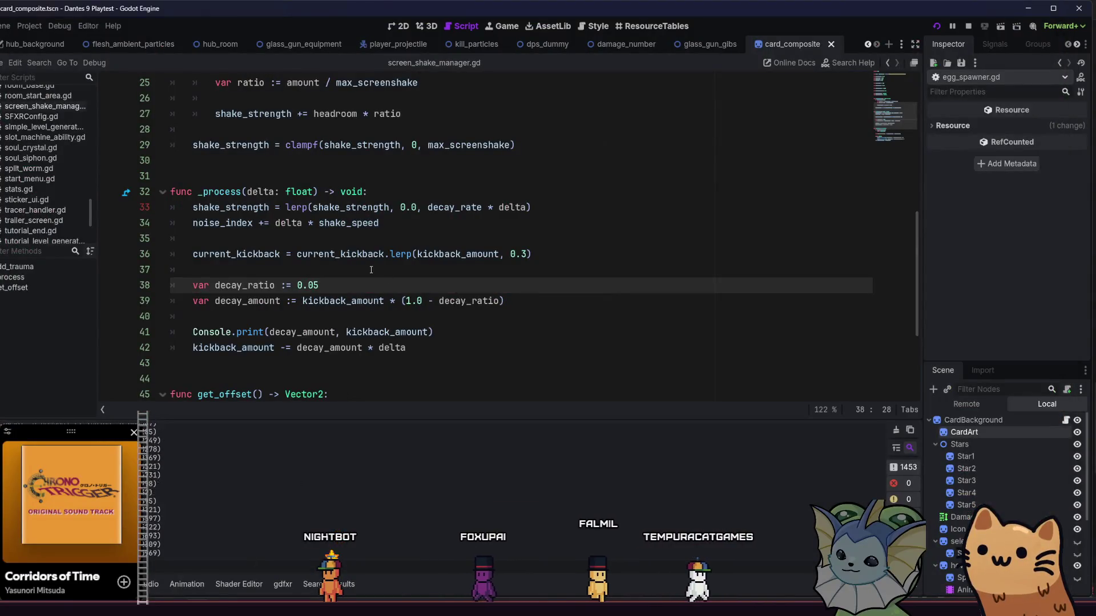
pyautogui.press('F5')
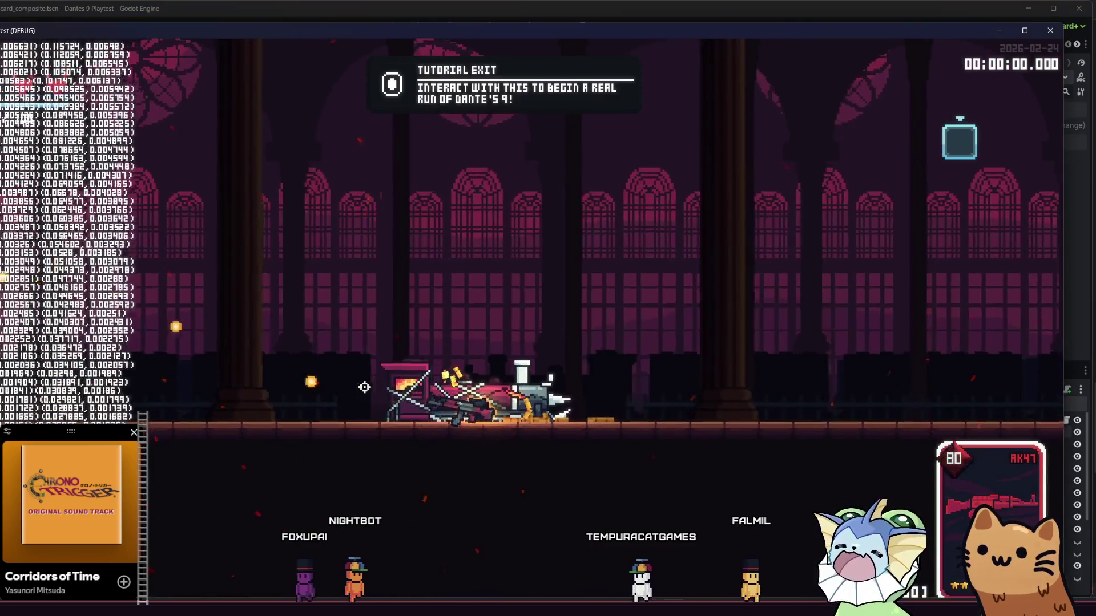
pyautogui.click(329, 370)
pyautogui.moveTo(329, 369); pyautogui.dragTo(332, 380)
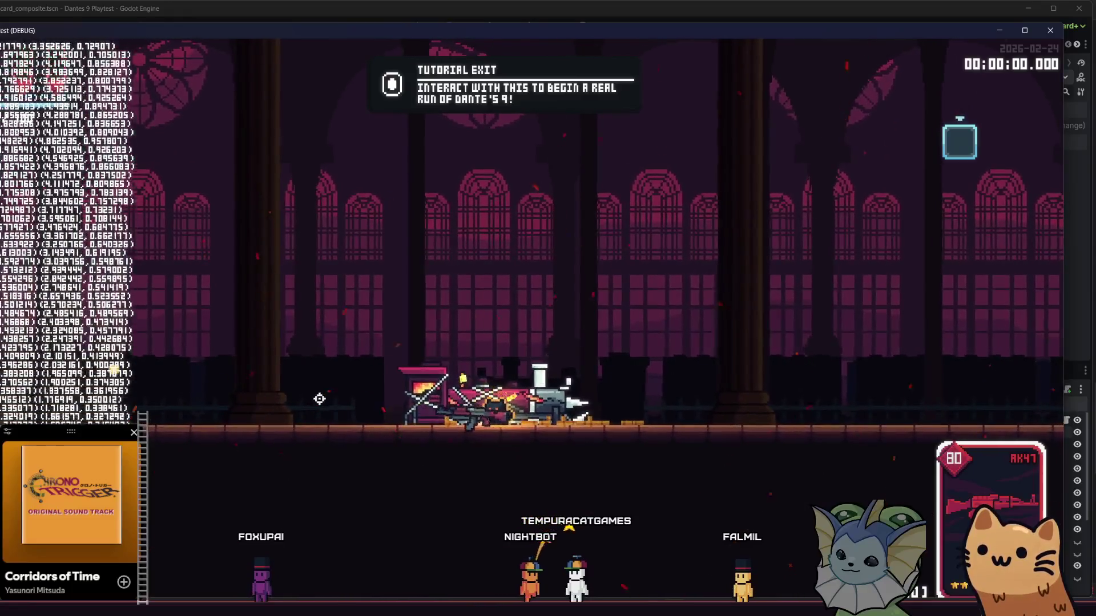
pyautogui.press('F8')
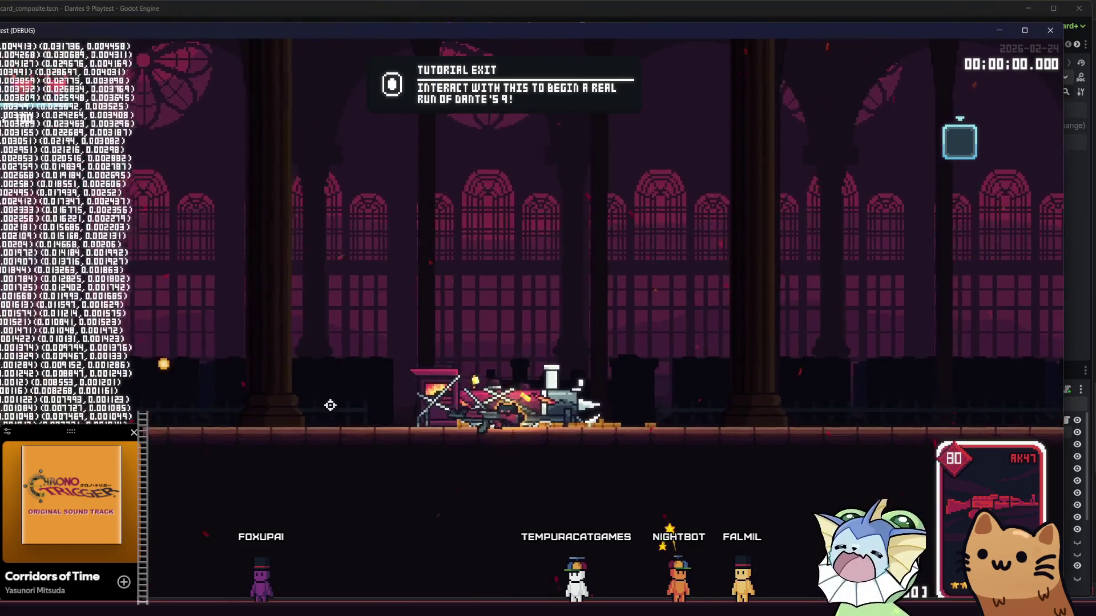
# Fire bursts while moving to watch recoil build and decay, then stop the game.
pyautogui.click(330, 402)
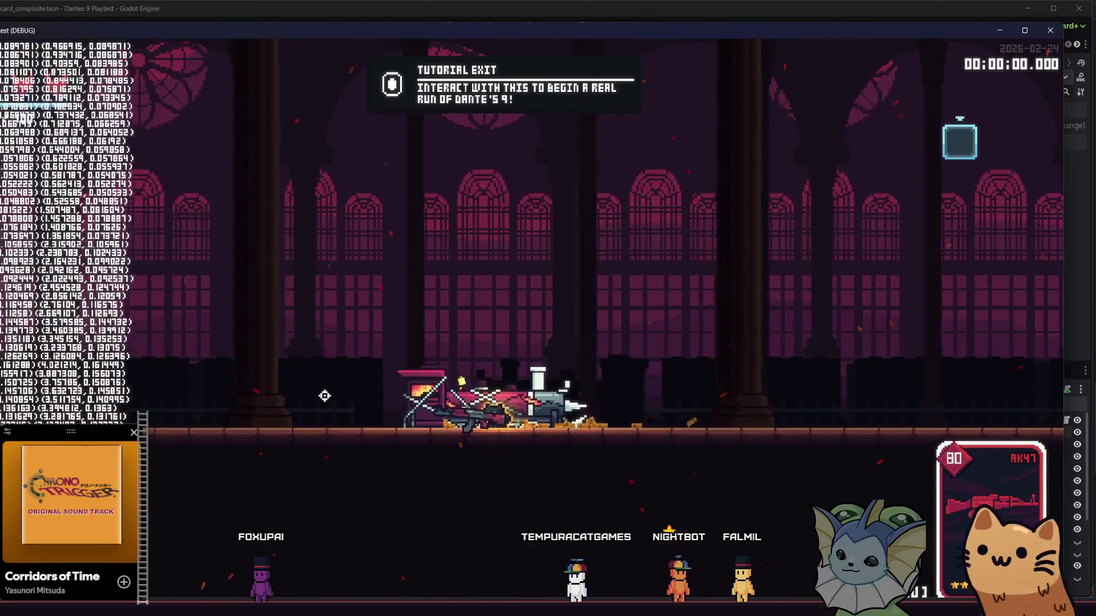
pyautogui.click(325, 396)
pyautogui.press('a')
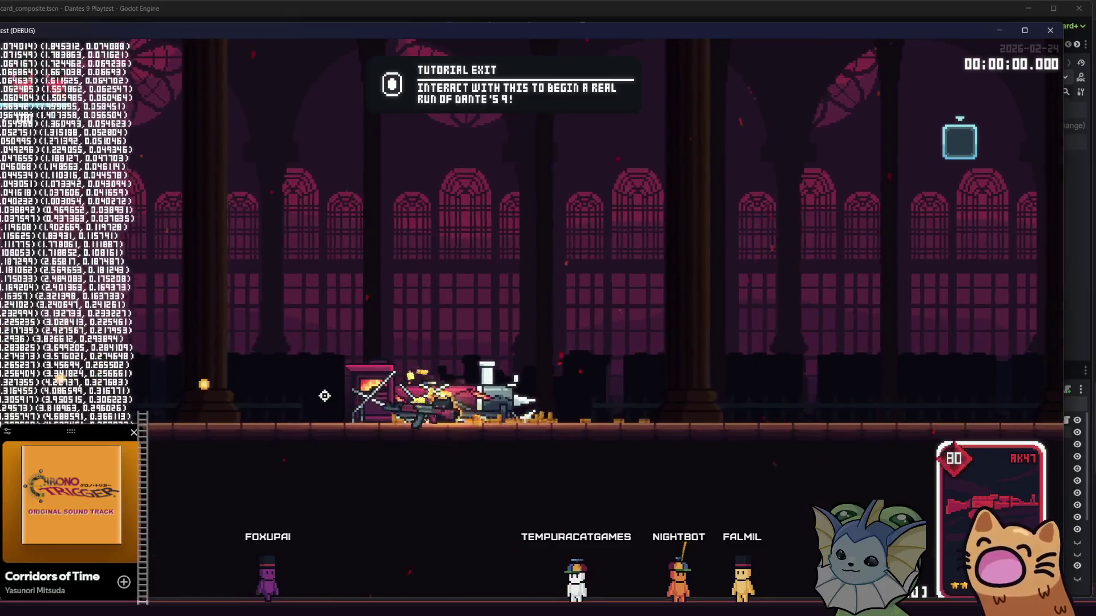
pyautogui.click(324, 396)
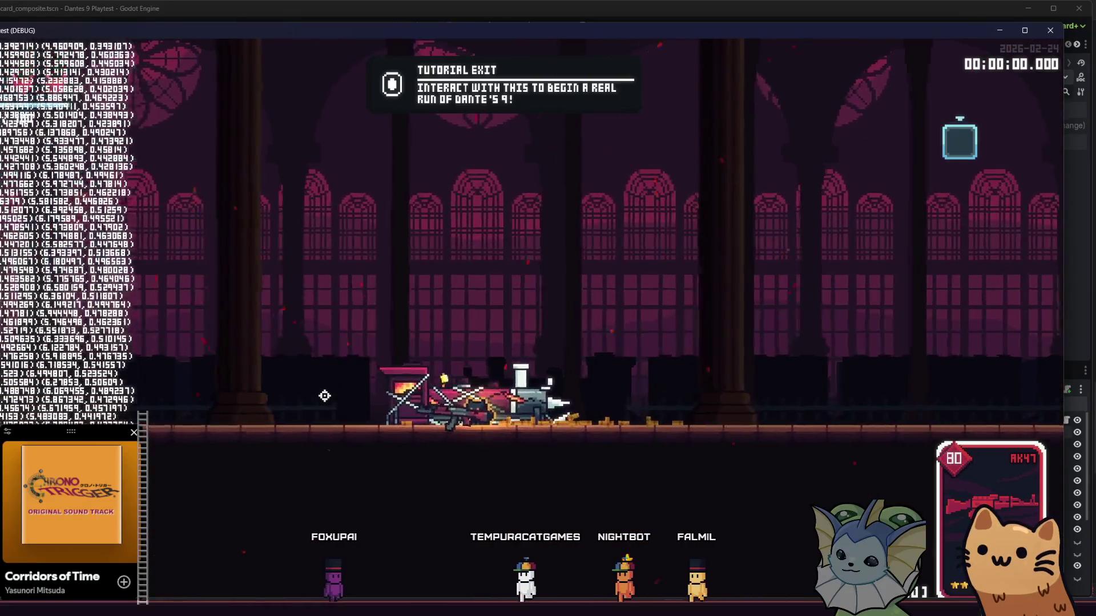
pyautogui.press('F8')
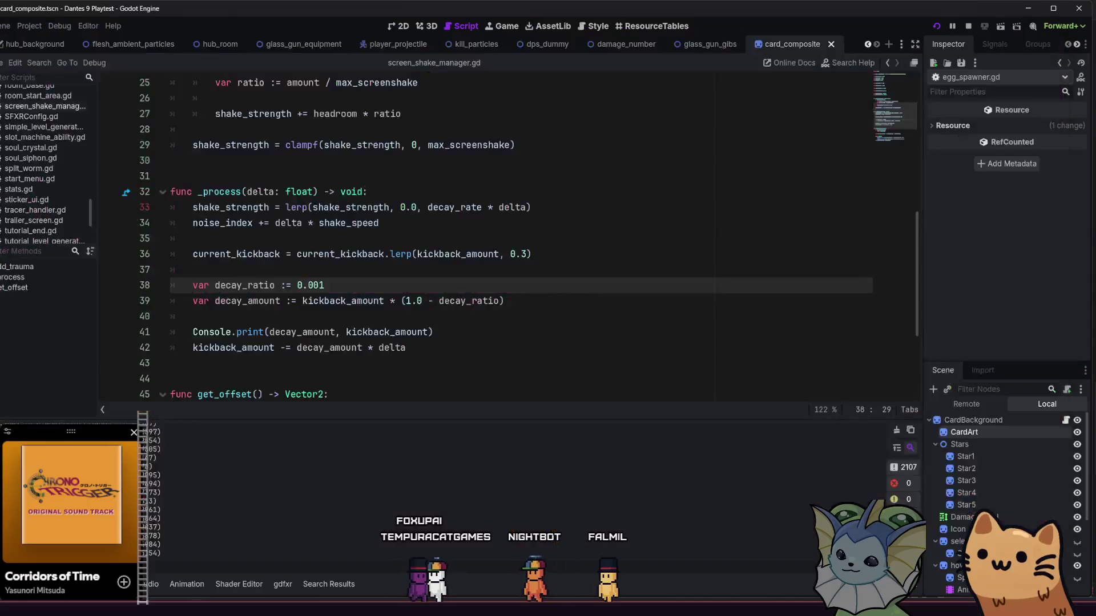
pyautogui.click(432, 332)
# Delete the Console.print debug line and launch the game.
pyautogui.moveTo(432, 332); pyautogui.dragTo(167, 335)
pyautogui.press('BackSpace')
pyautogui.press('BackSpace')
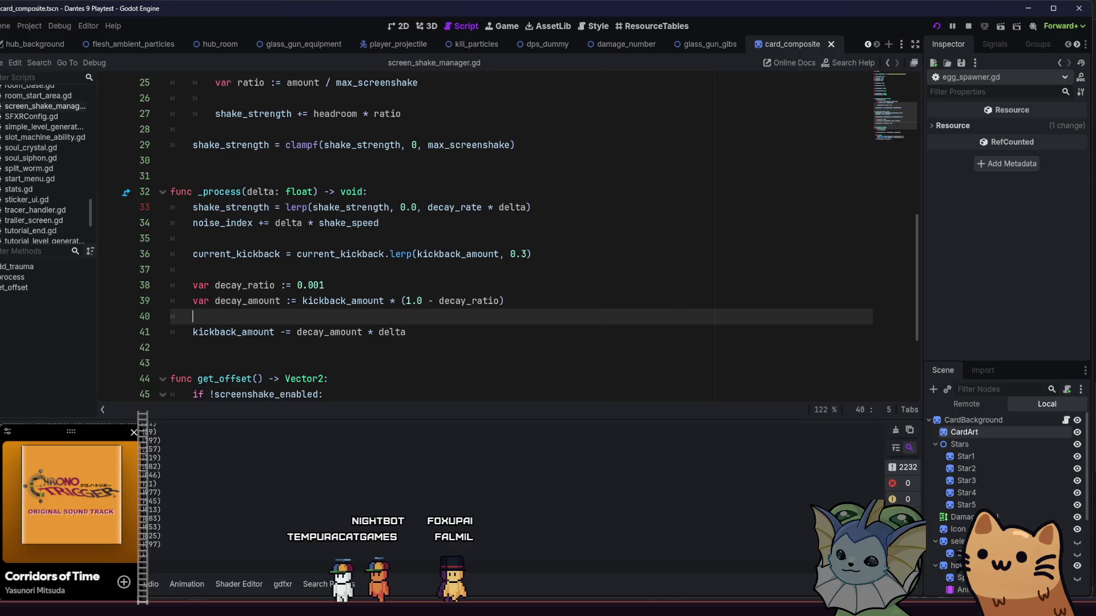
pyautogui.press('F5')
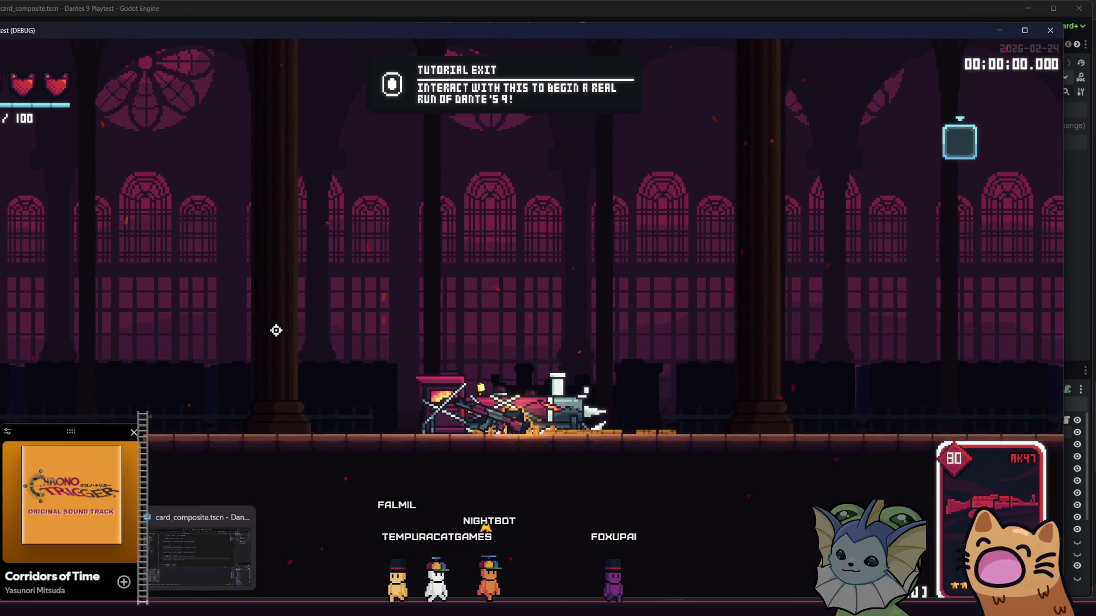
# Set Max Framerate to 60 in the in-game System > Video settings.
pyautogui.press('Tab')
pyautogui.click(455, 56)
pyautogui.click(613, 78)
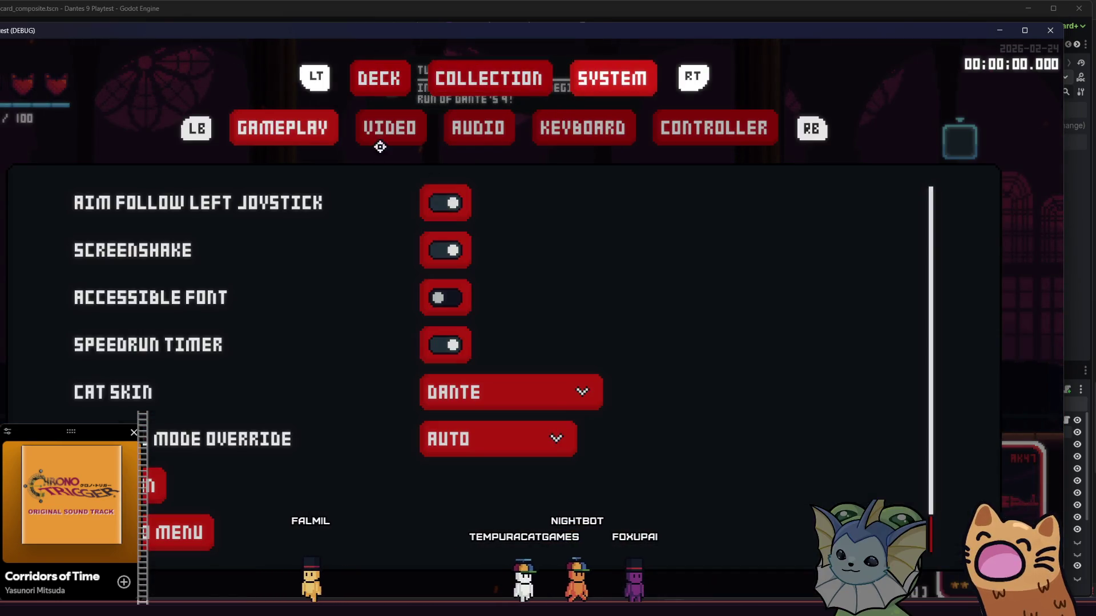
pyautogui.click(381, 130)
pyautogui.click(338, 394)
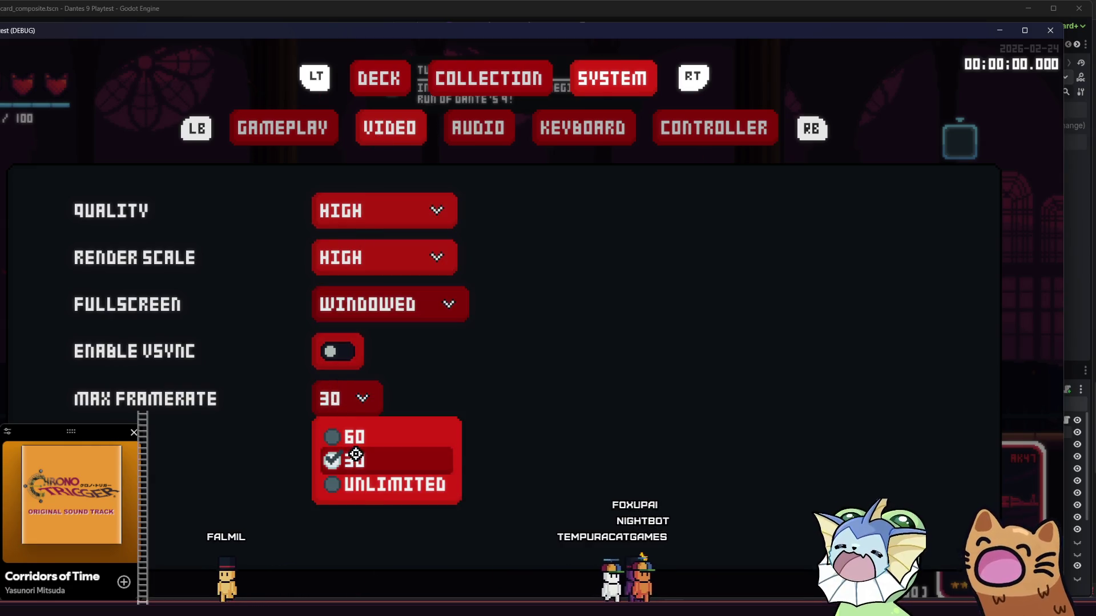
pyautogui.click(346, 436)
pyautogui.press('Escape')
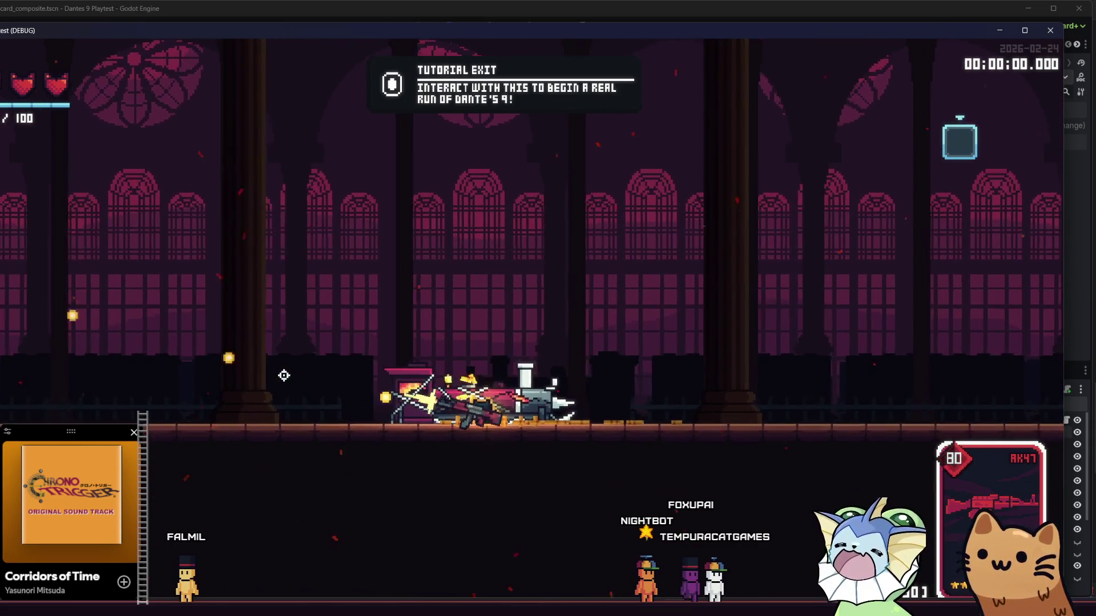
# Recheck the Video settings, resume shooting, then stop the game.
pyautogui.press('Escape')
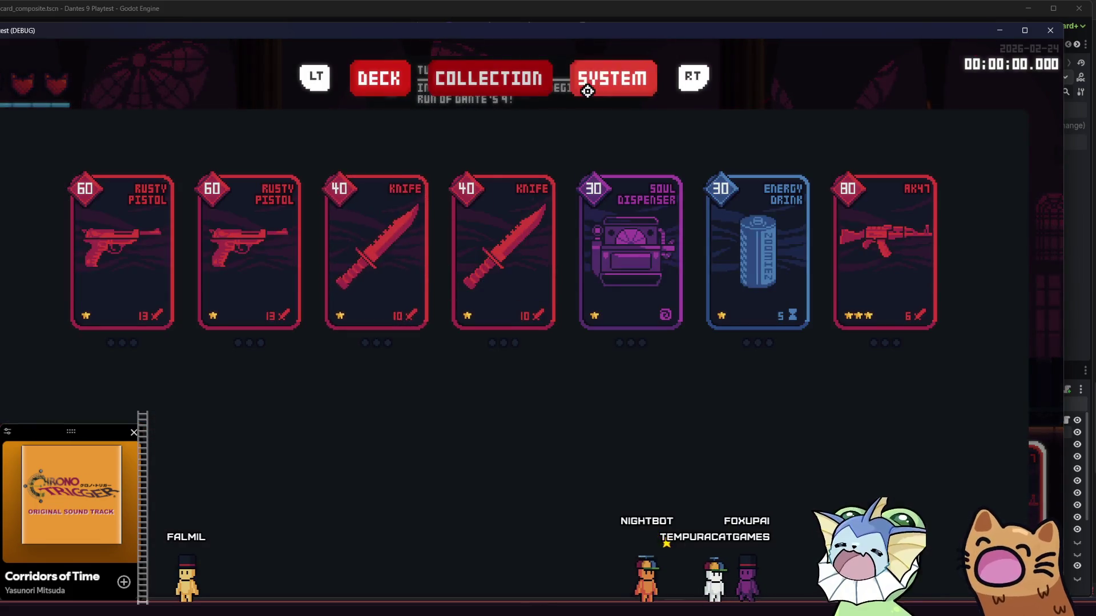
pyautogui.click(588, 90)
pyautogui.click(407, 138)
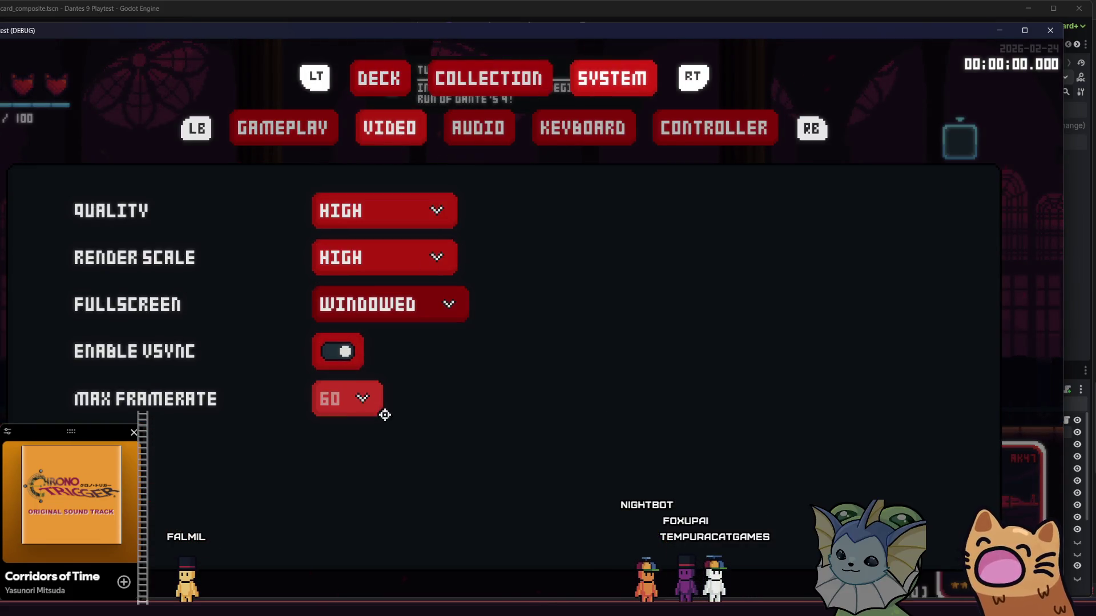
pyautogui.press('Escape')
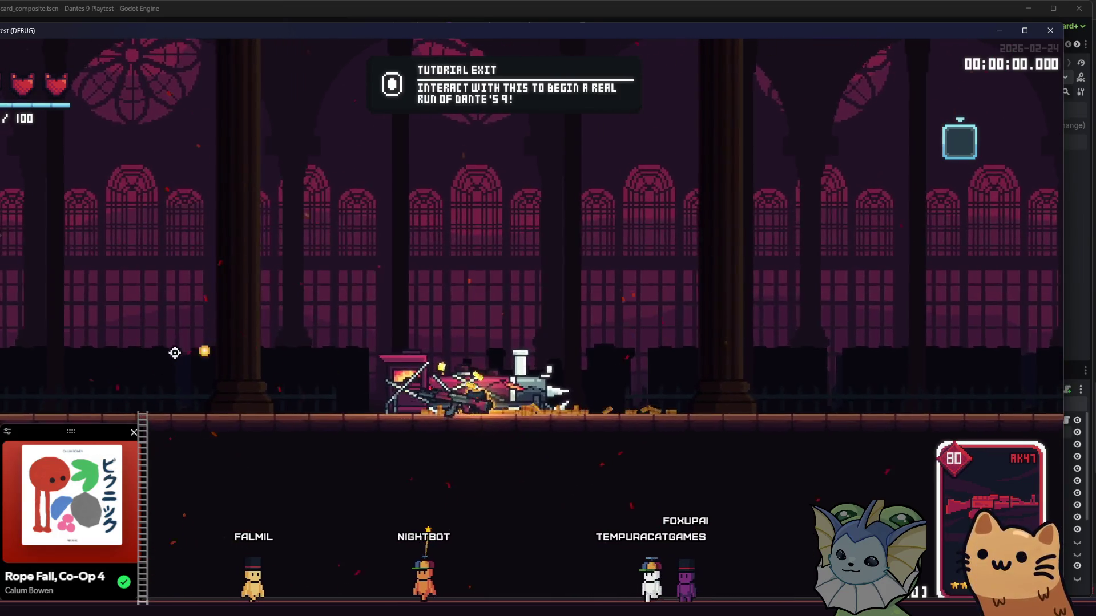
pyautogui.press('F8')
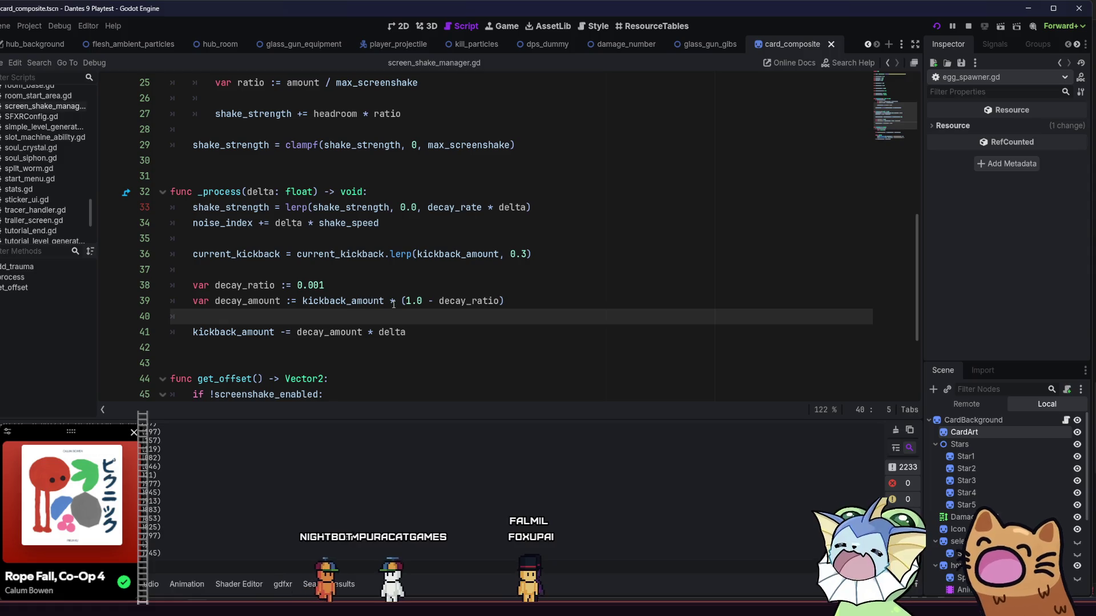
# Highlight the uses of shake_strength and inspect the current_kickback lerp line.
pyautogui.click(430, 286)
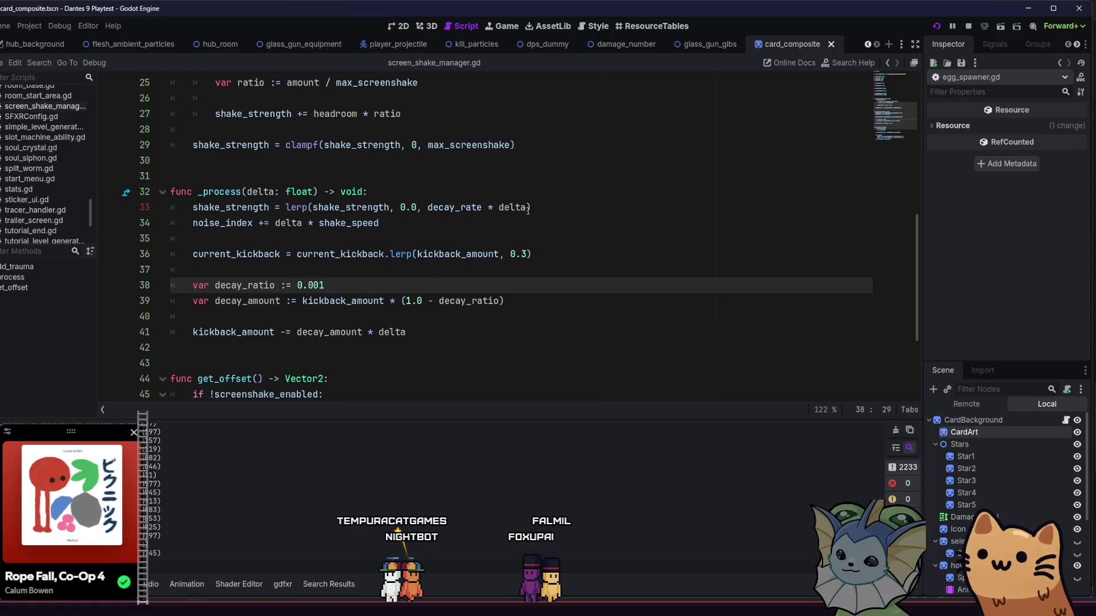
pyautogui.doubleClick(231, 207)
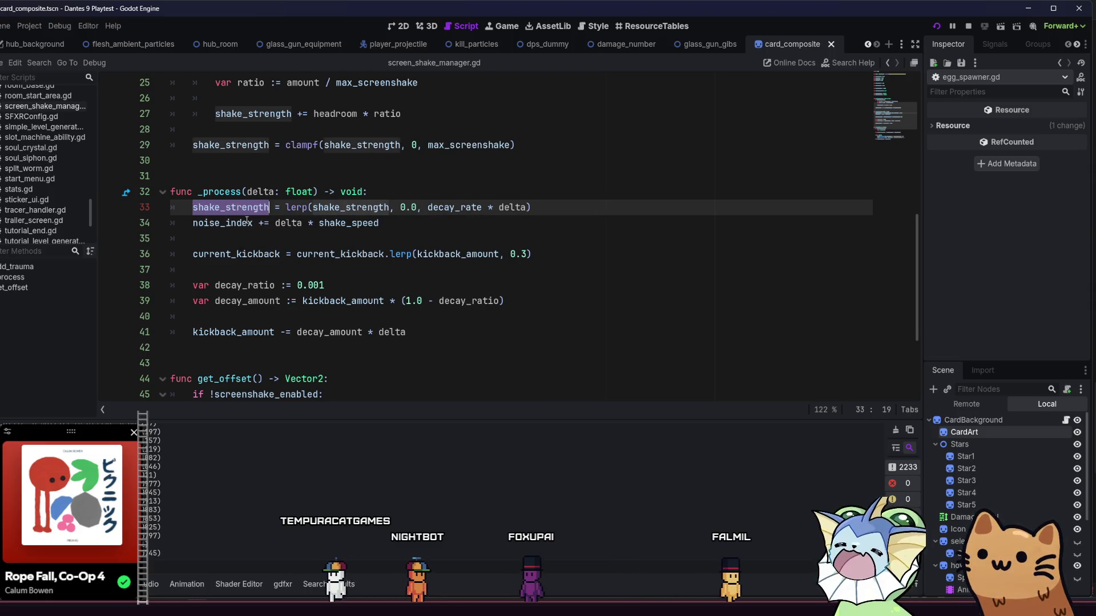
pyautogui.scroll(1, 246, 221)
pyautogui.click(212, 283)
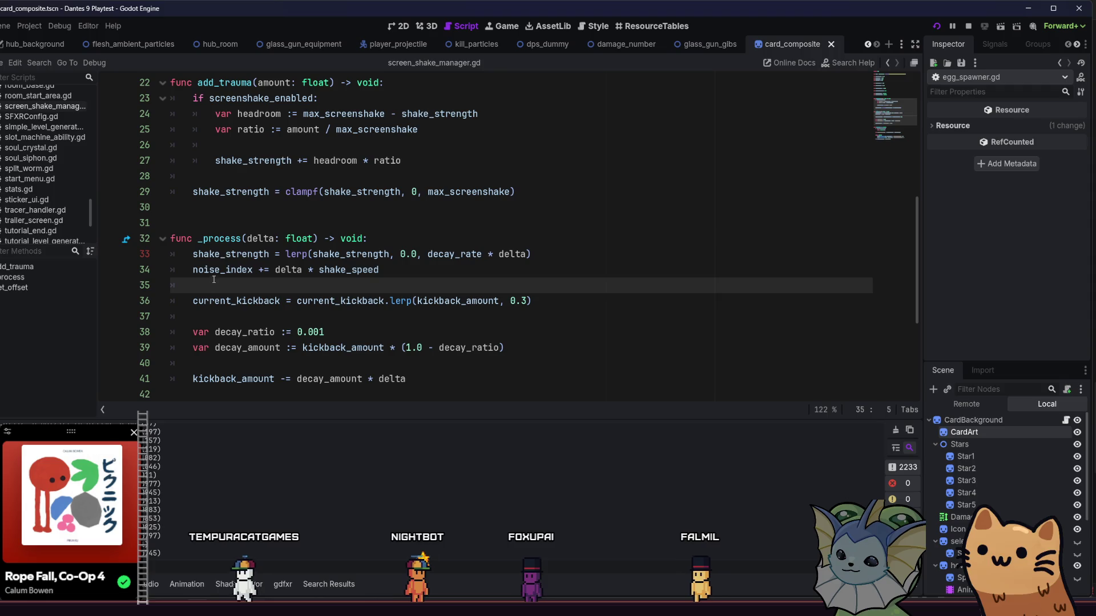
pyautogui.doubleClick(223, 255)
pyautogui.click(361, 255)
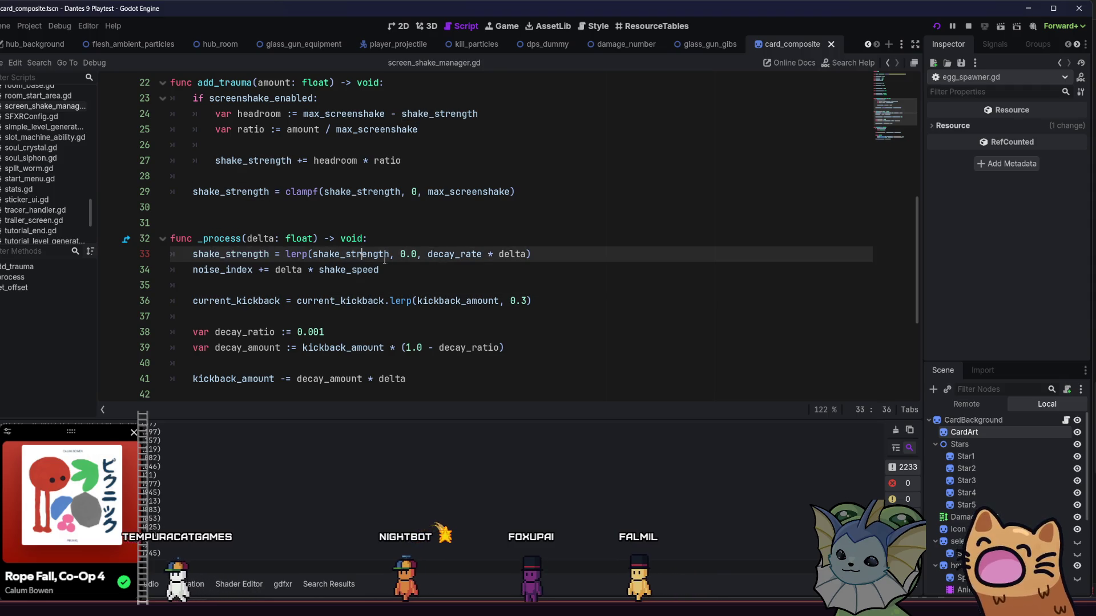
pyautogui.doubleClick(247, 254)
pyautogui.moveTo(531, 301); pyautogui.dragTo(242, 300)
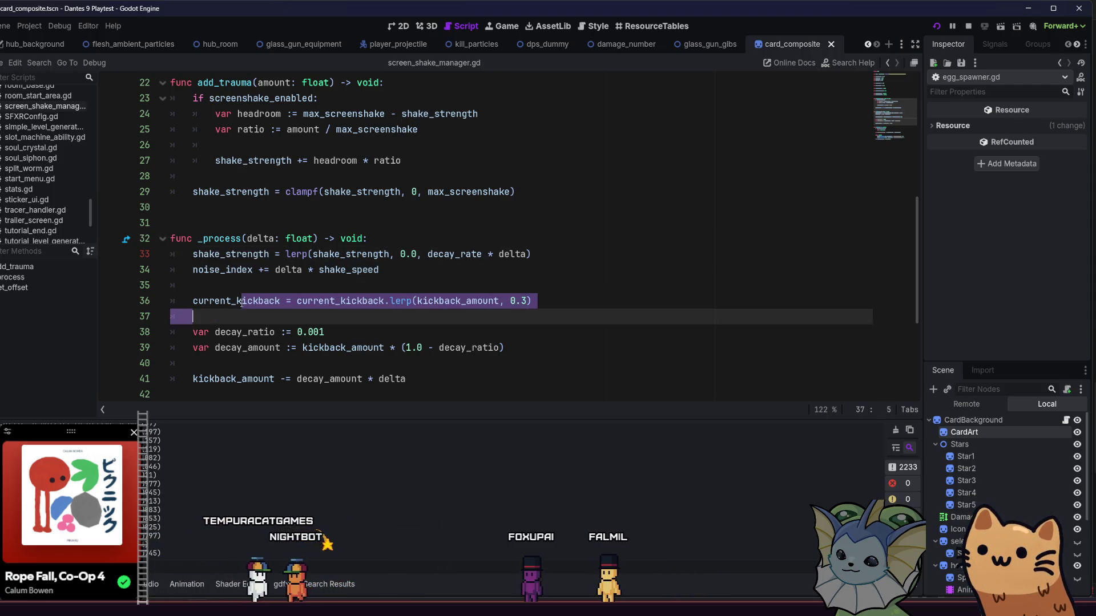
pyautogui.click(242, 301)
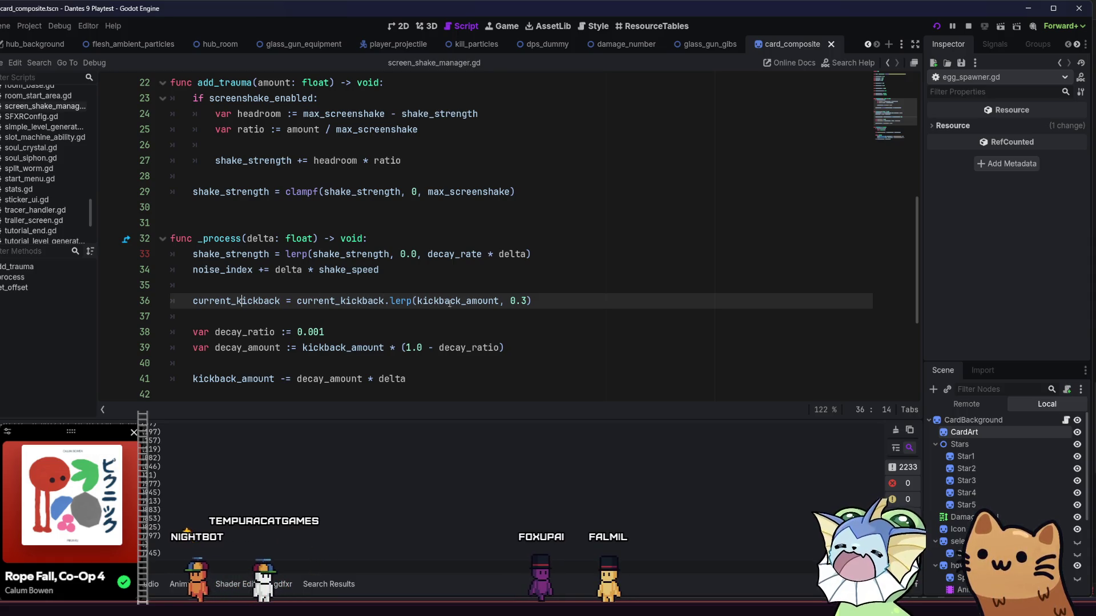
# Replace the fixed 0.3 lerp weight with Util.get_lerp_speed(0.3).
pyautogui.click(521, 301)
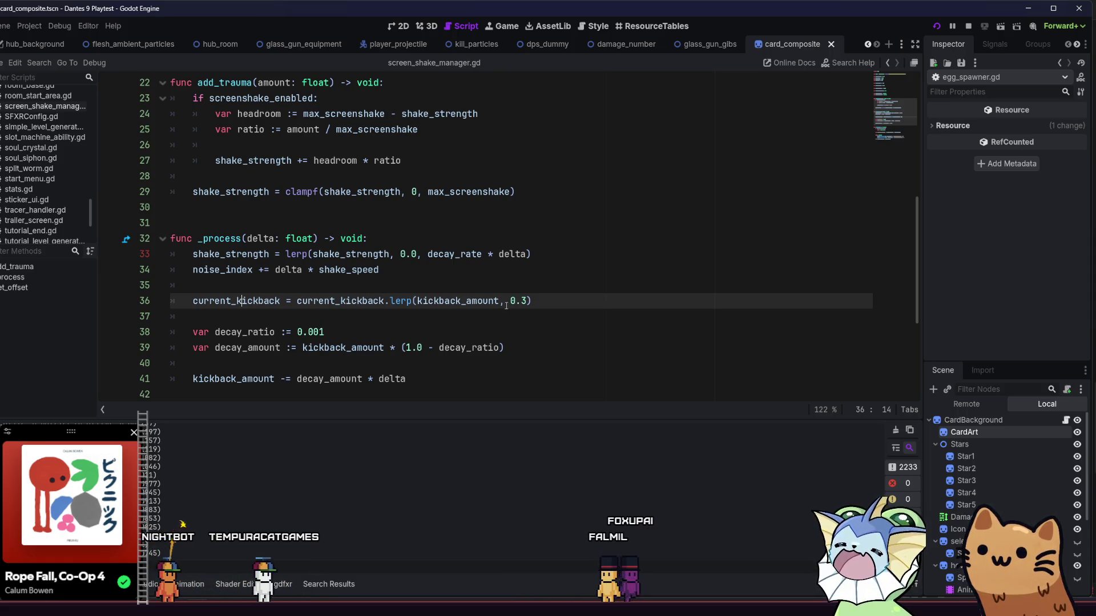
pyautogui.moveTo(529, 301); pyautogui.dragTo(516, 300)
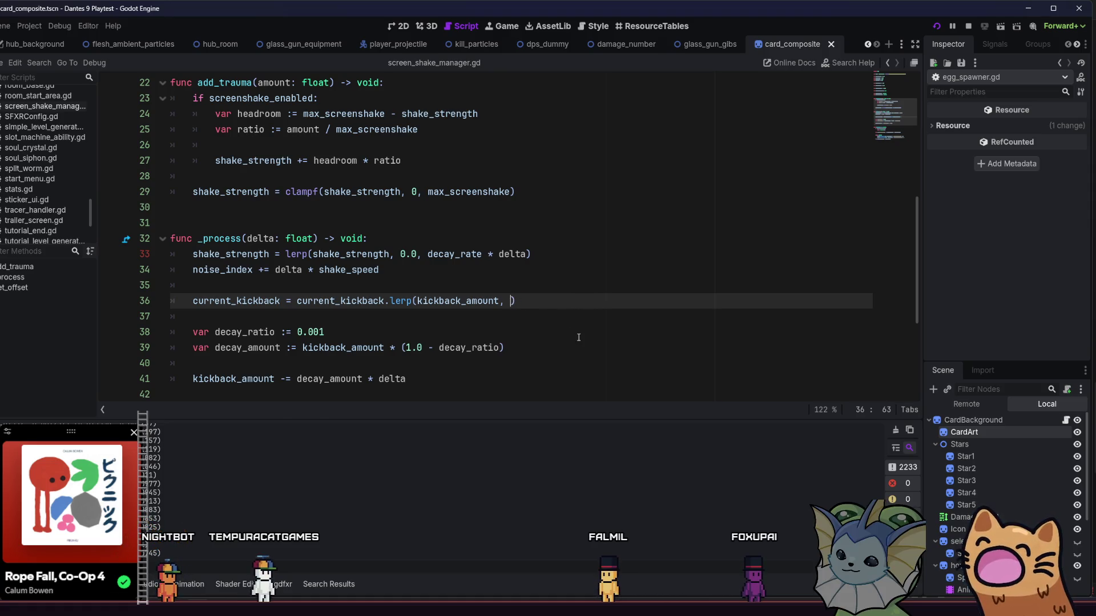
pyautogui.write('get')
pyautogui.press('BackSpace')
pyautogui.press('BackSpace')
pyautogui.press('BackSpace')
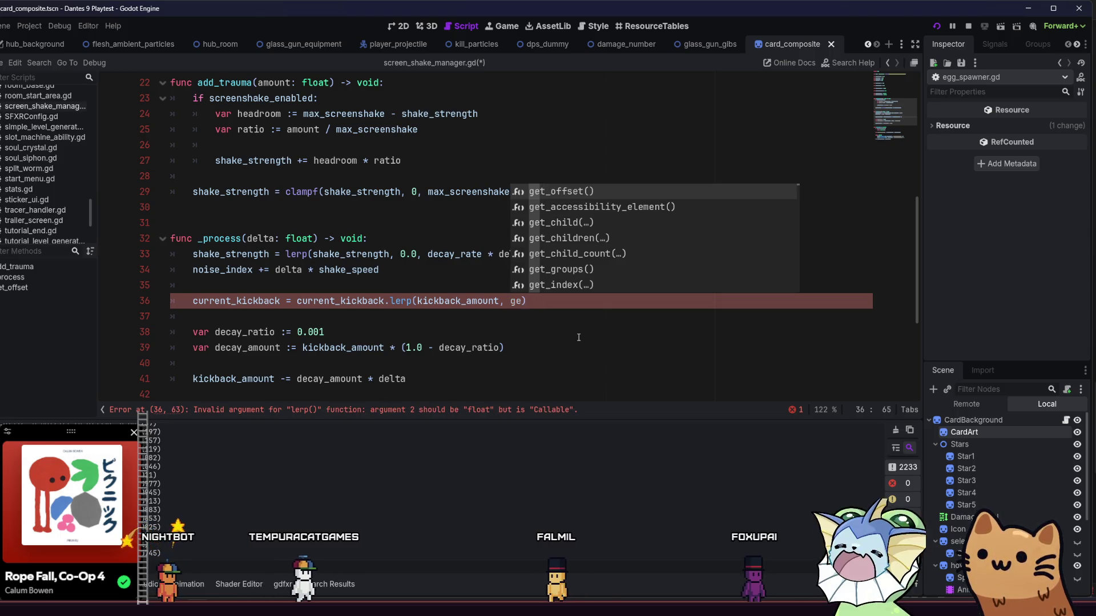
pyautogui.write('Util.')
pyautogui.write('get_le')
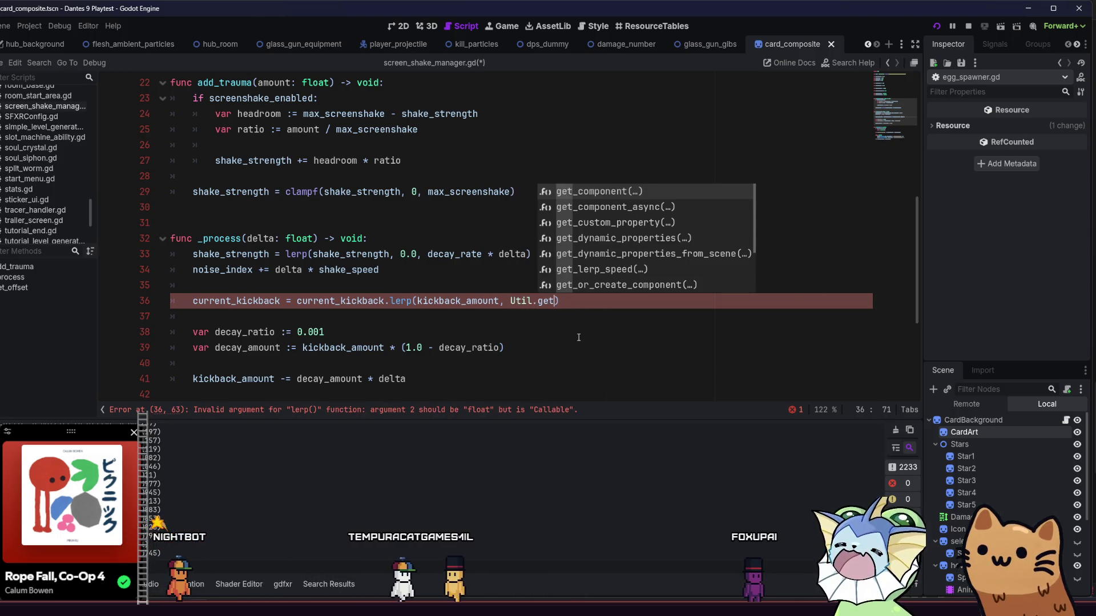
pyautogui.press('Return')
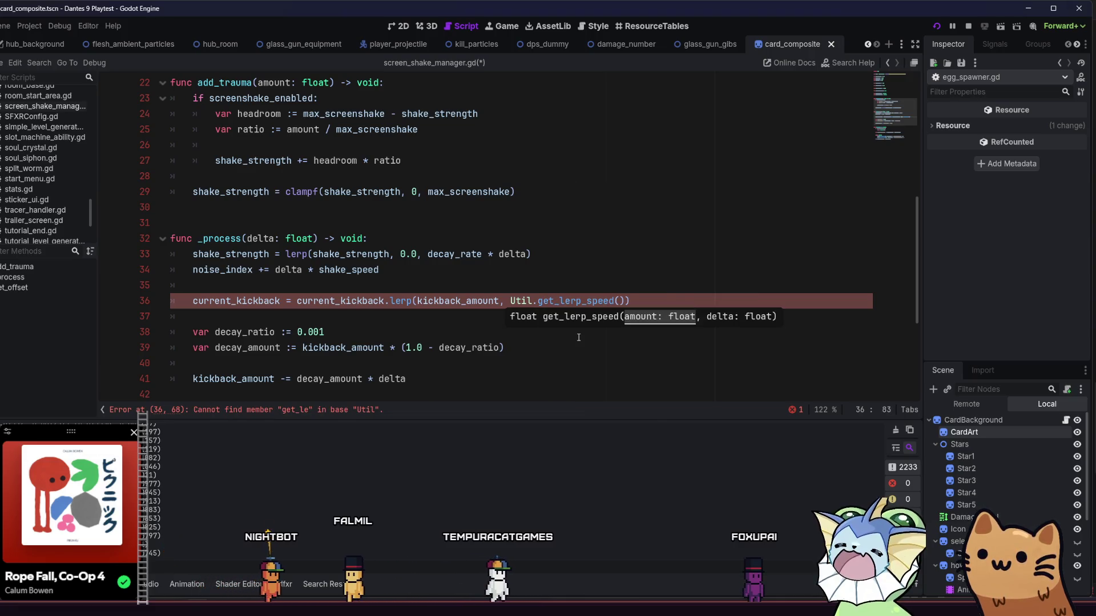
pyautogui.write('0.3')
pyautogui.press('Left')
pyautogui.press('Left')
pyautogui.press('Left')
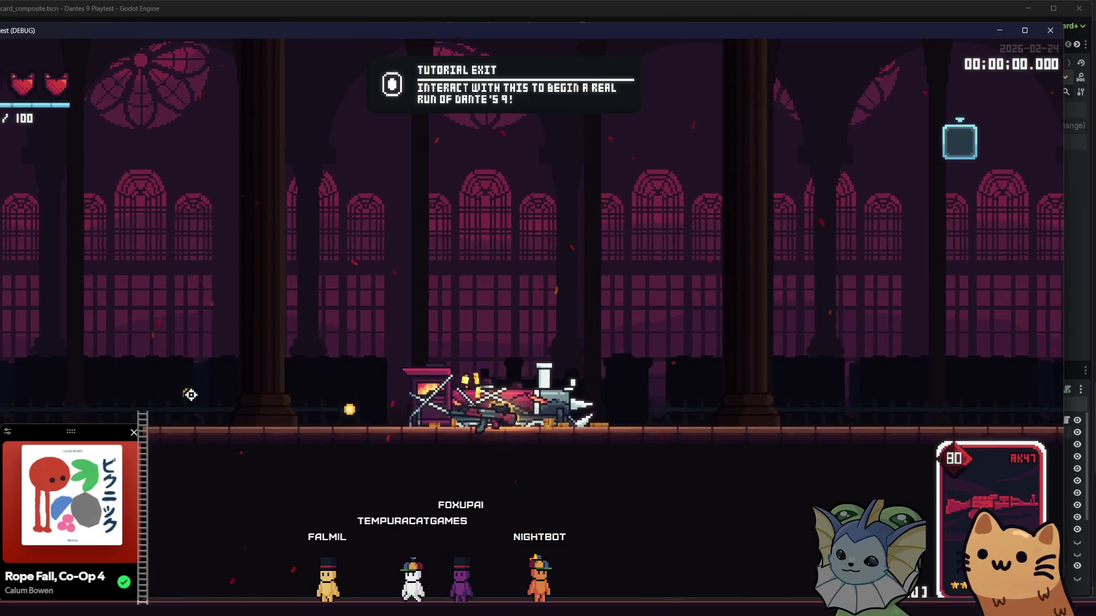
# Fire the weapon to test the shake, then add the AWP card from the debug card list.
pyautogui.click(193, 395)
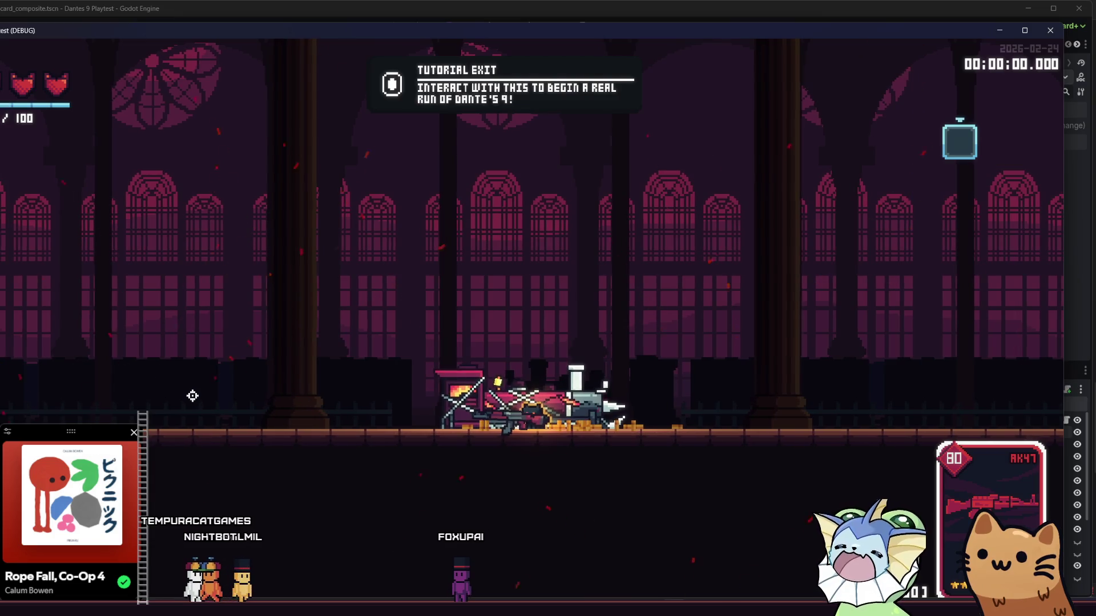
pyautogui.click(192, 396)
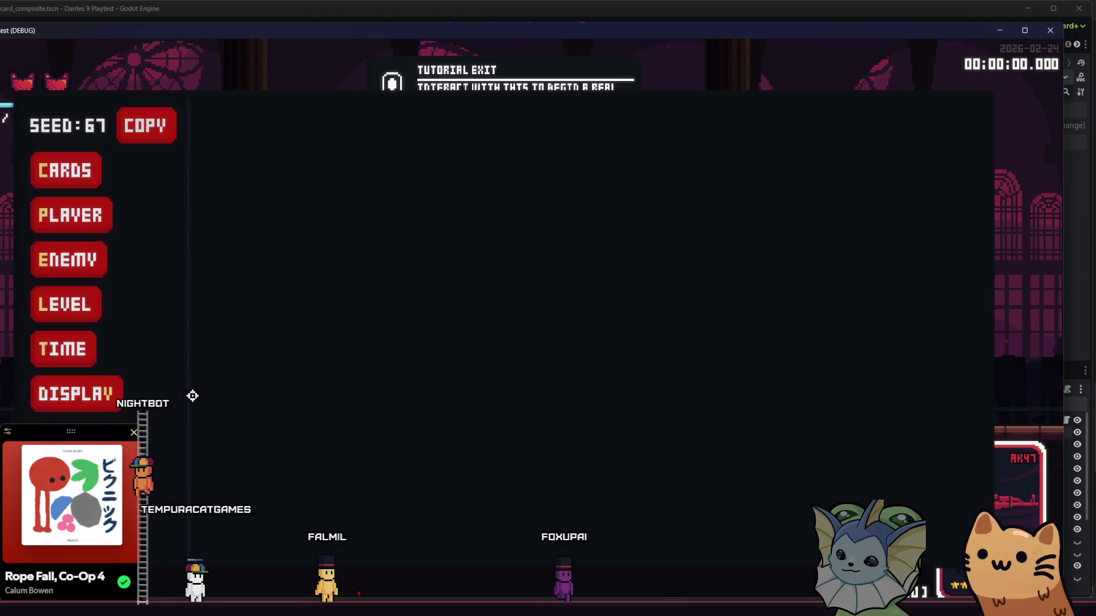
pyautogui.click(287, 140)
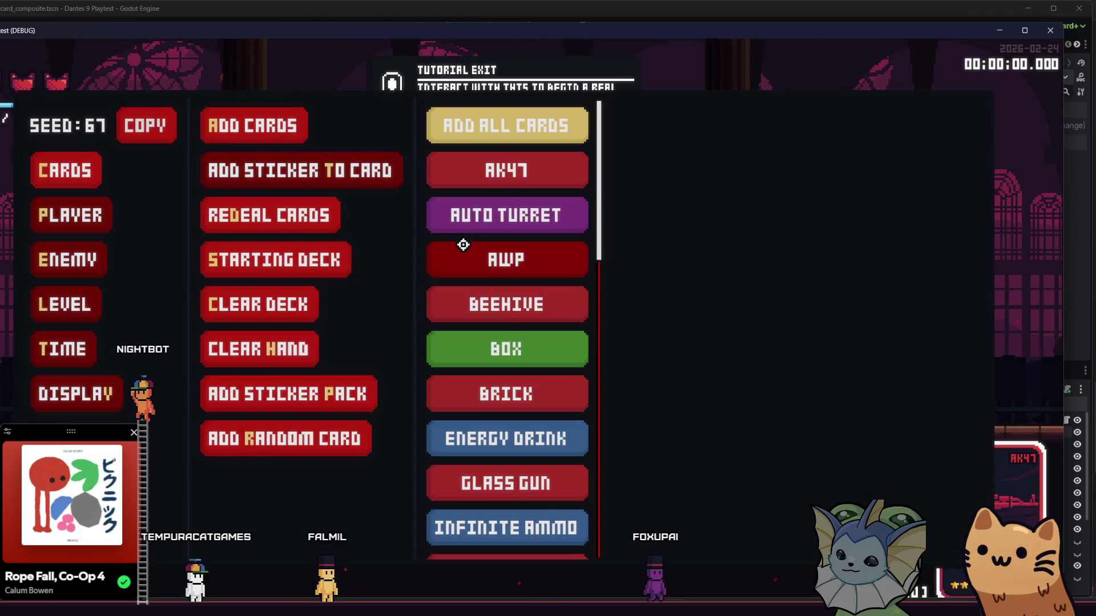
pyautogui.click(476, 258)
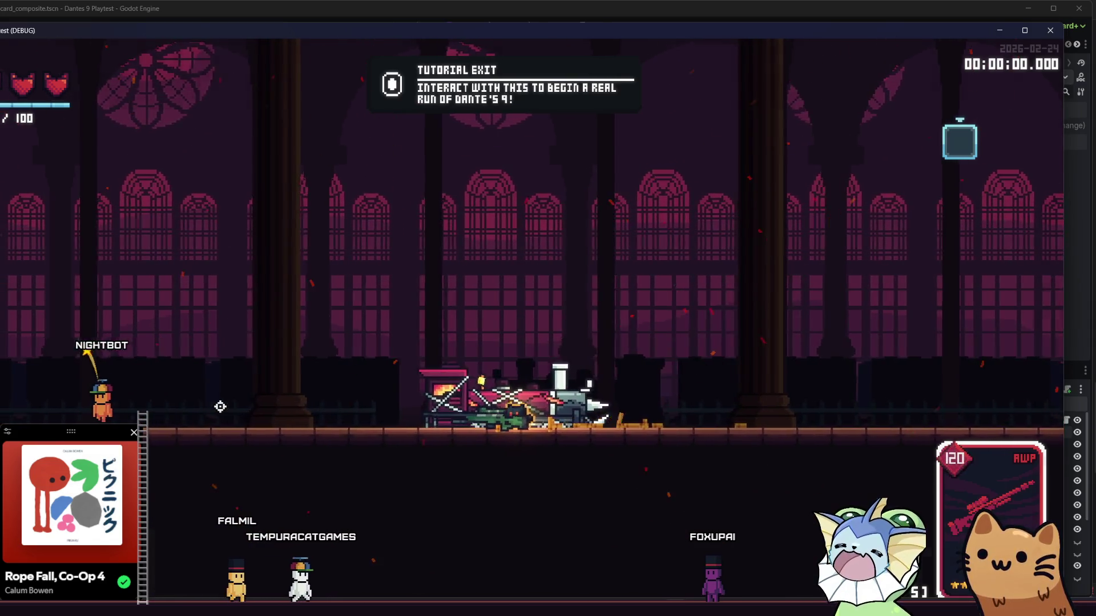
# Add the AK47 card via the debug menu, walk the player around, and stop the game.
pyautogui.press('Tab')
pyautogui.press('Tab')
pyautogui.press('`')
pyautogui.click(44, 170)
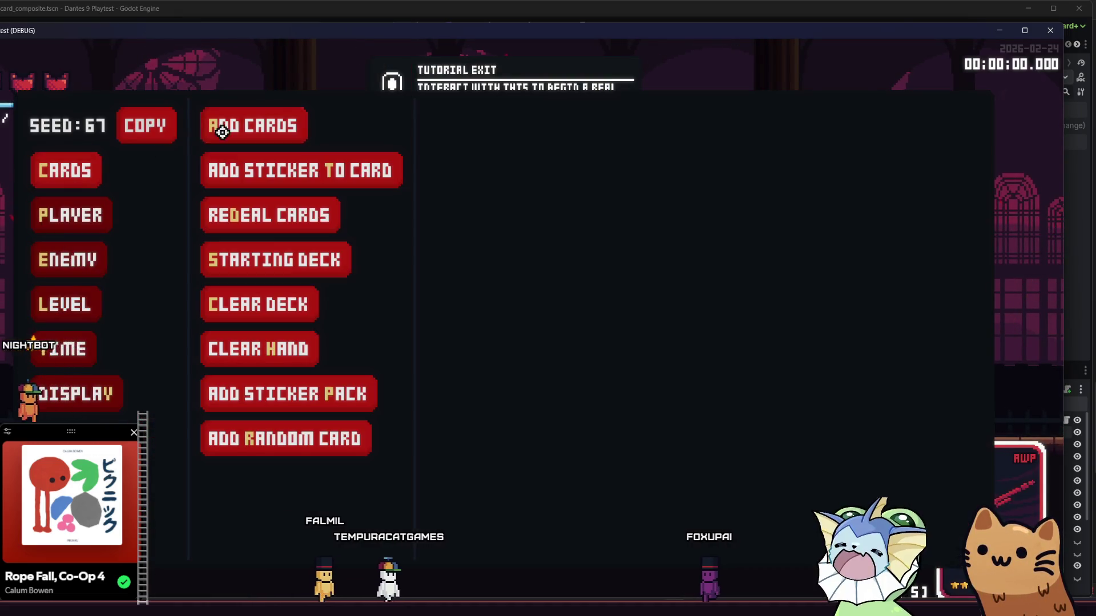
pyautogui.click(220, 123)
pyautogui.click(502, 183)
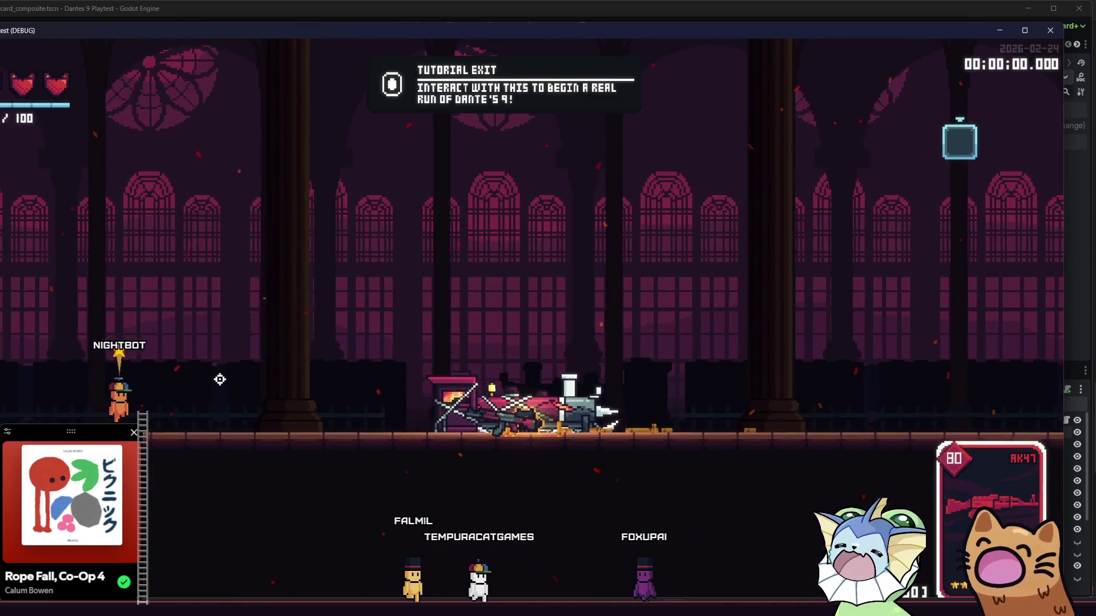
pyautogui.press('d')
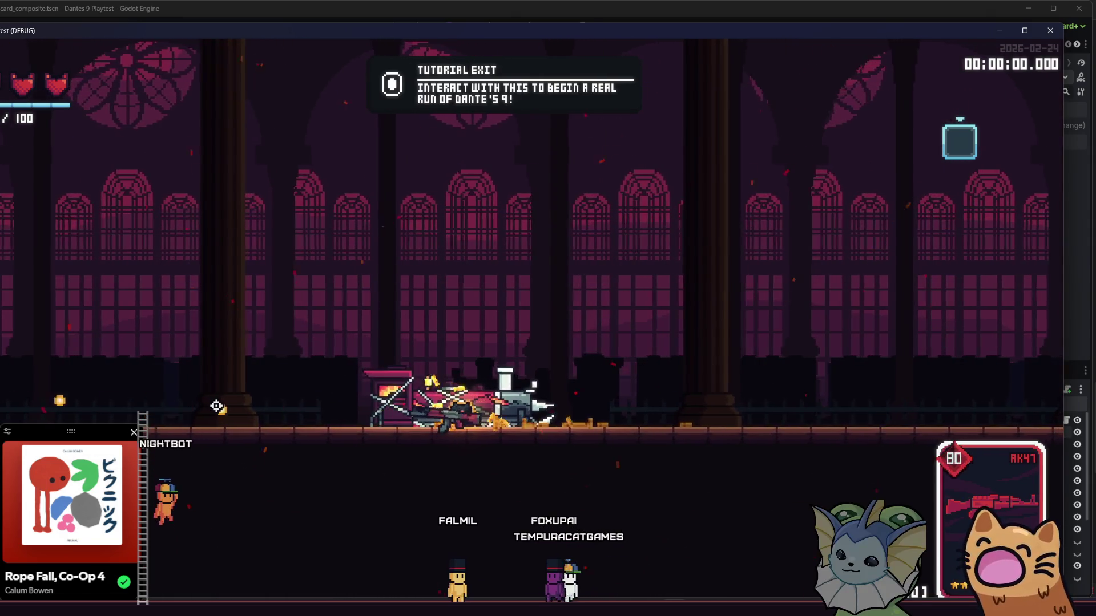
pyautogui.press('a')
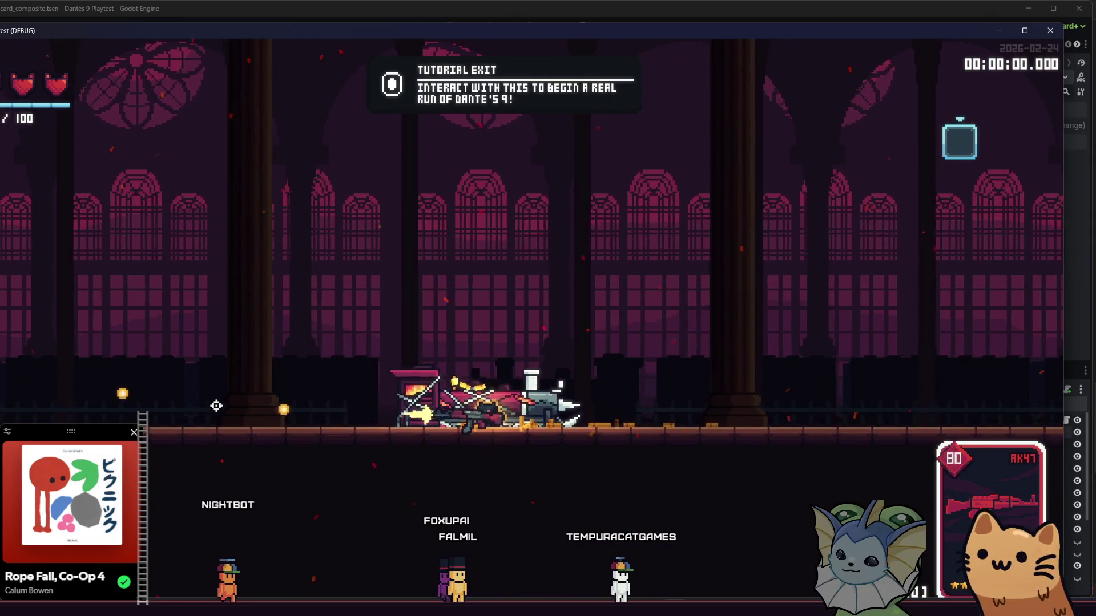
pyautogui.press('d')
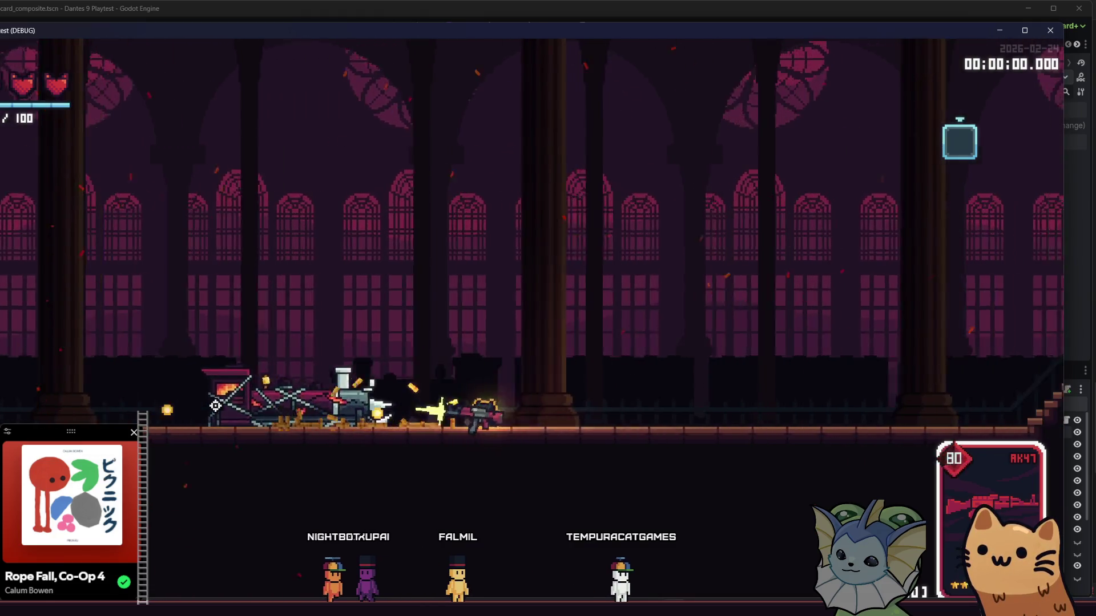
pyautogui.press('F8')
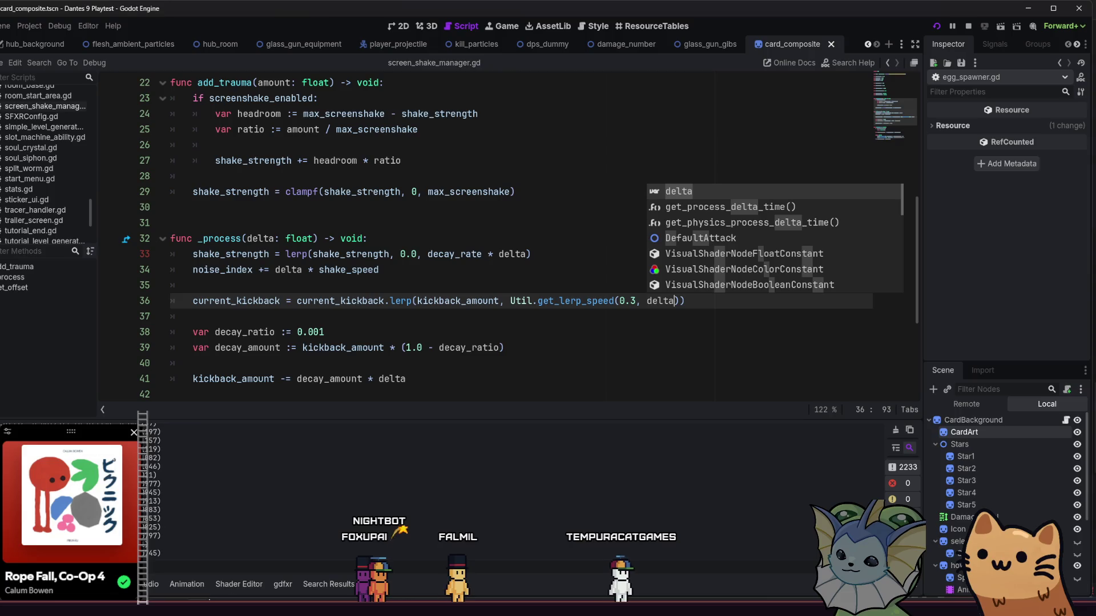
# Playtest decay_ratio at 0.0001 on line 38 with sustained AK47 fire, then stop the game.
pyautogui.click(370, 333)
pyautogui.write('0')
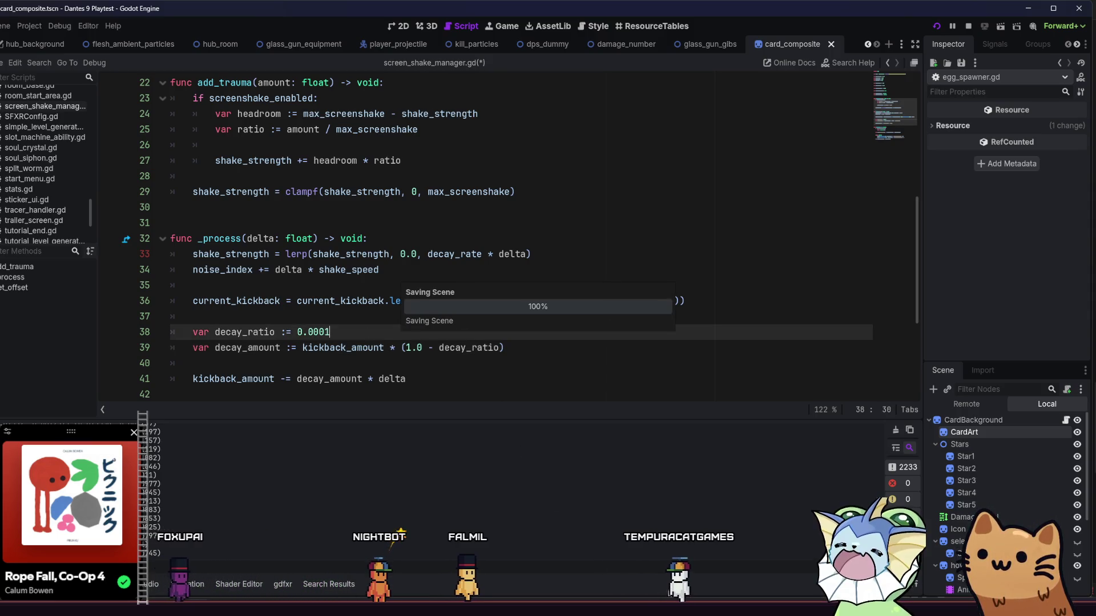
pyautogui.press('F5')
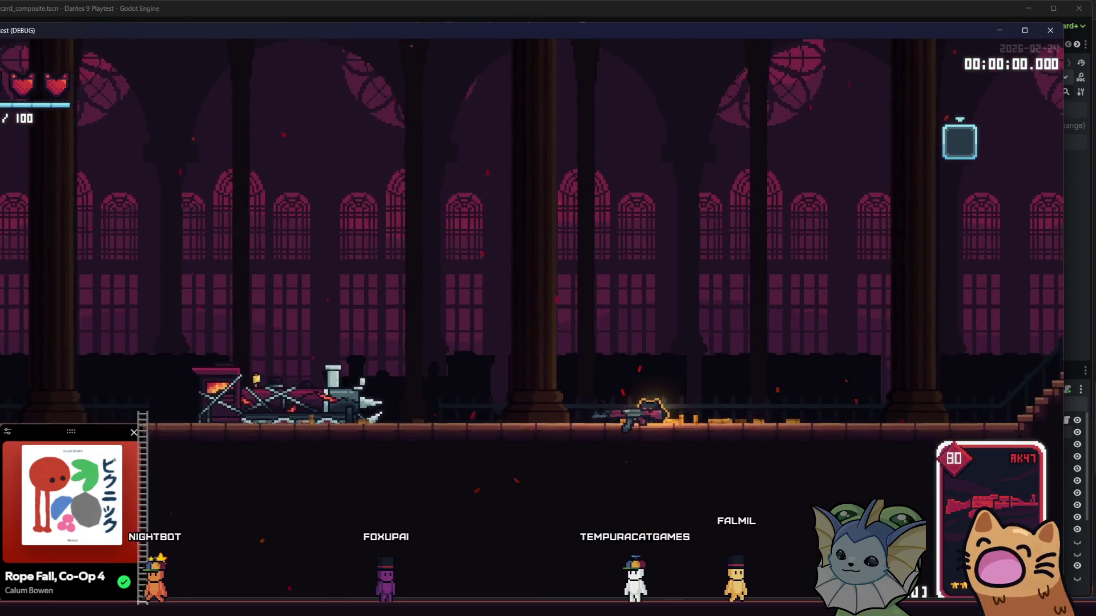
pyautogui.press('F8')
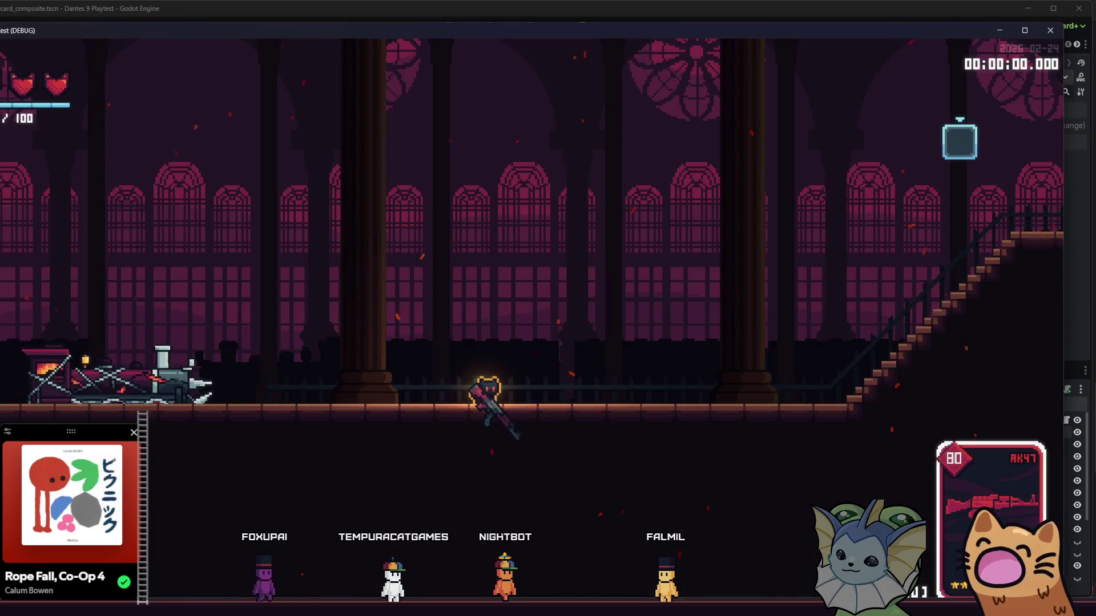
pyautogui.moveTo(702, 372); pyautogui.dragTo(749, 377)
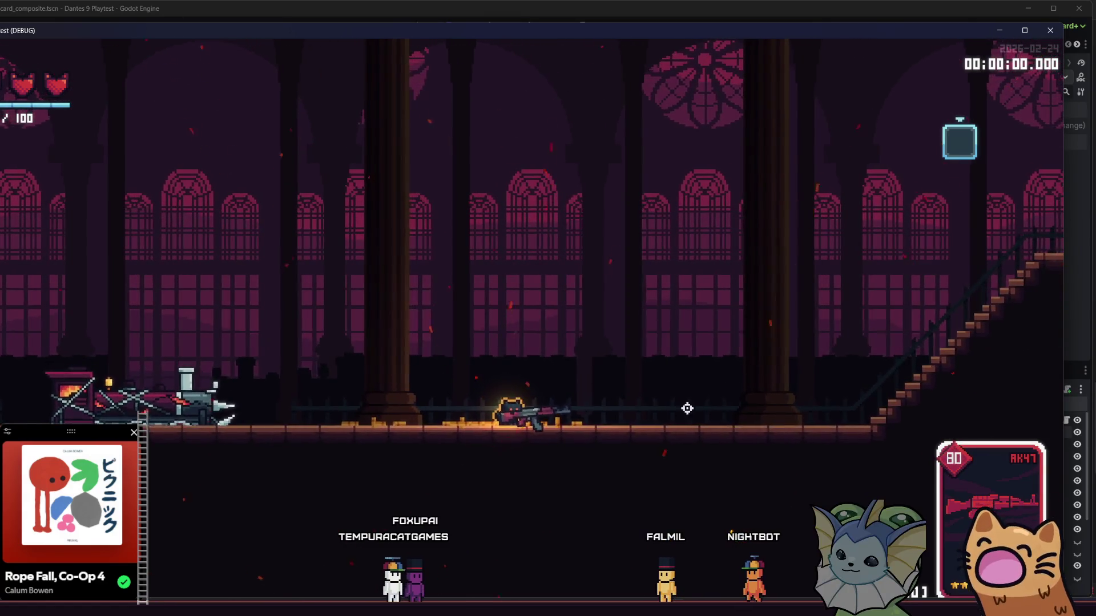
pyautogui.press('F8')
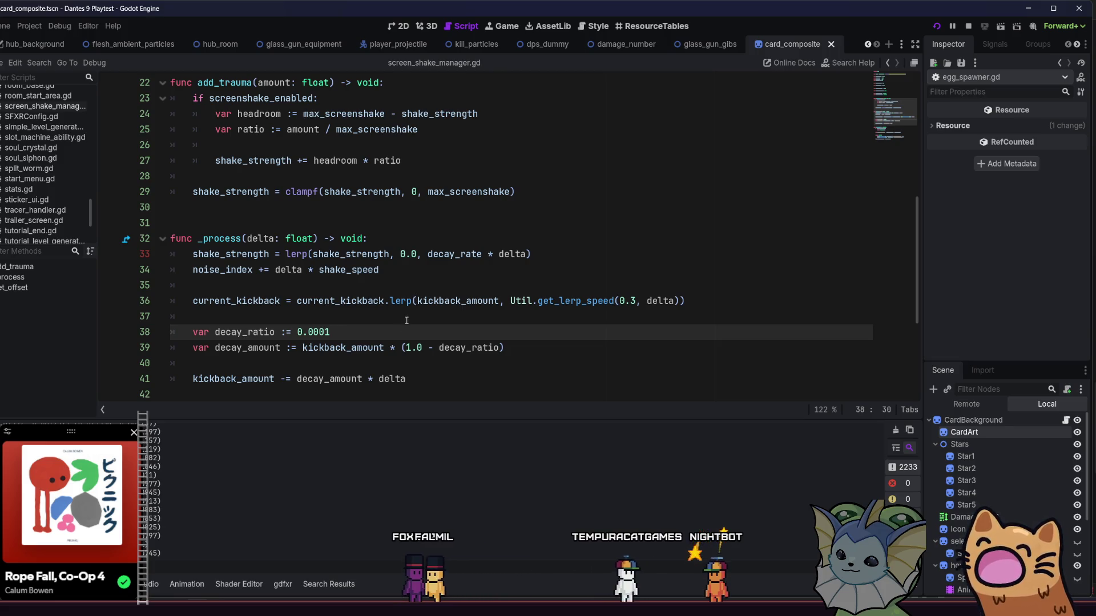
pyautogui.moveTo(390, 297)
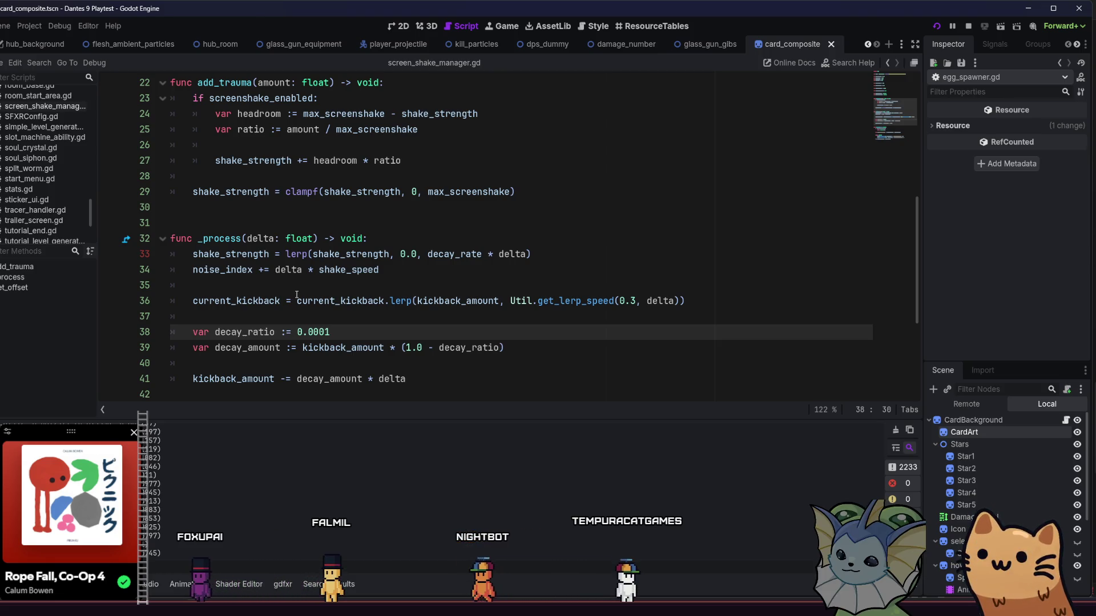
pyautogui.moveTo(296, 295)
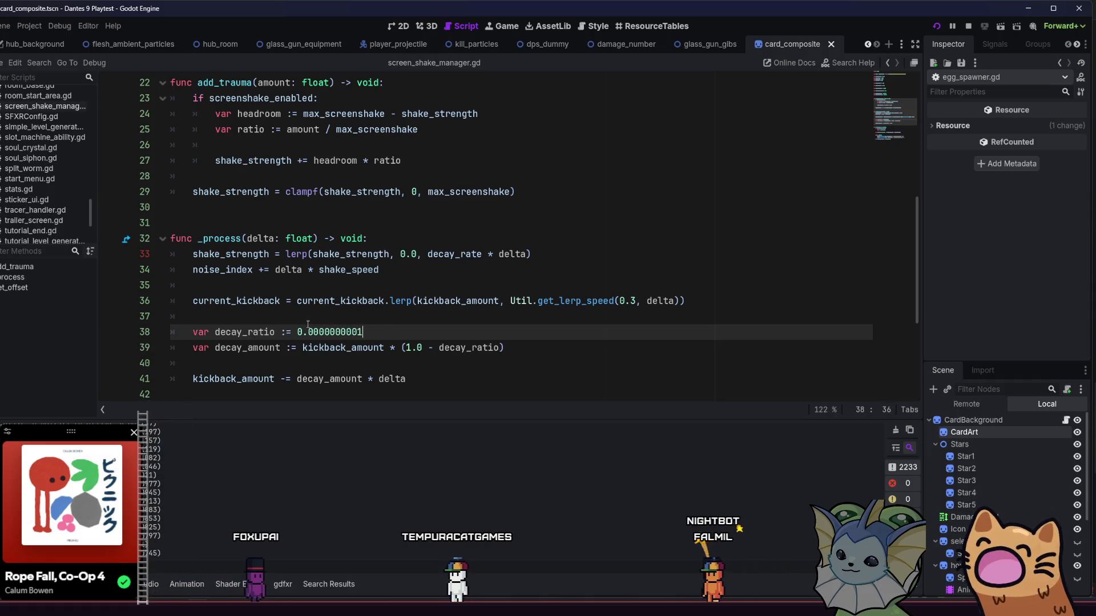
# Remove the stray 's' from line 38 and save the script.
pyautogui.hotkey('ctrl', 's')
pyautogui.write('s')
pyautogui.hotkey('ctrl', 's')
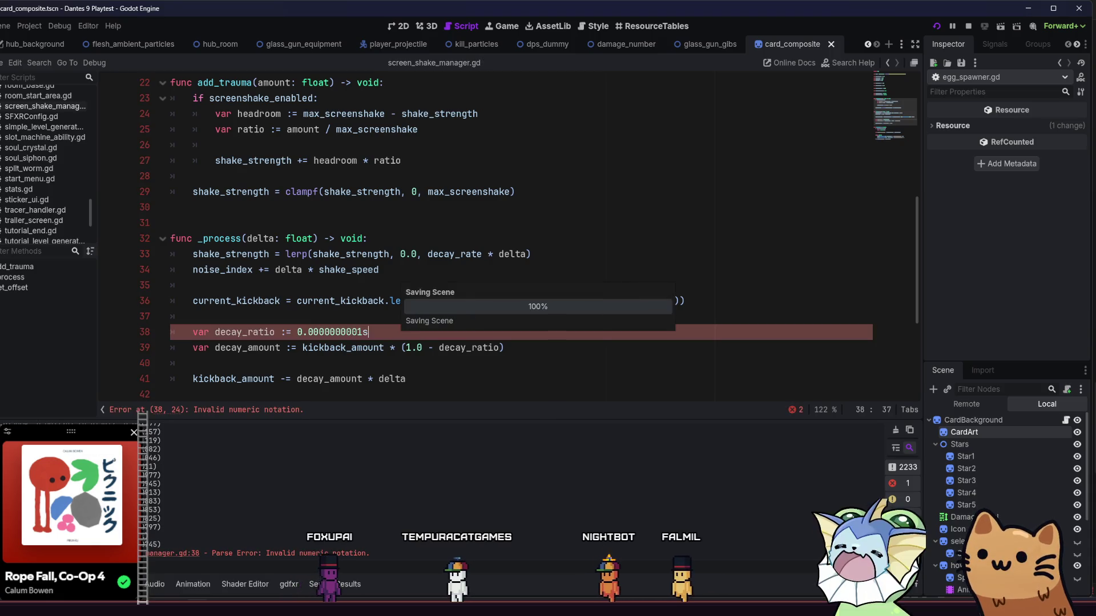
pyautogui.hotkey('ctrl', 's')
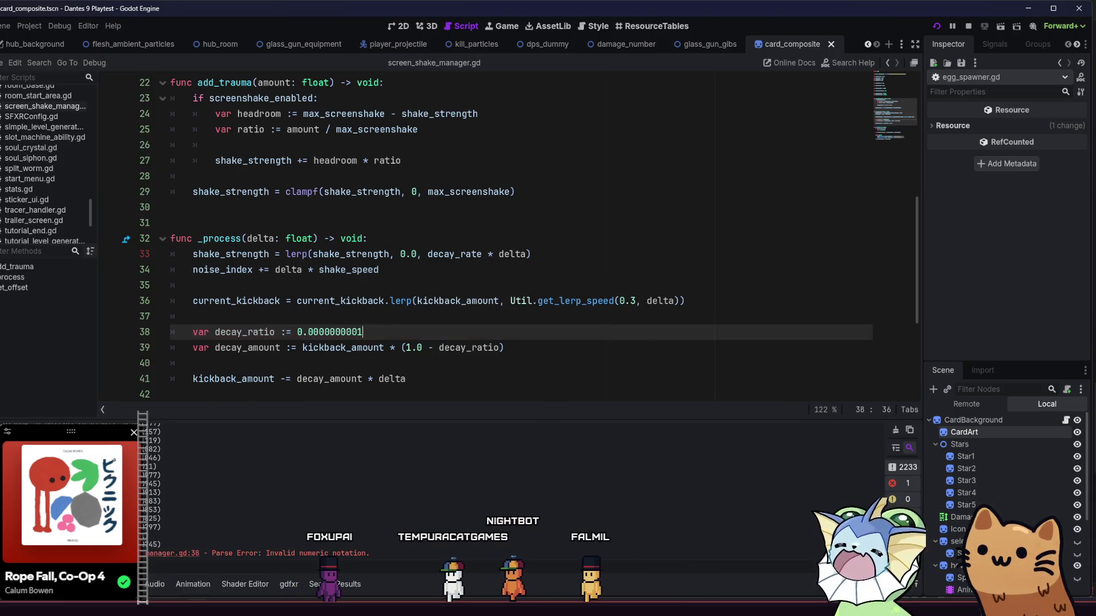
# Playtest the new decay ratio by walking left and firing the AK47.
pyautogui.press('F5')
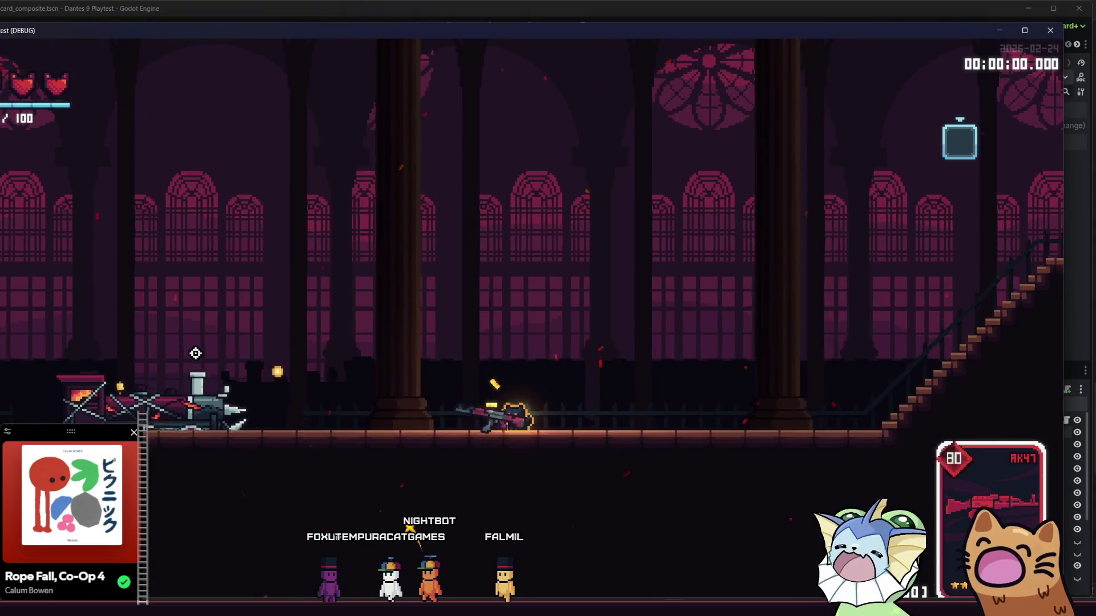
pyautogui.press('a')
pyautogui.click(195, 354)
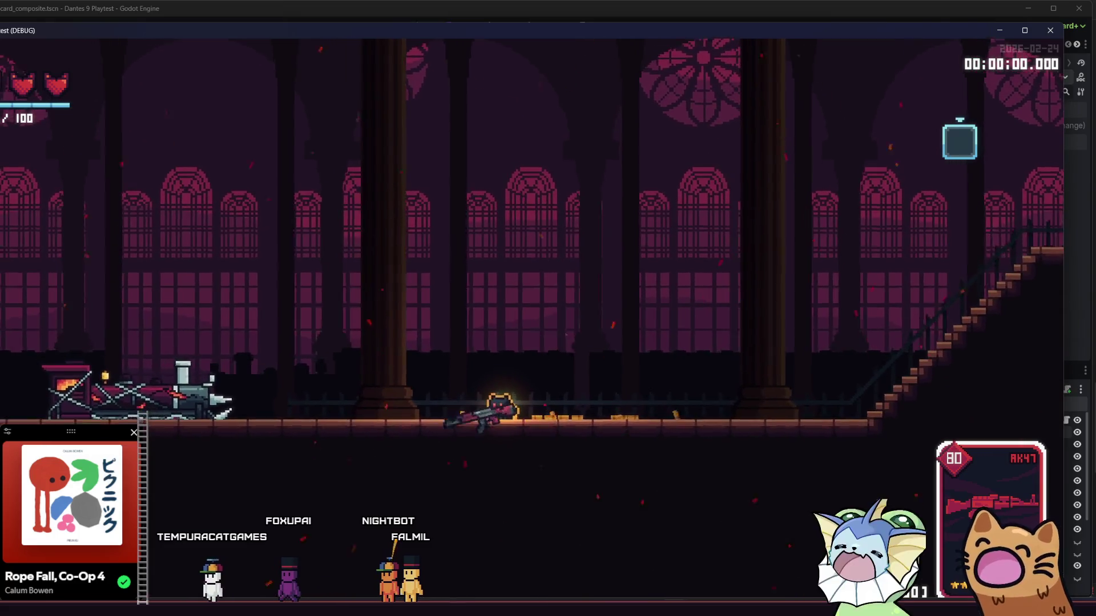
pyautogui.press('F8')
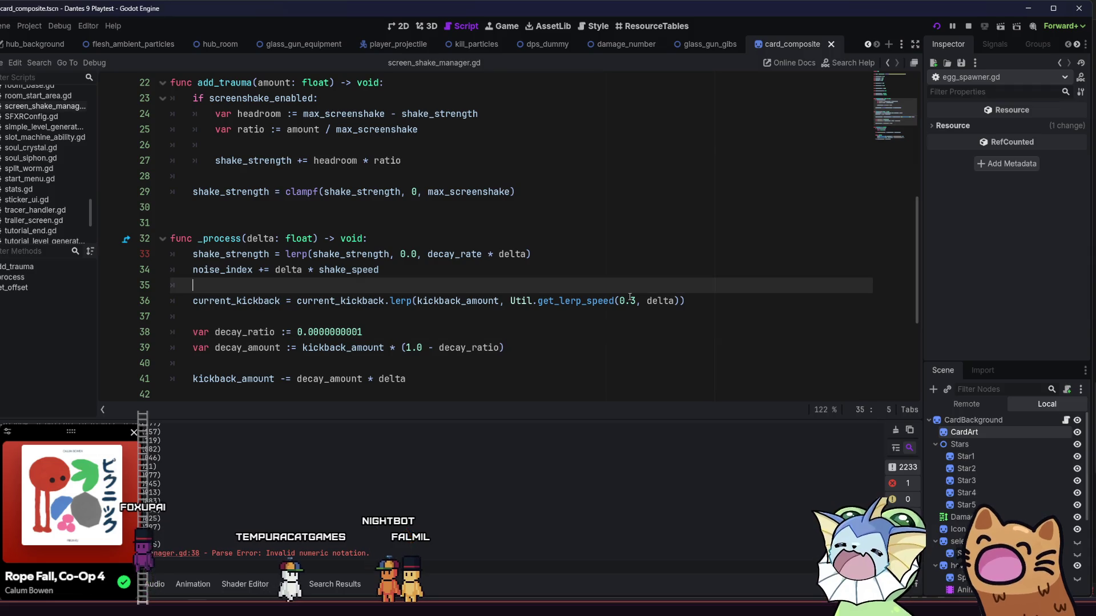
# Replace the lerp speed call on line 36 with a fixed 0.5 and playtest it.
pyautogui.click(609, 301)
pyautogui.press('Left')
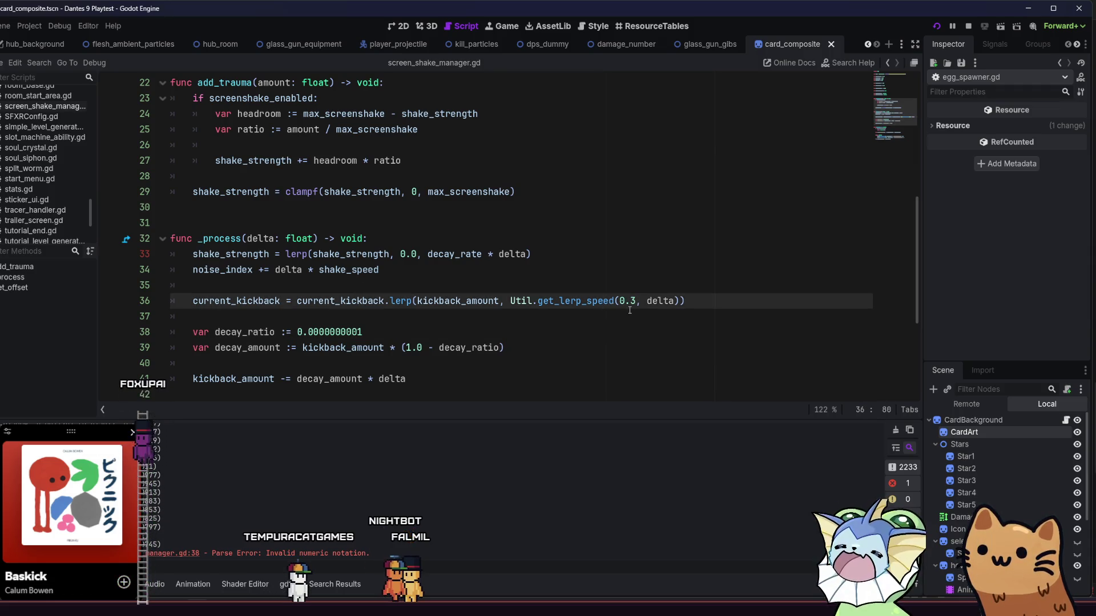
pyautogui.press('Left')
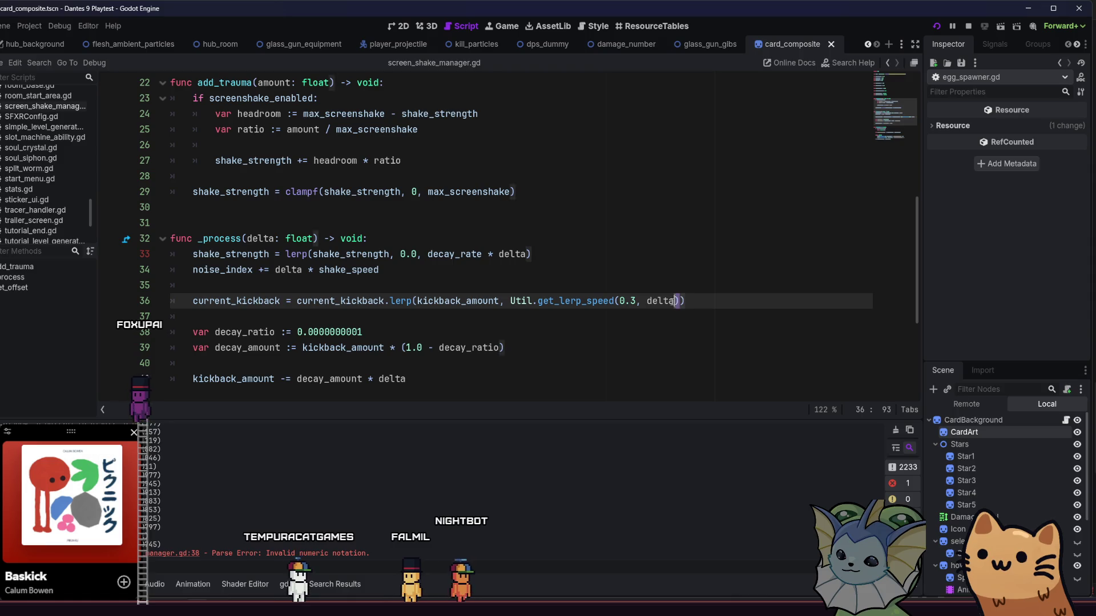
pyautogui.moveTo(677, 301); pyautogui.dragTo(525, 301)
pyautogui.write('0.5')
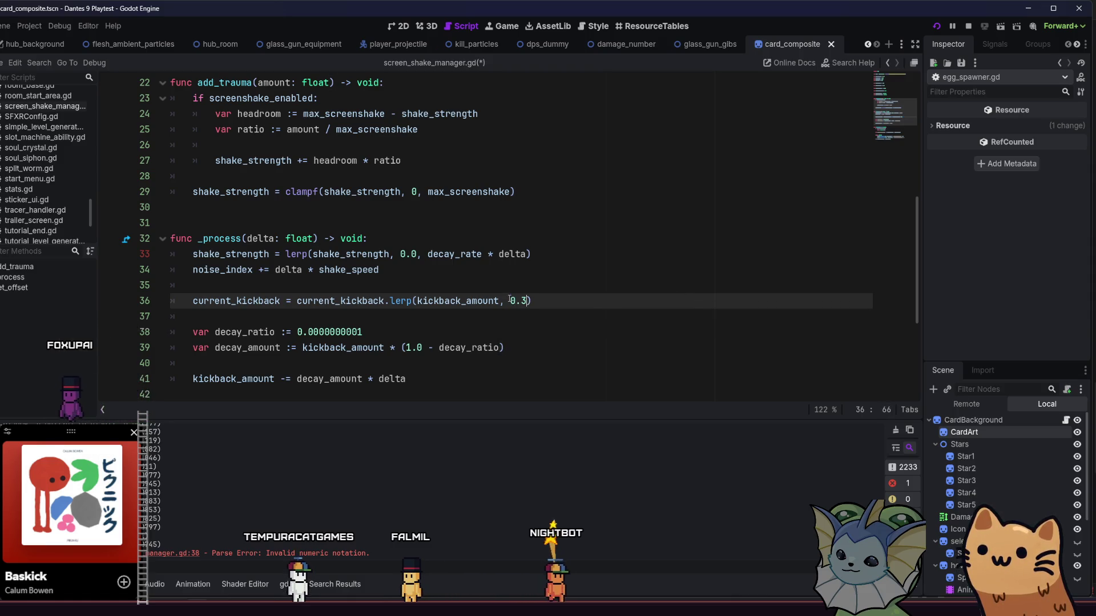
pyautogui.press('F5')
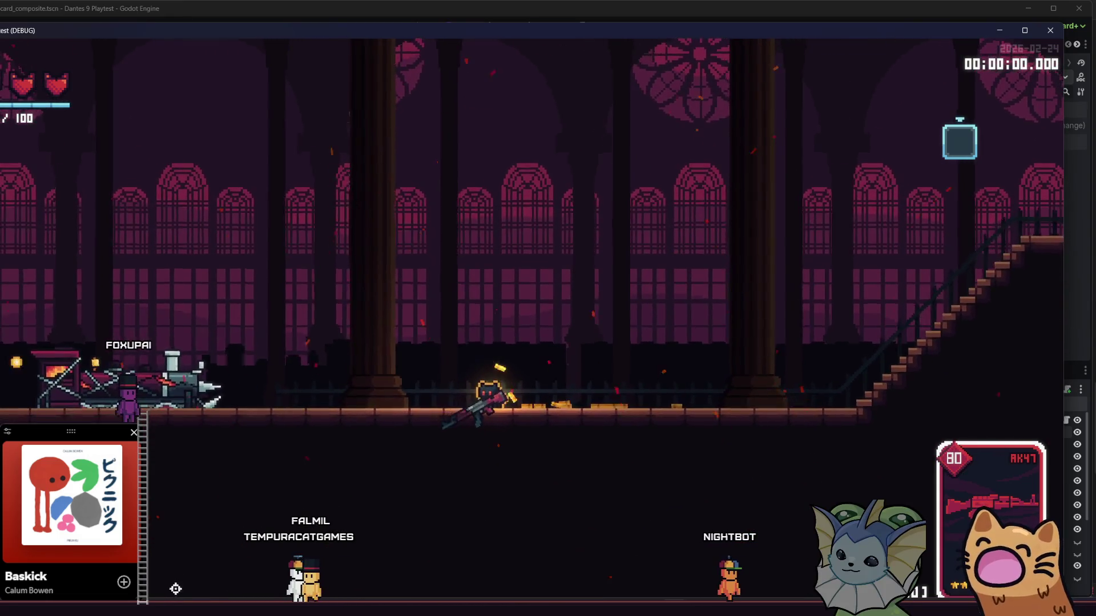
pyautogui.press('F8')
# Restore the Util.get_lerp_speed(0.3, delta) call, clear the stray 's', and save.
pyautogui.click(297, 332)
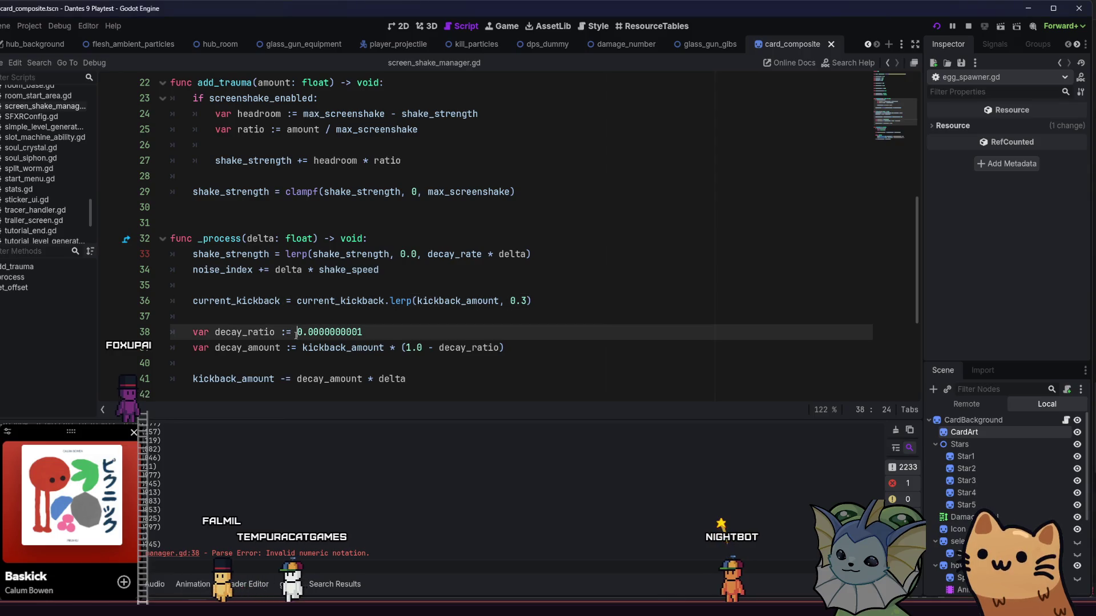
pyautogui.hotkey('ctrl', 'shift', 'z')
pyautogui.hotkey('ctrl', 'shift', 'z')
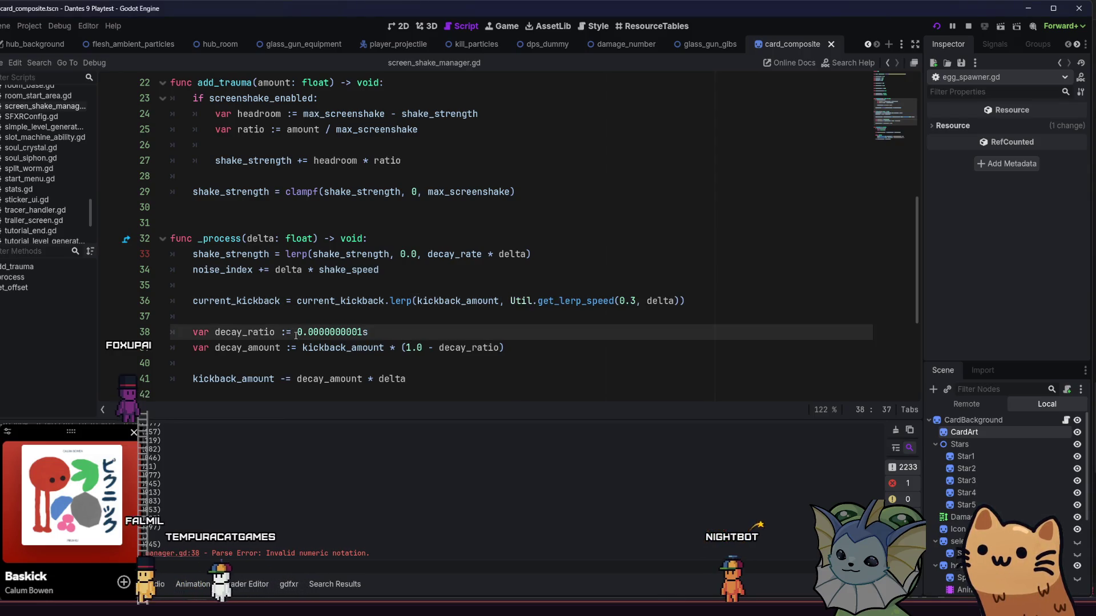
pyautogui.hotkey('ctrl', 'z')
pyautogui.hotkey('ctrl', 's')
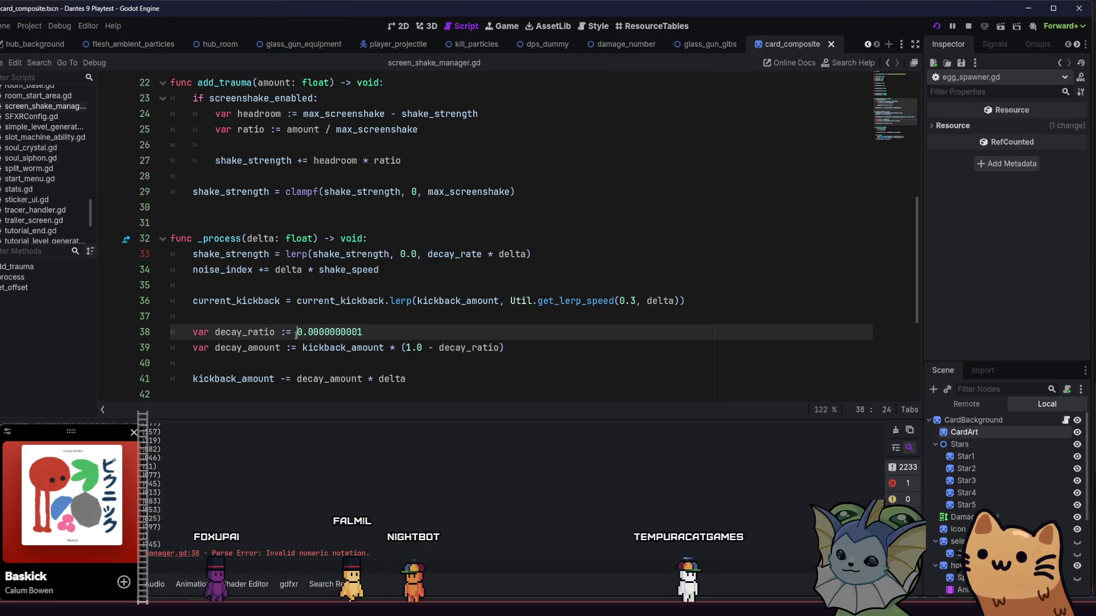
pyautogui.click(445, 377)
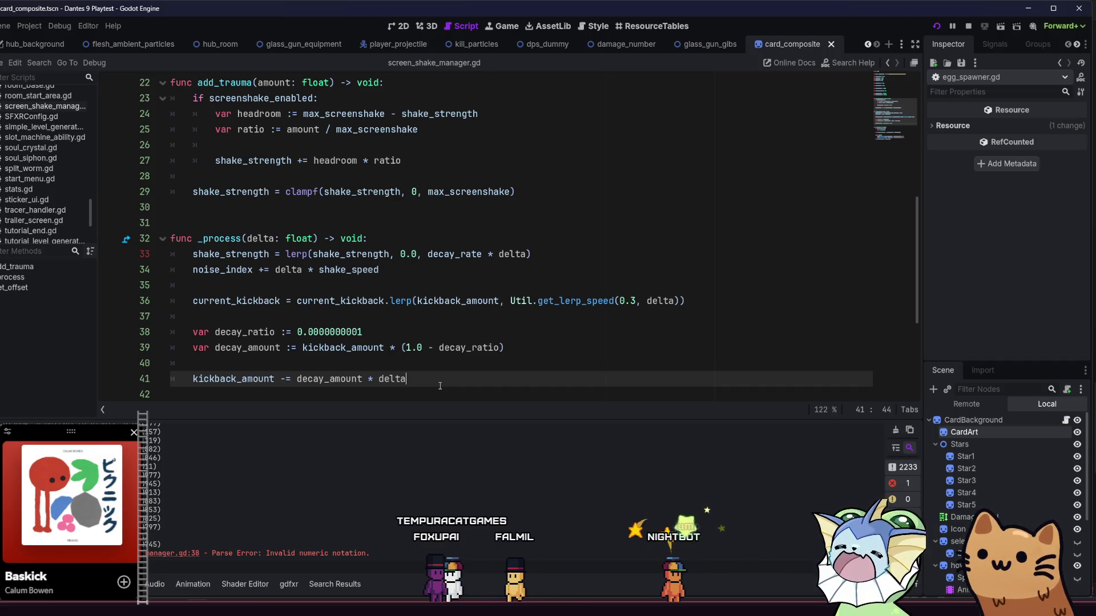
# Relaunch the game and fire several AK47 bursts to judge the kickback.
pyautogui.scroll(-4, 445, 380)
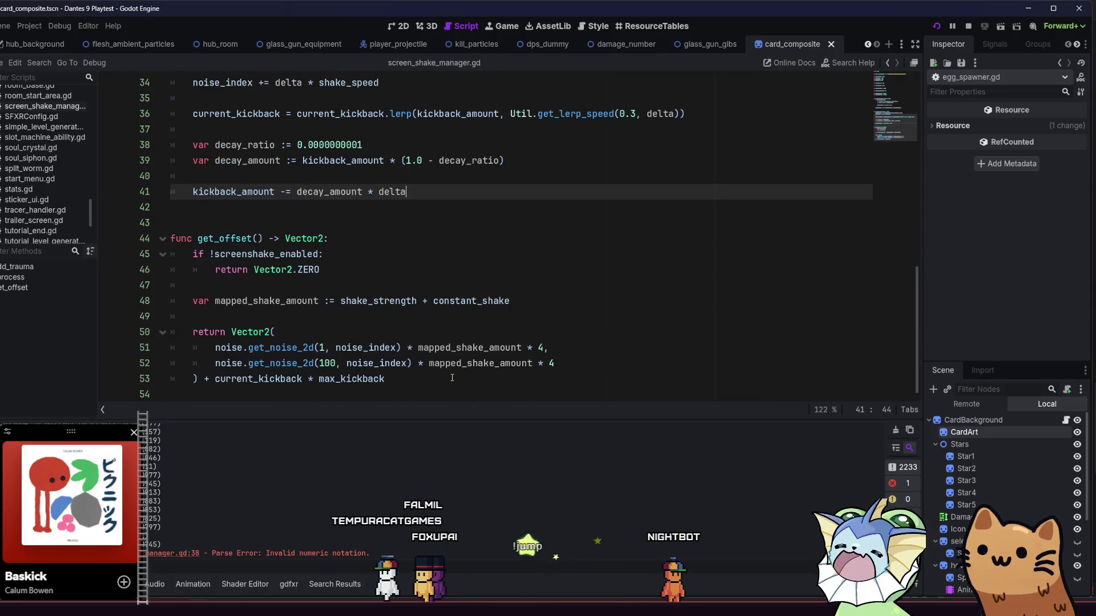
pyautogui.scroll(2, 450, 311)
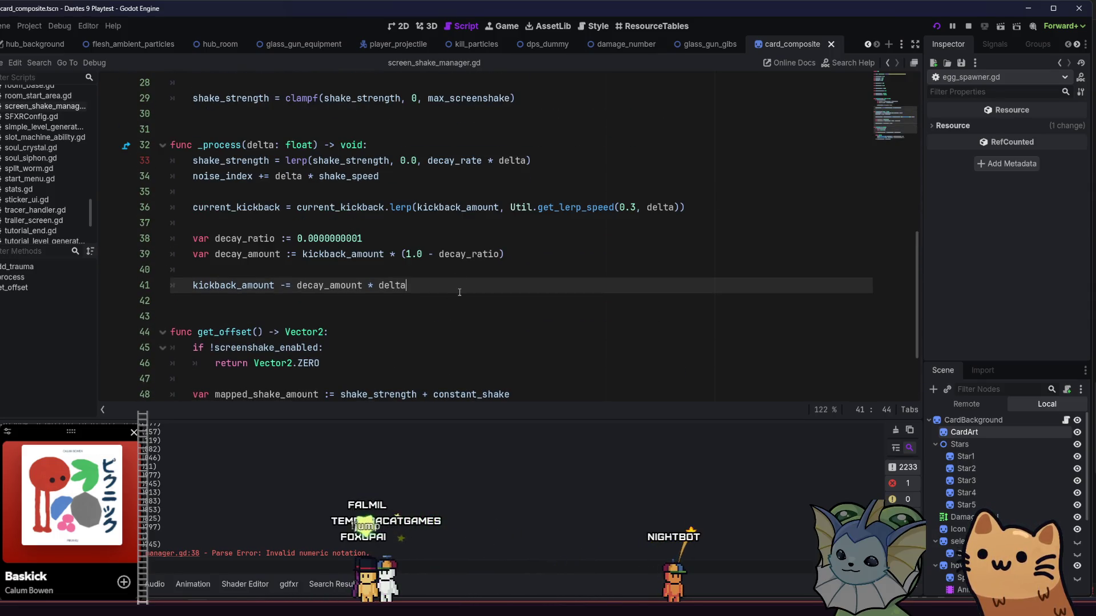
pyautogui.press('F5')
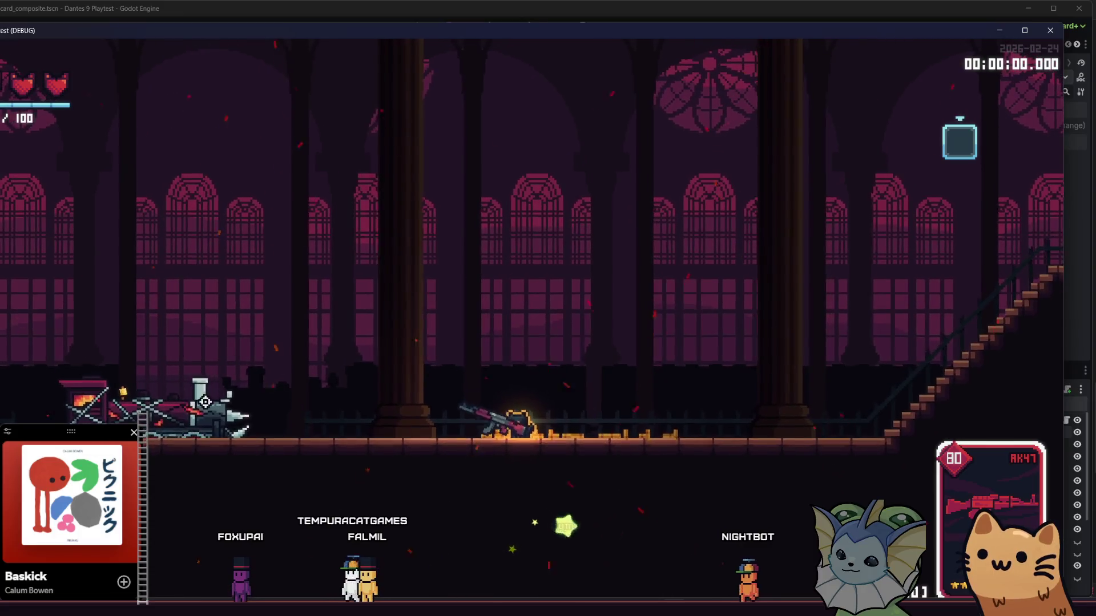
pyautogui.click(196, 411)
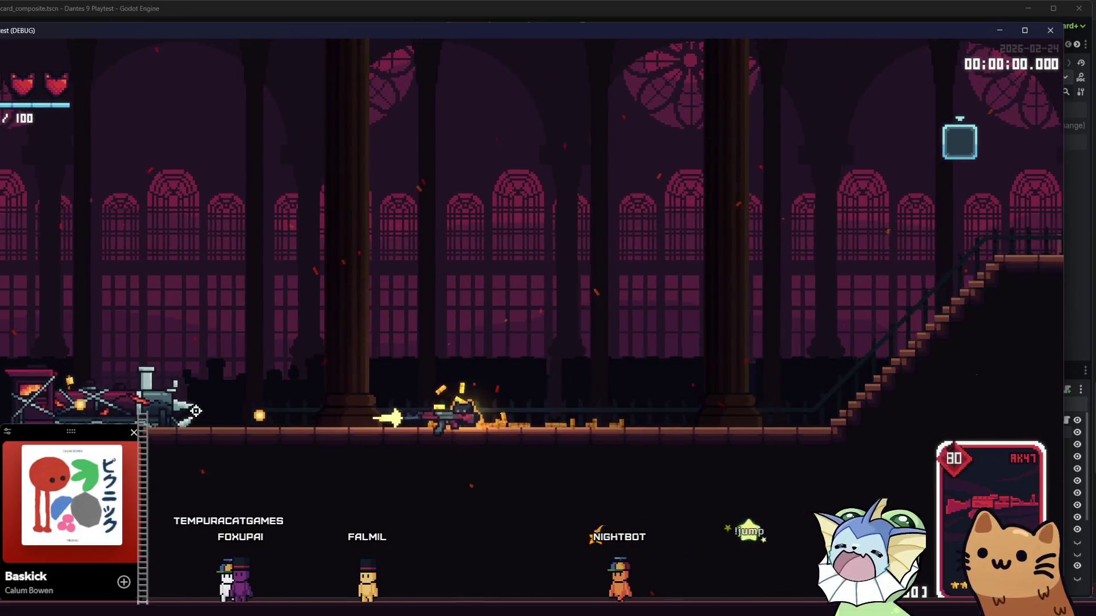
pyautogui.click(196, 411)
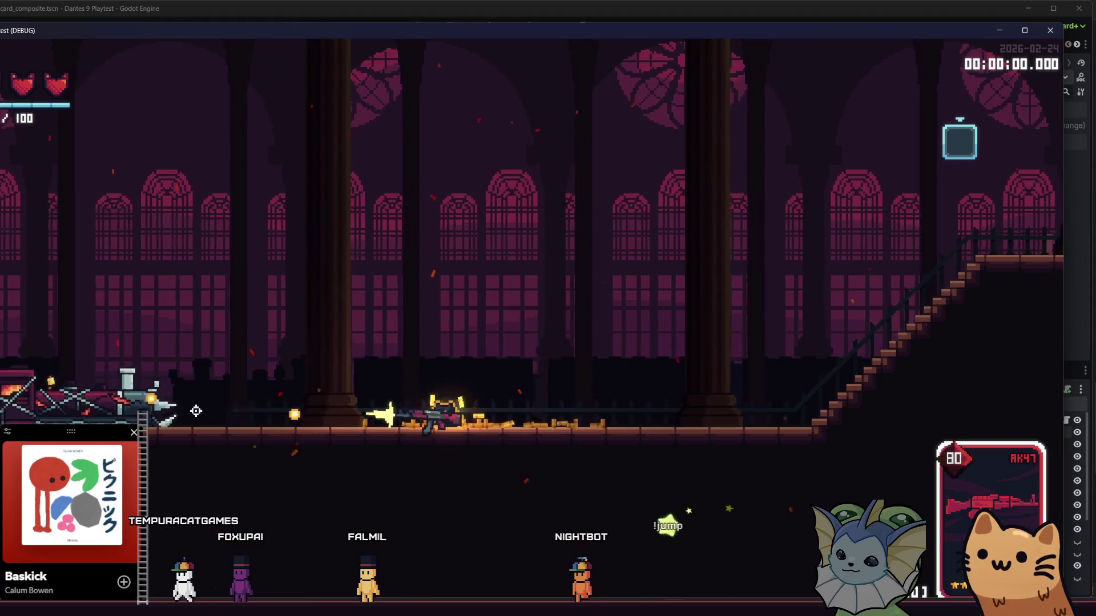
pyautogui.click(196, 411)
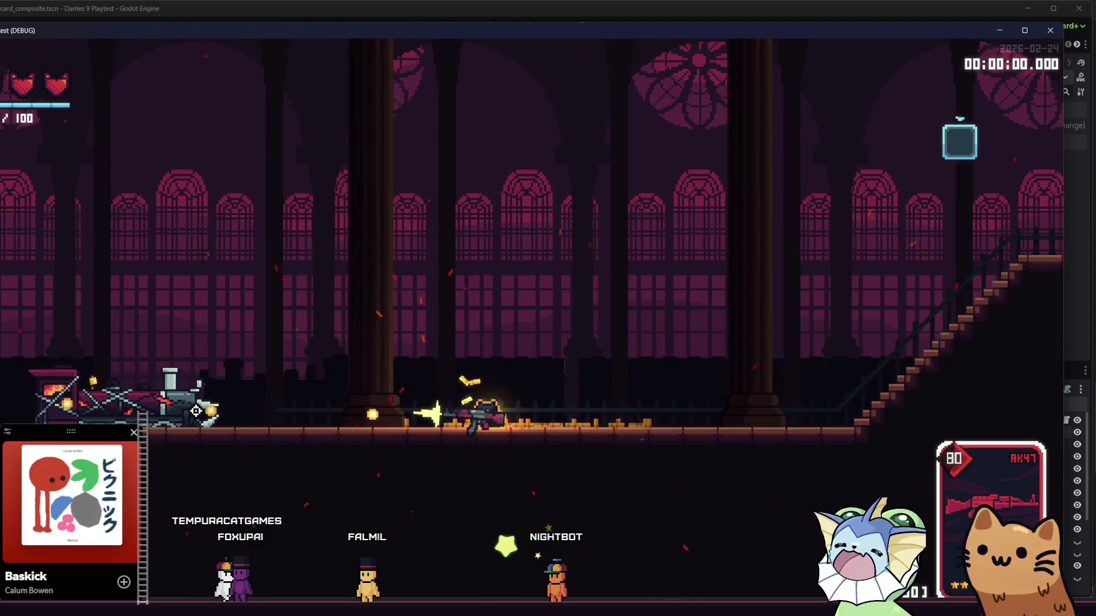
pyautogui.click(196, 411)
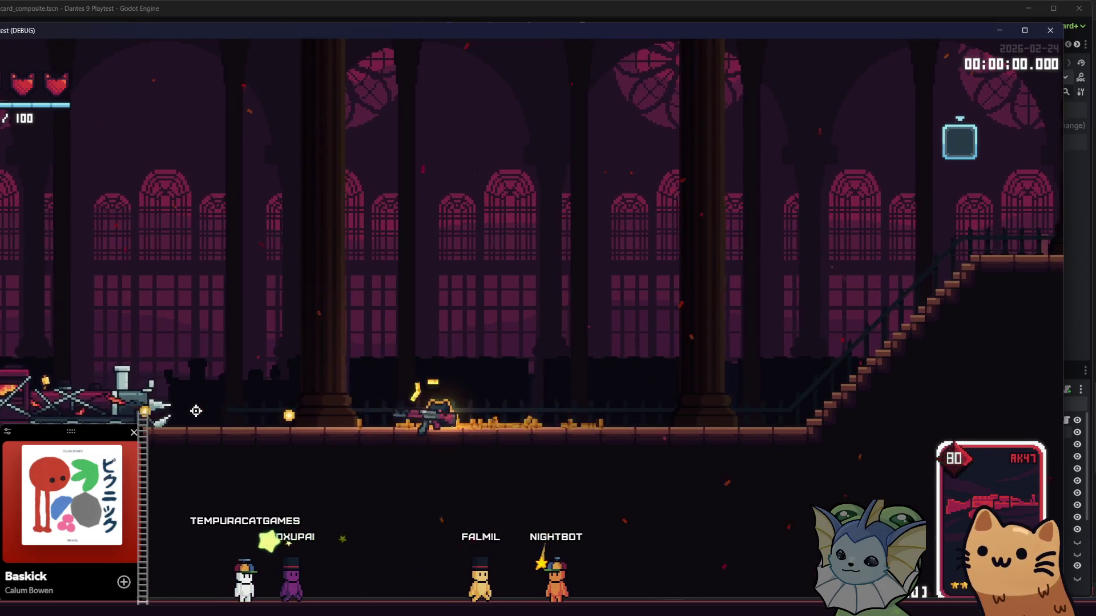
pyautogui.click(195, 411)
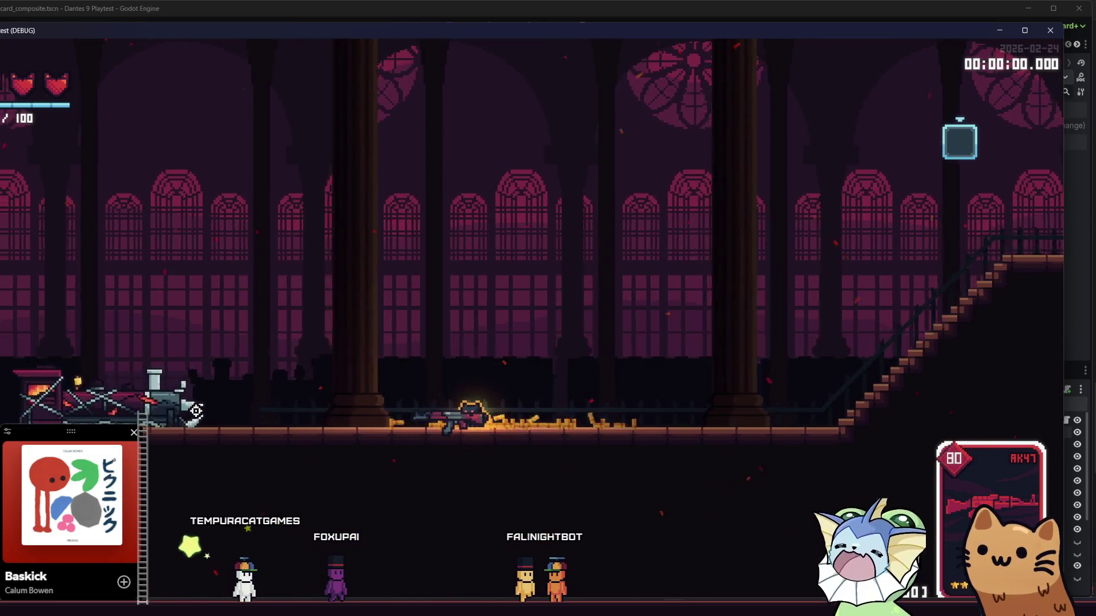
# Return to the script at line 41 and scroll up to the variable declarations.
pyautogui.hotkey('alt', 'Tab')
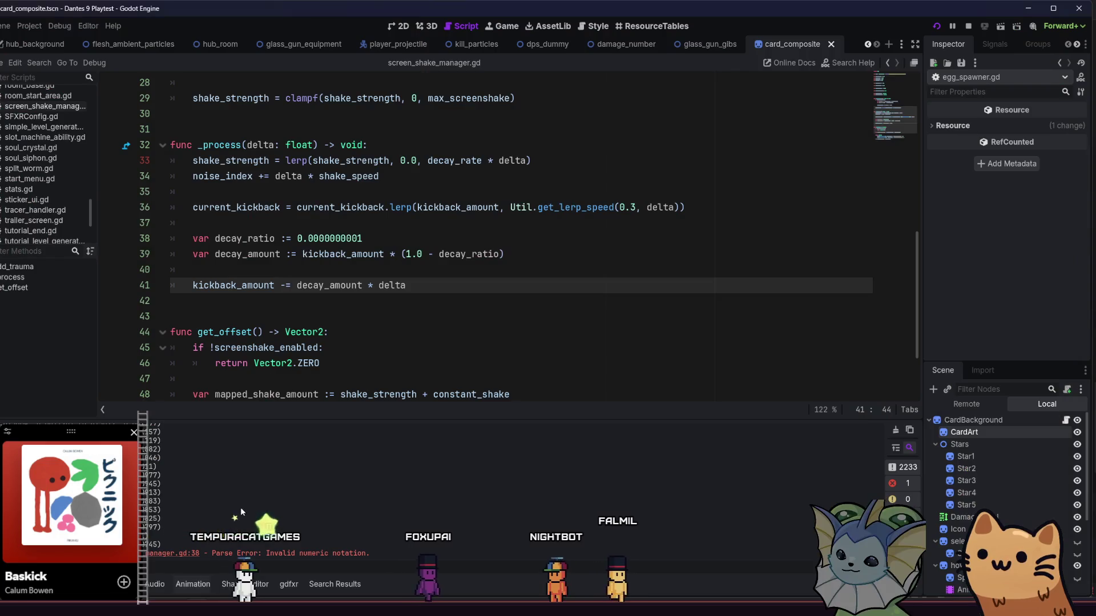
pyautogui.click(404, 301)
pyautogui.click(411, 292)
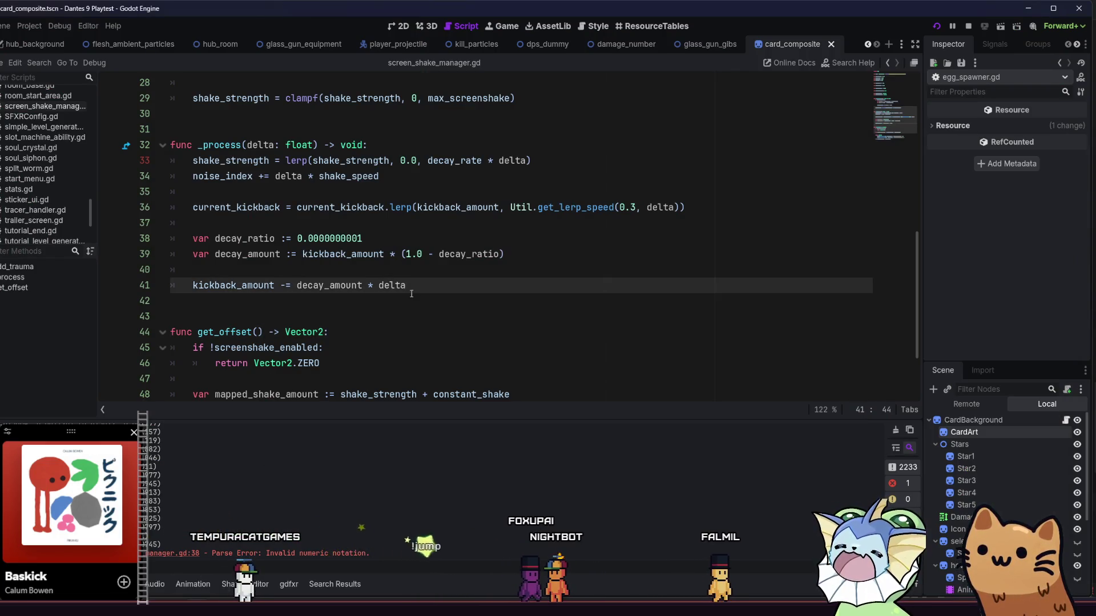
pyautogui.scroll(9, 410, 296)
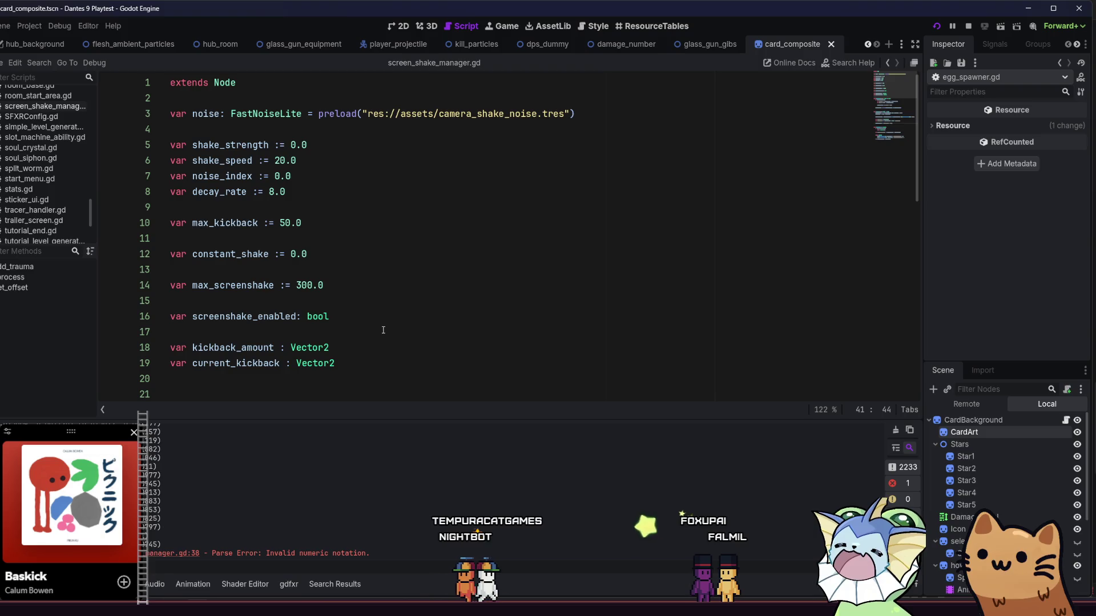
# Add 'var kickback_time : float = 0.1' as line 20 and save.
pyautogui.click(387, 364)
pyautogui.press('Return')
pyautogui.write('v')
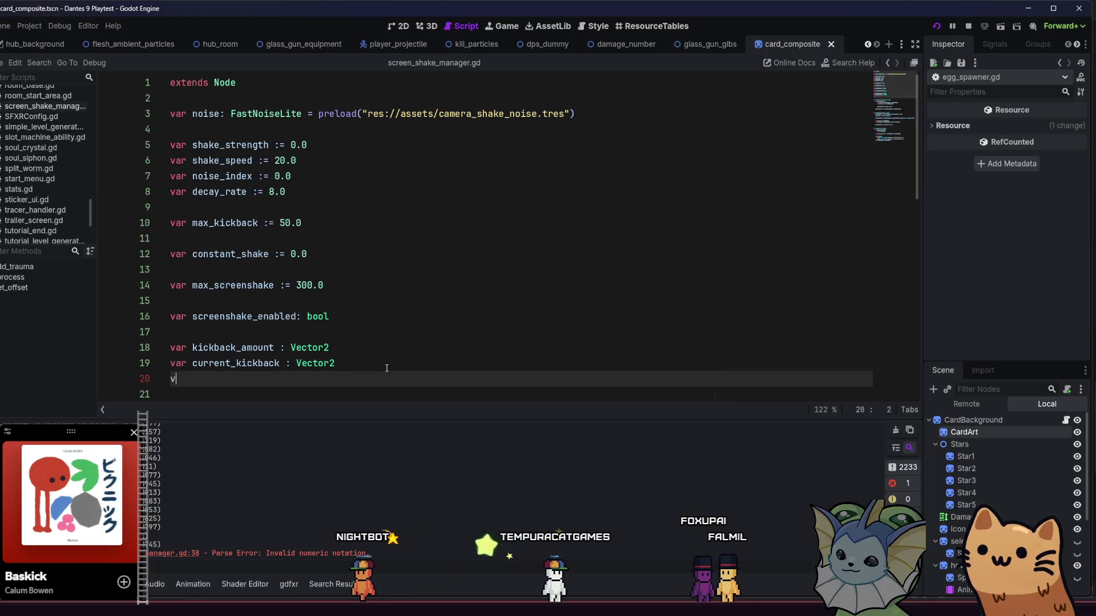
pyautogui.write('ck_time : float =')
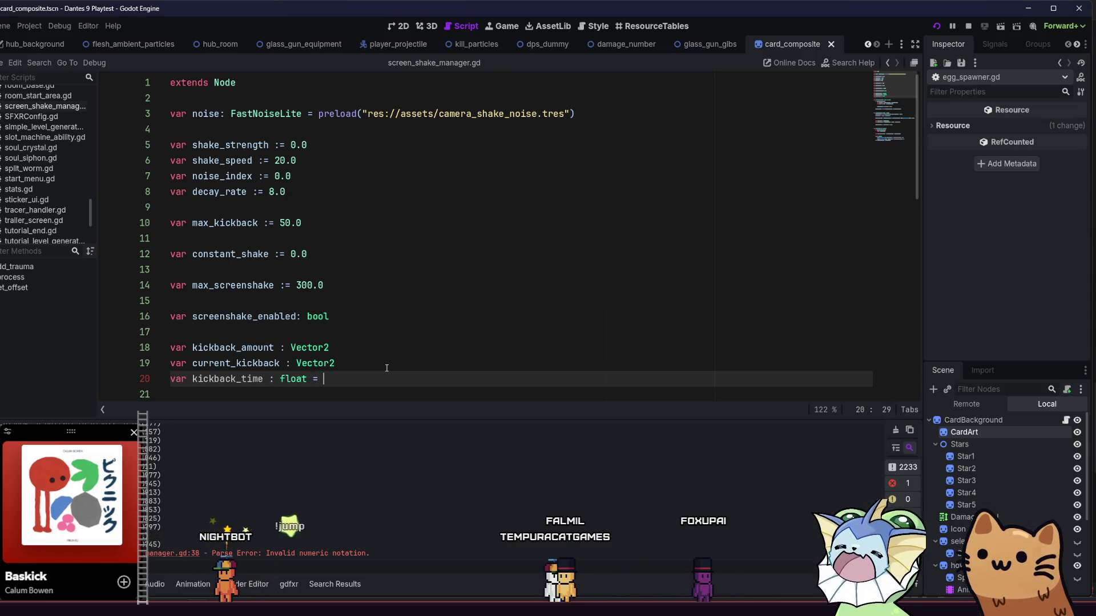
pyautogui.write('0.1')
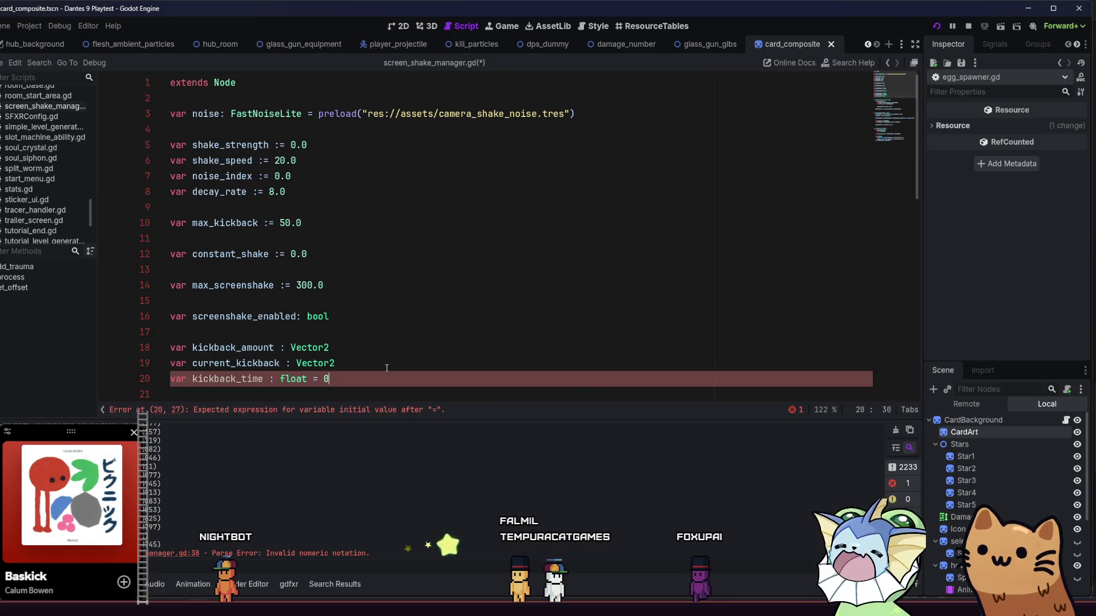
pyautogui.click(386, 368)
pyautogui.hotkey('ctrl', 's')
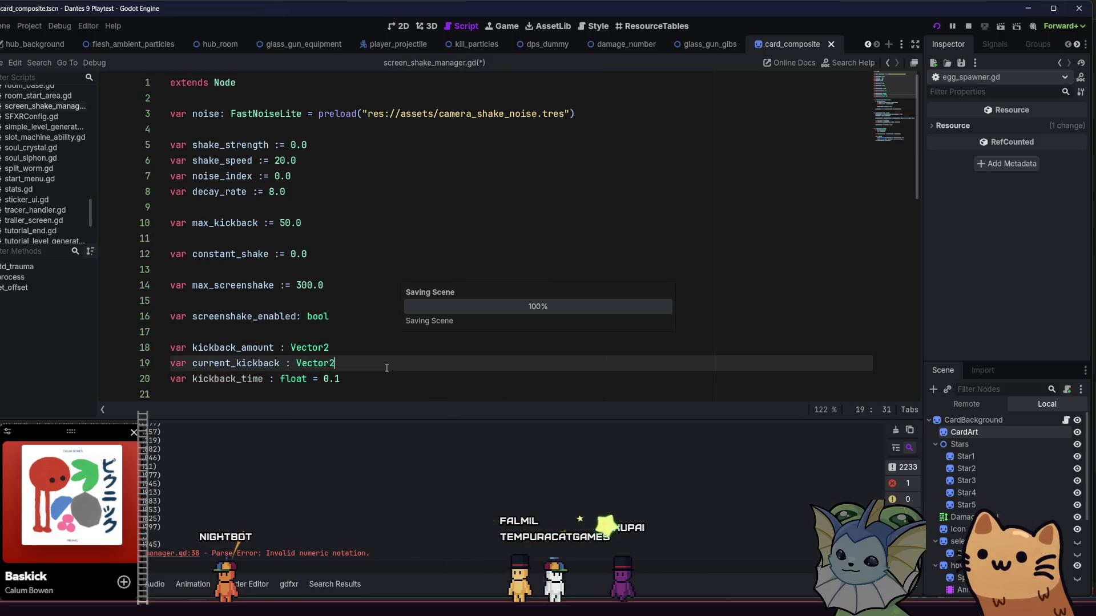
# Append '/ kickback_time' after delta on line 42 and run the game.
pyautogui.scroll(-10, 387, 360)
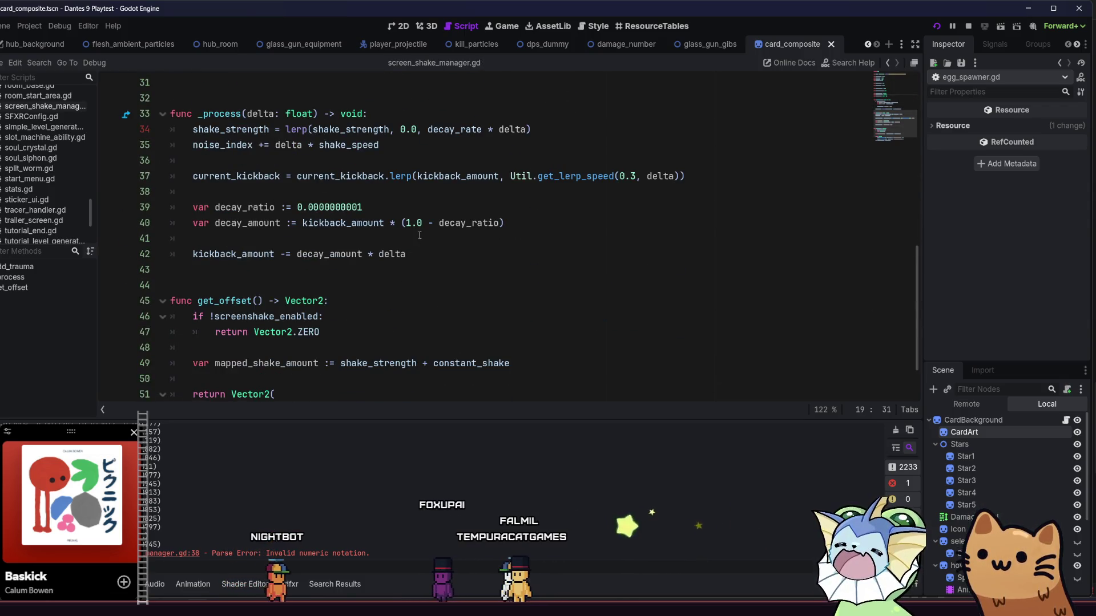
pyautogui.click(426, 253)
pyautogui.write('/')
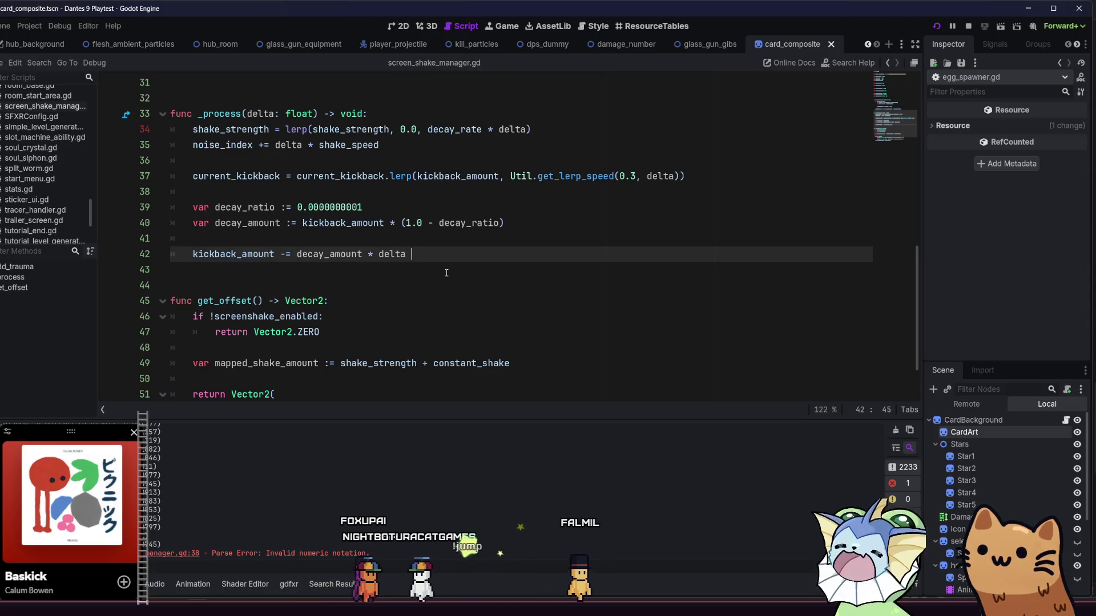
pyautogui.write(' kick')
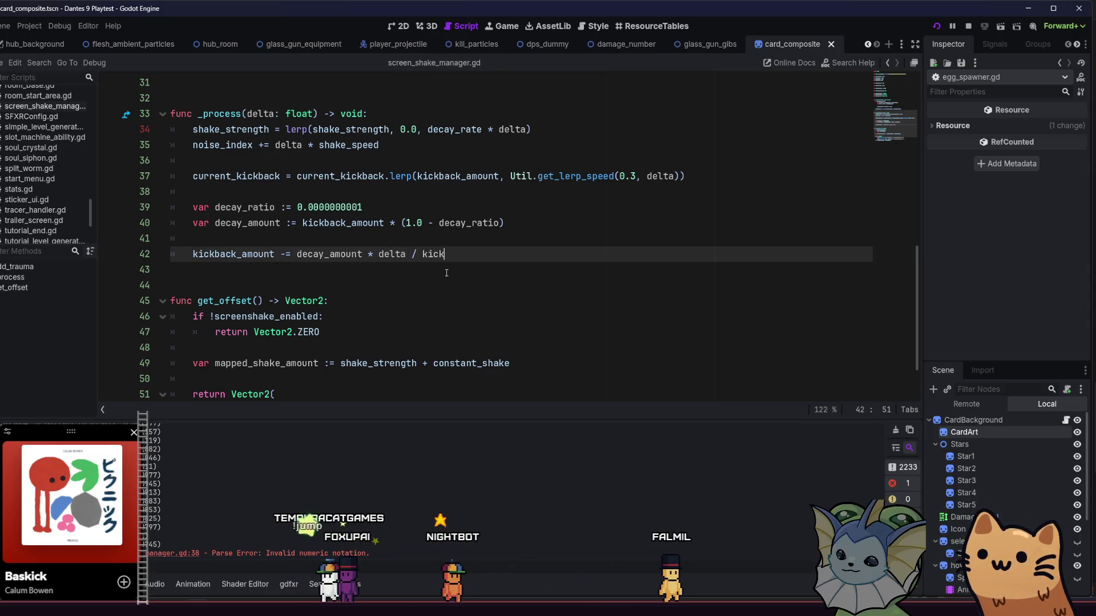
pyautogui.write('back_amount')
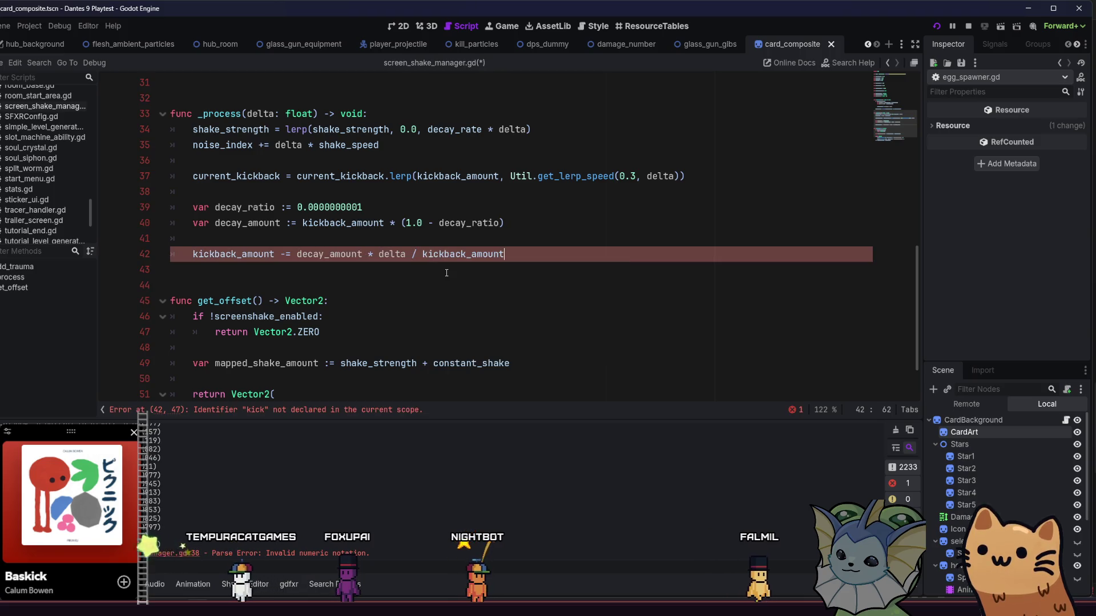
pyautogui.press('BackSpace')
pyautogui.press('BackSpace')
pyautogui.press('BackSpace')
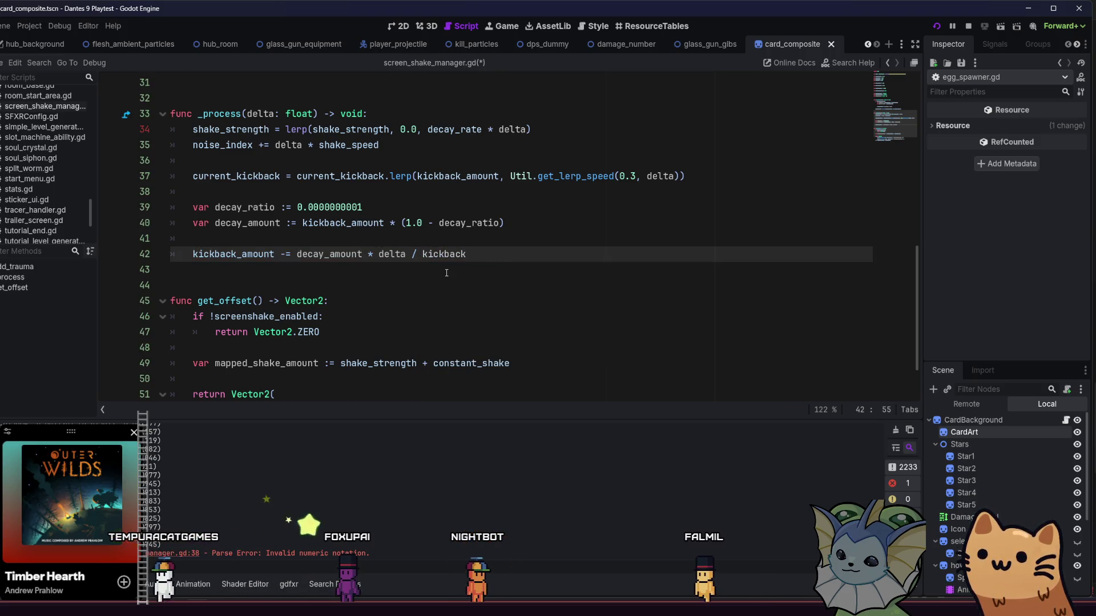
pyautogui.write('time')
pyautogui.press('F5')
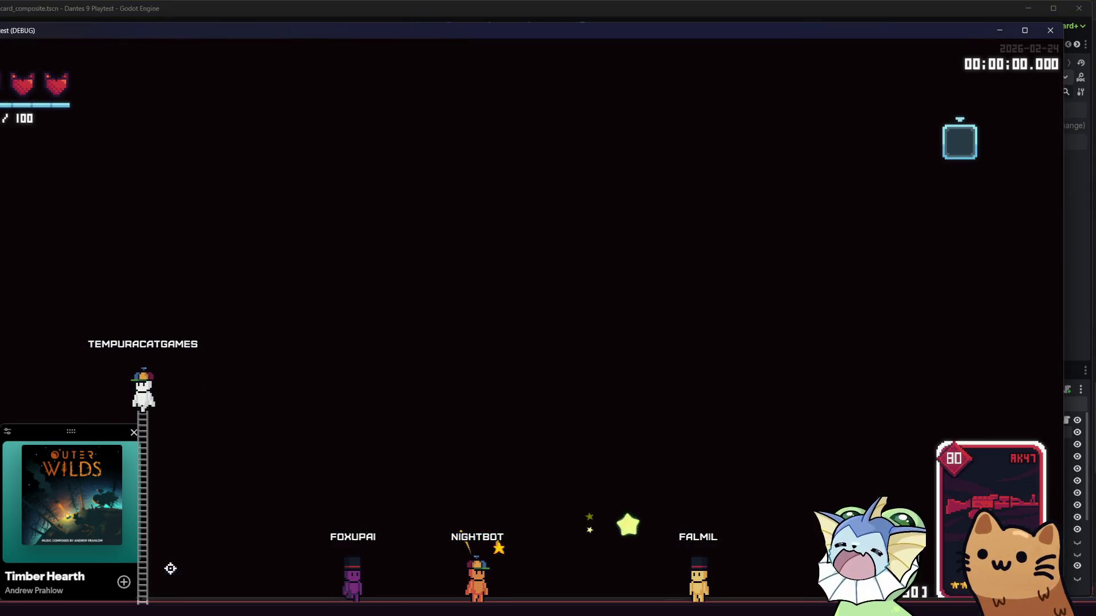
# Group 'delta / kickback_time' in parentheses on line 42 and relaunch the playtest.
pyautogui.press('F8')
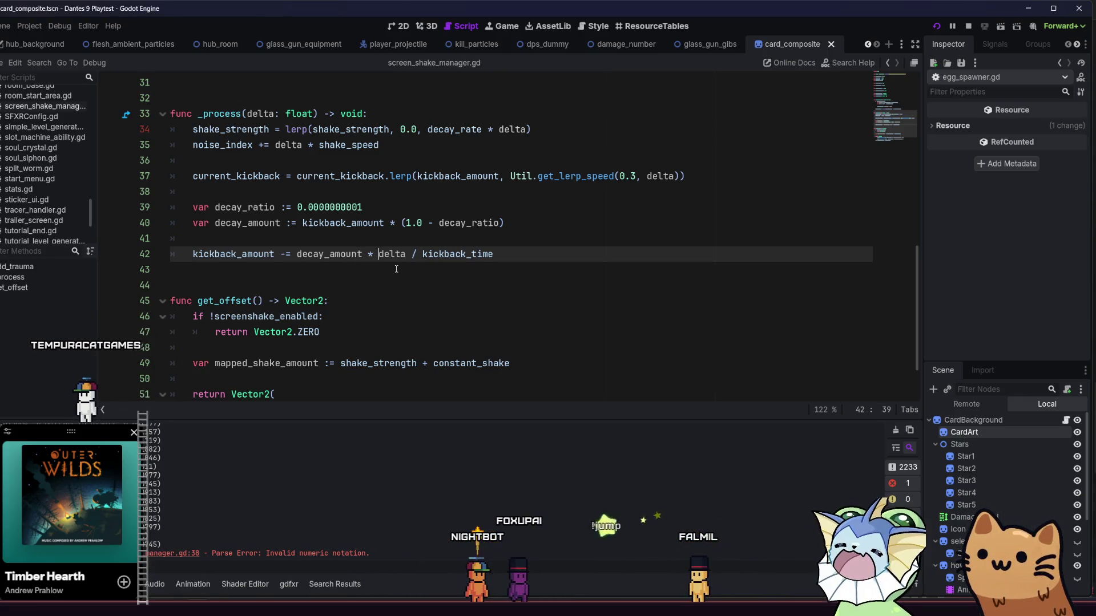
pyautogui.click(533, 253)
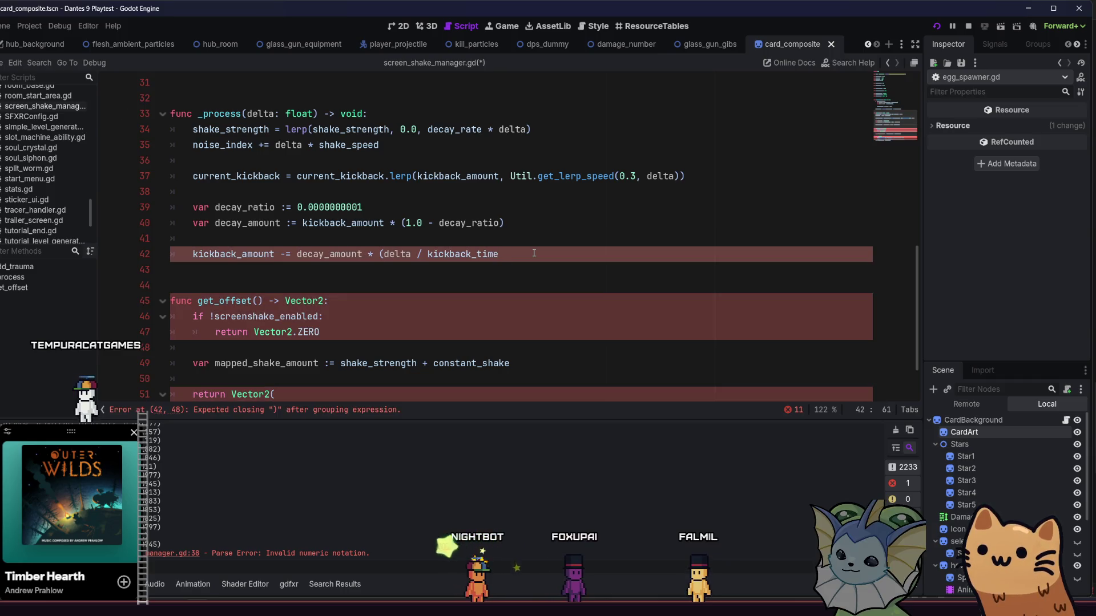
pyautogui.press('F5')
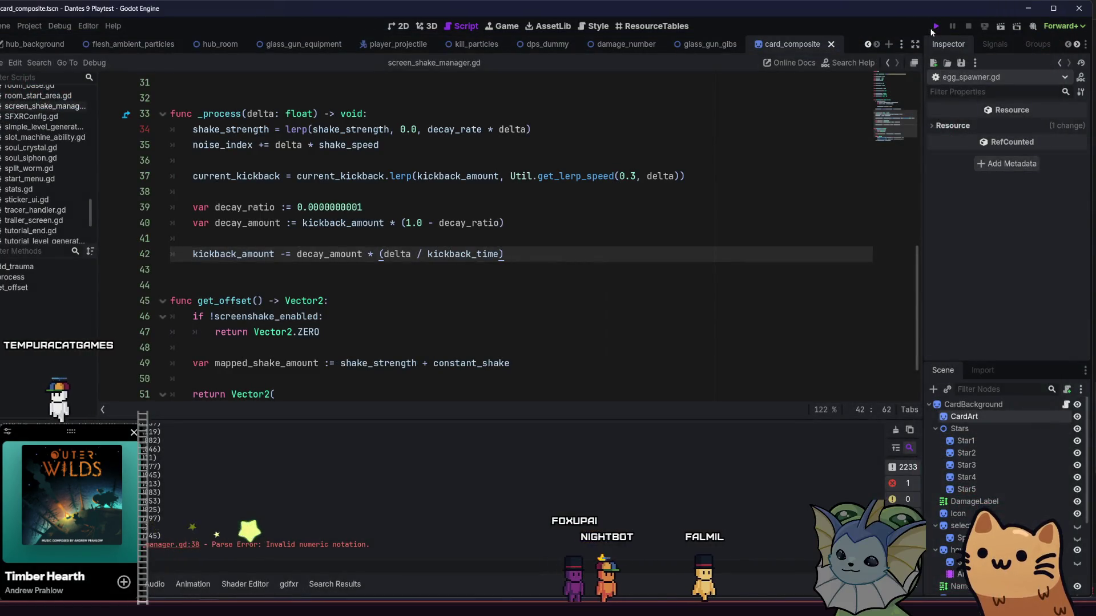
pyautogui.click(935, 26)
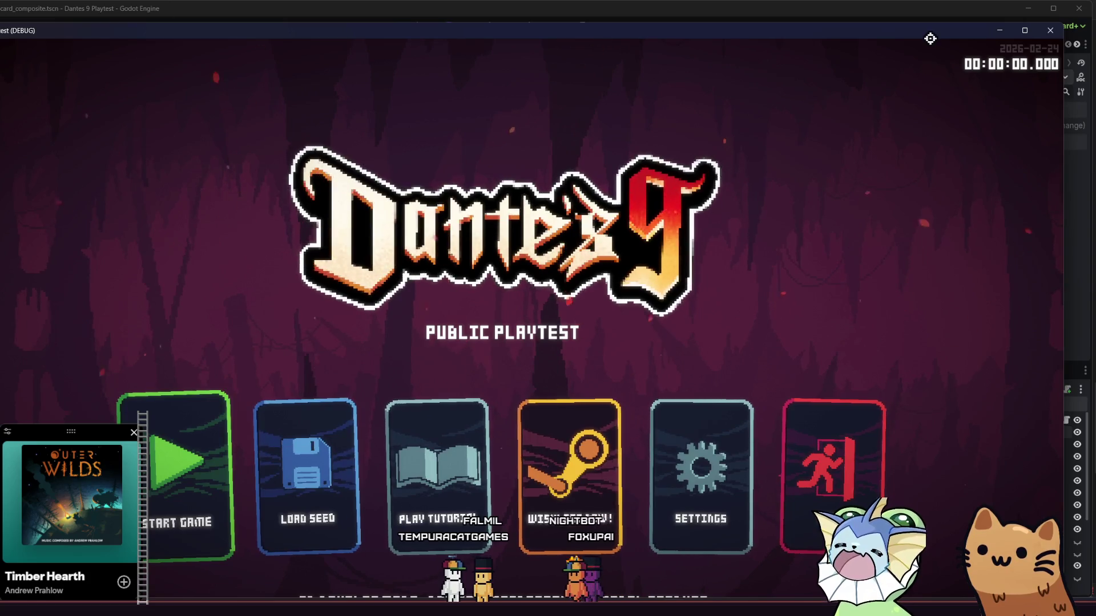
# Start a new game and add an AK47 card through the debug Cards menu.
pyautogui.click(171, 439)
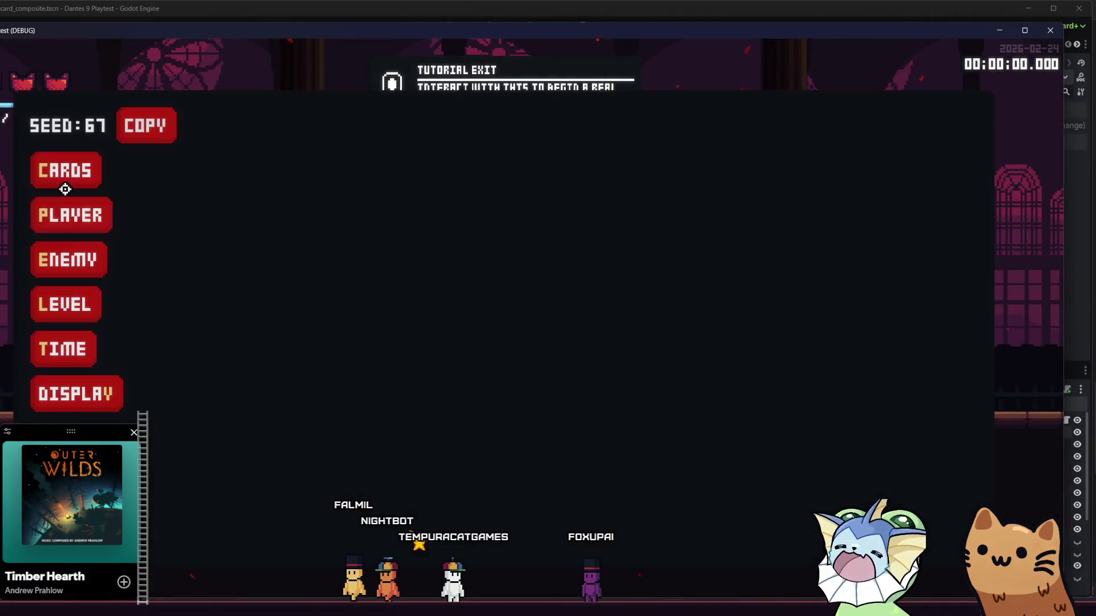
pyautogui.click(49, 171)
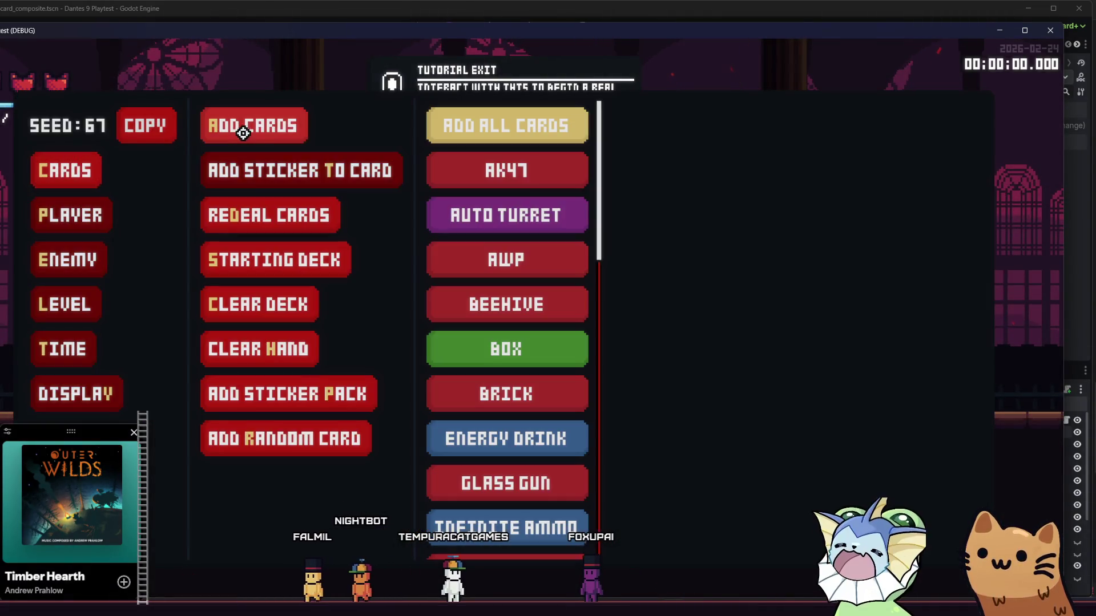
pyautogui.click(503, 180)
pyautogui.click(87, 210)
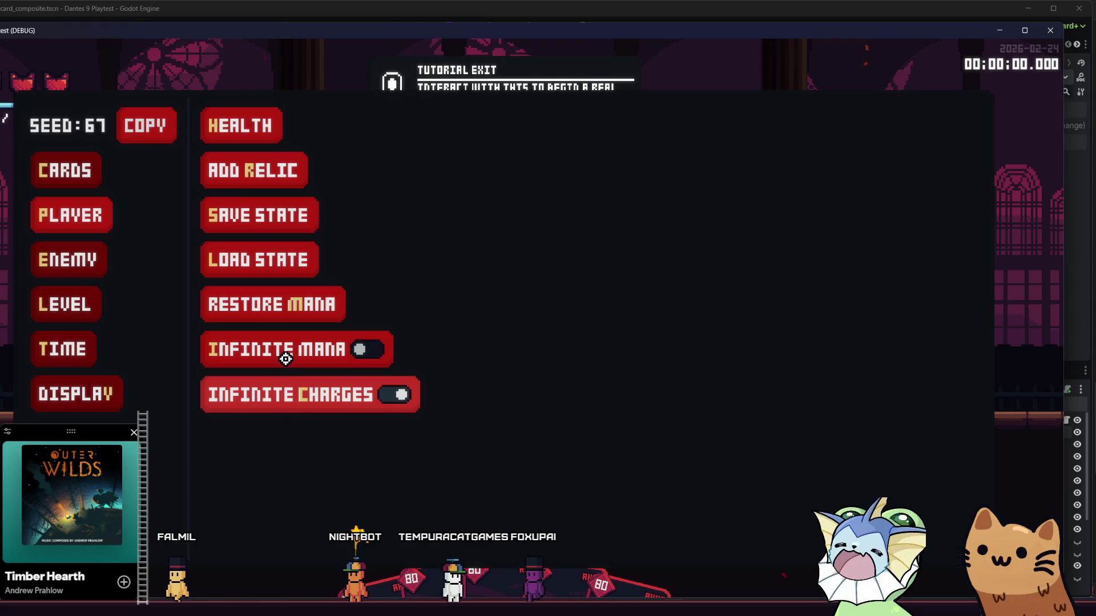
pyautogui.press('Escape')
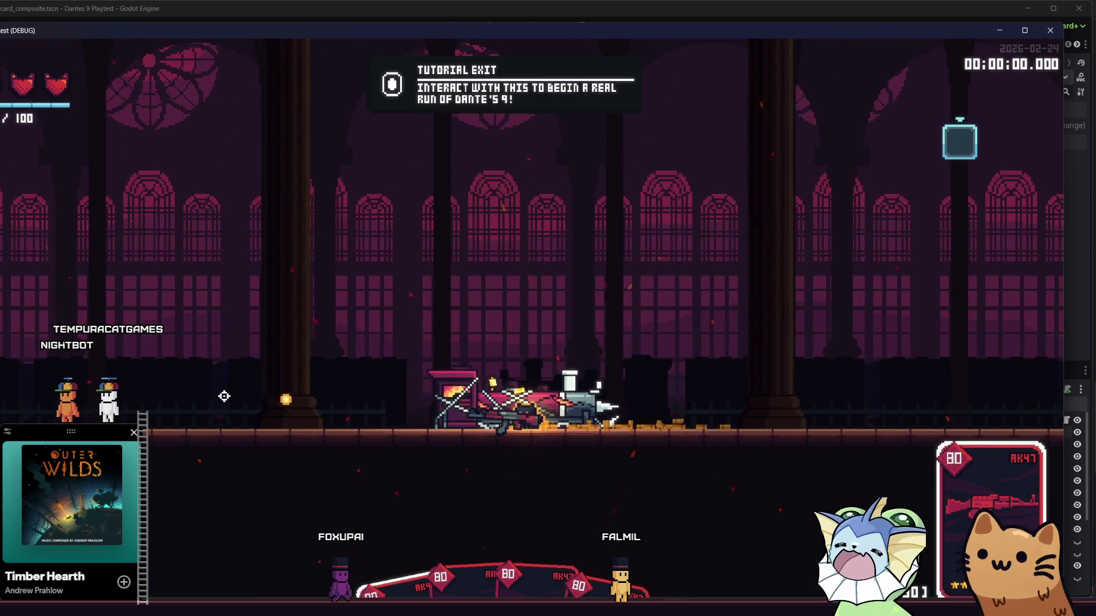
# Go back to the script and put the cursor at the end of line 20.
pyautogui.hotkey('alt', 'Tab')
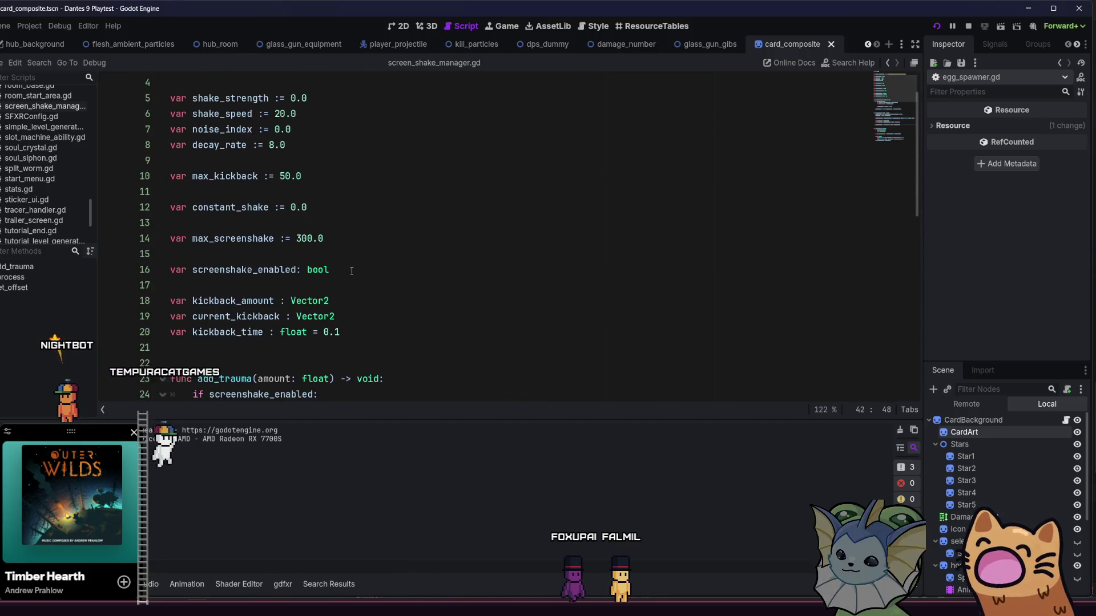
pyautogui.click(359, 325)
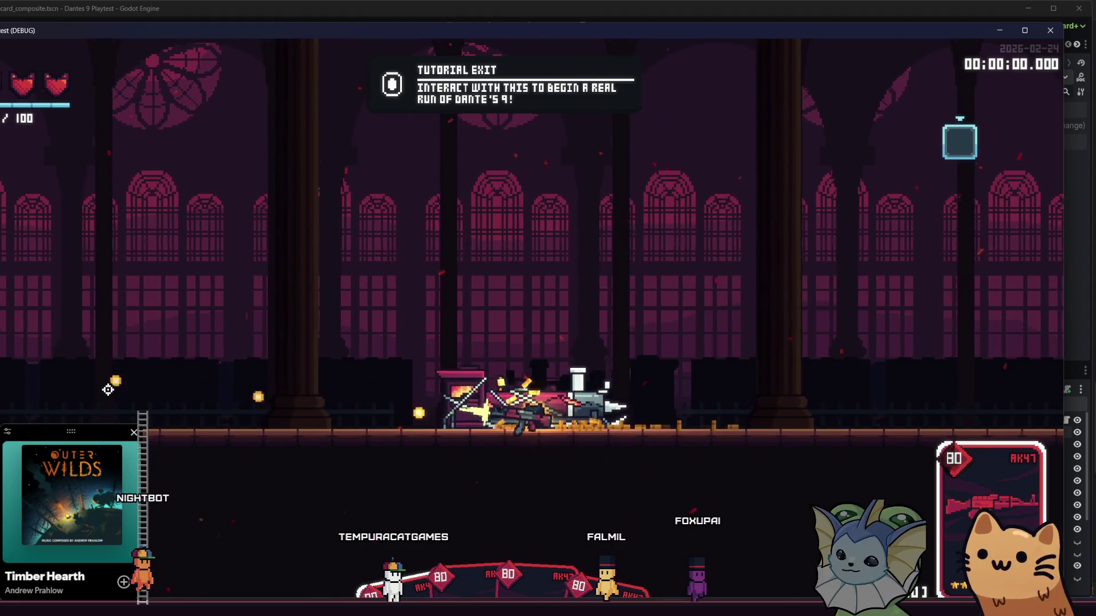
pyautogui.hotkey('alt', 'Tab')
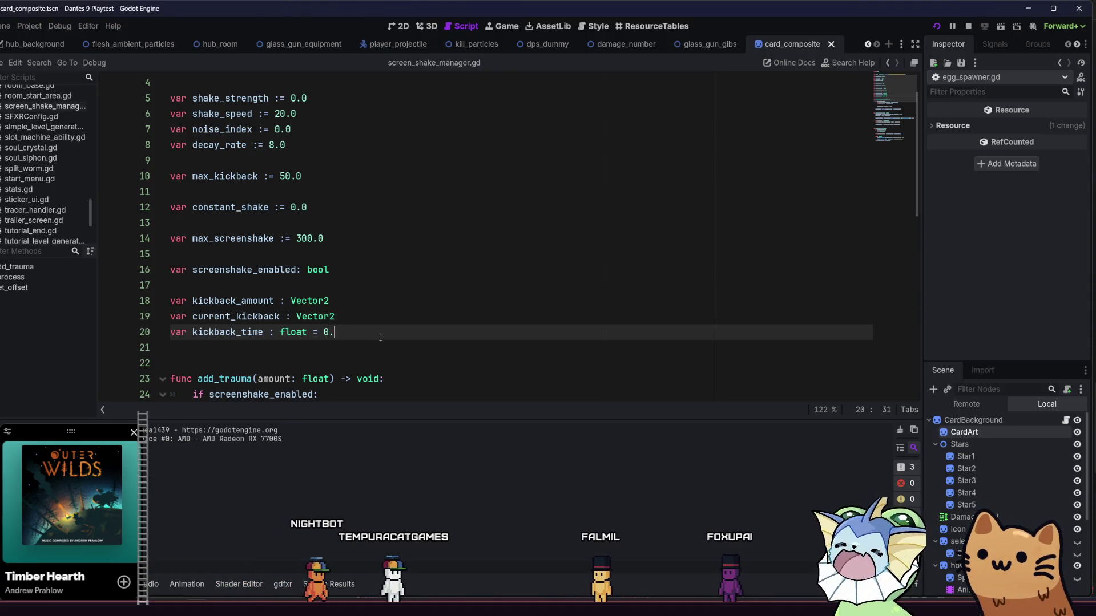
# Set kickback_time to 0.2, save, test-fire in the running game, then relaunch the project.
pyautogui.write('0')
pyautogui.hotkey('ctrl', 's')
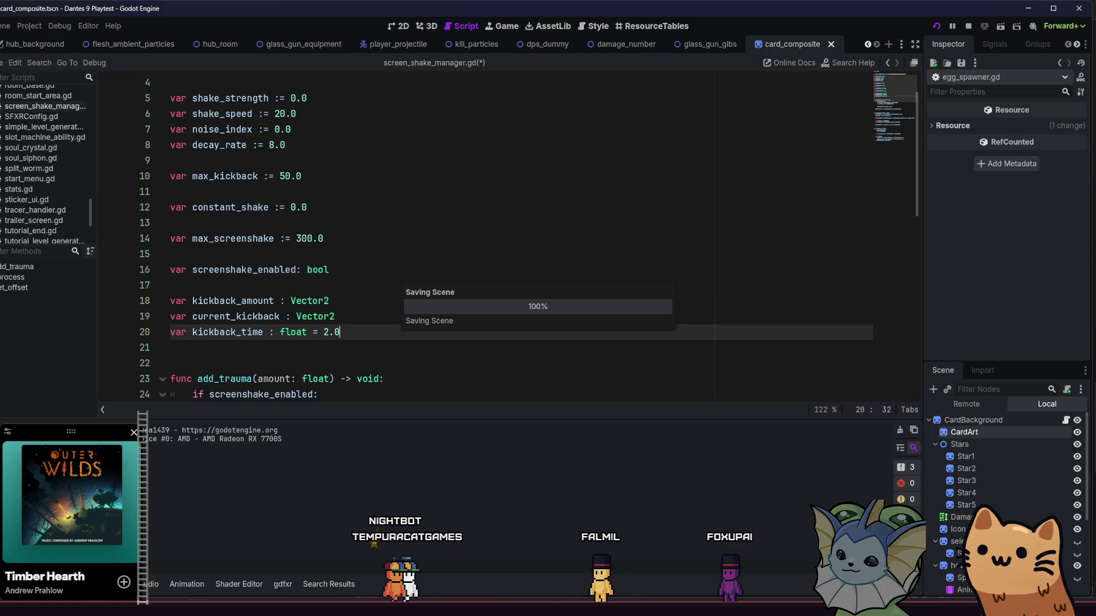
pyautogui.hotkey('alt', 'Tab')
pyautogui.click(111, 345)
pyautogui.click(123, 359)
pyautogui.click(171, 399)
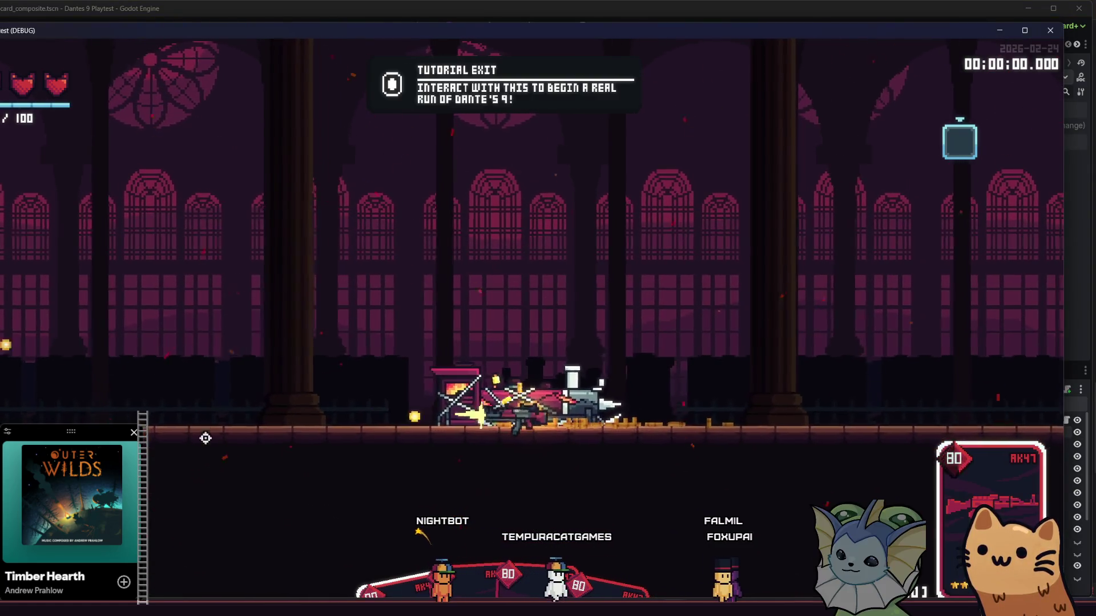
pyautogui.hotkey('alt', 'Tab')
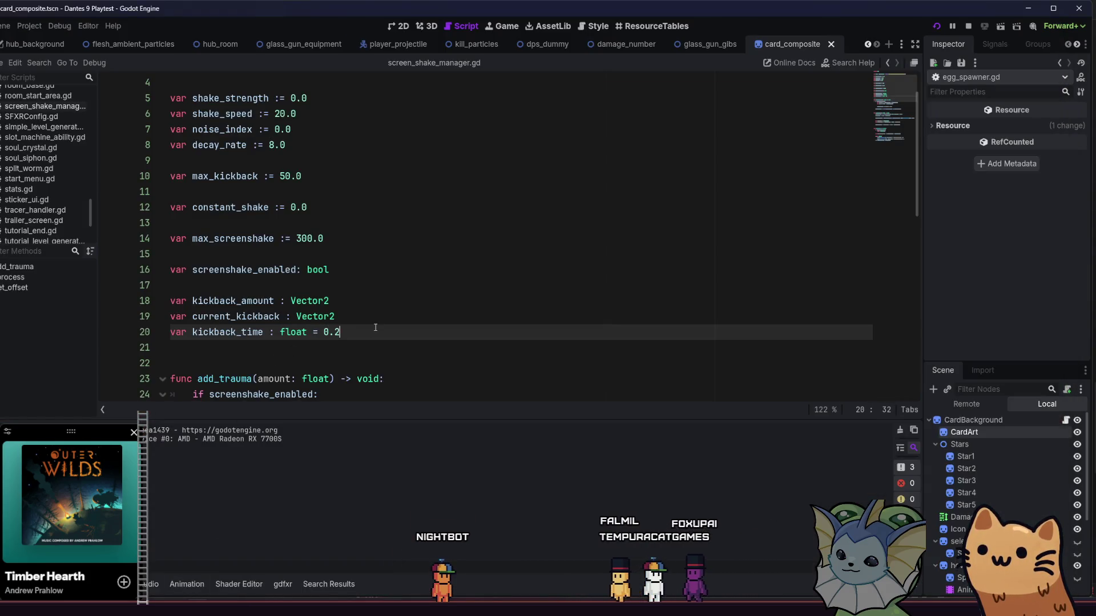
pyautogui.press('F5')
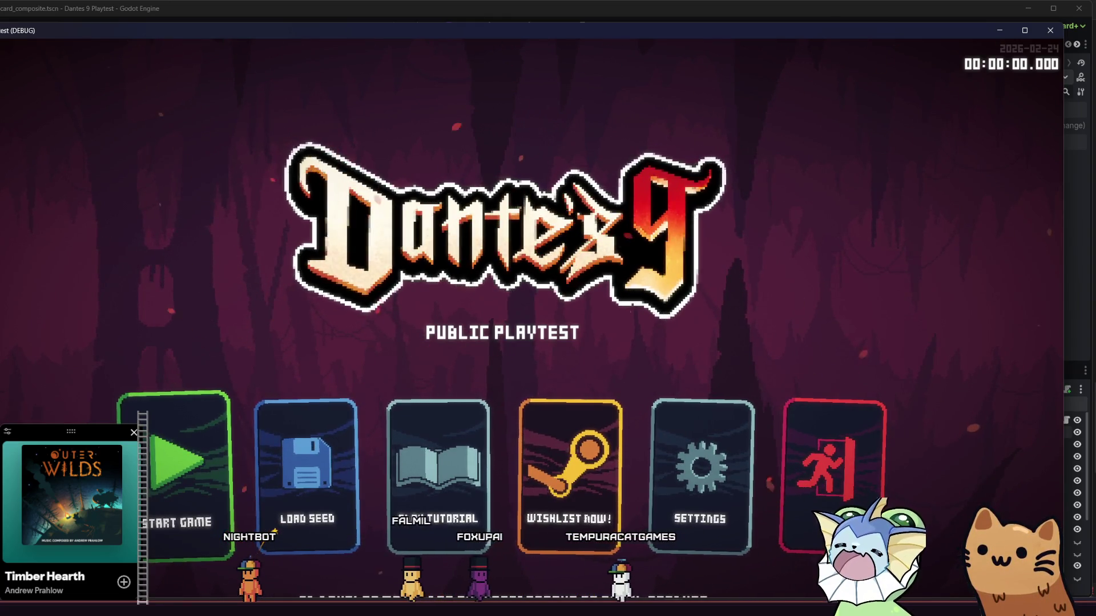
# Start a new game and browse the debug menu's Add Cards list.
pyautogui.click(174, 473)
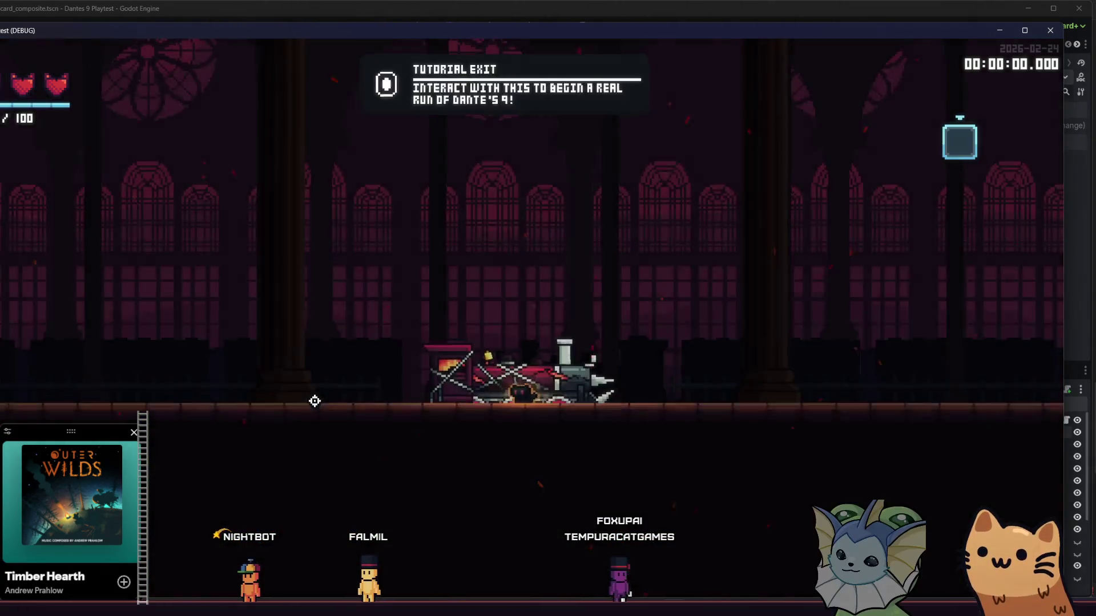
pyautogui.press('F1')
pyautogui.click(54, 169)
pyautogui.click(247, 132)
pyautogui.scroll(-5, 518, 293)
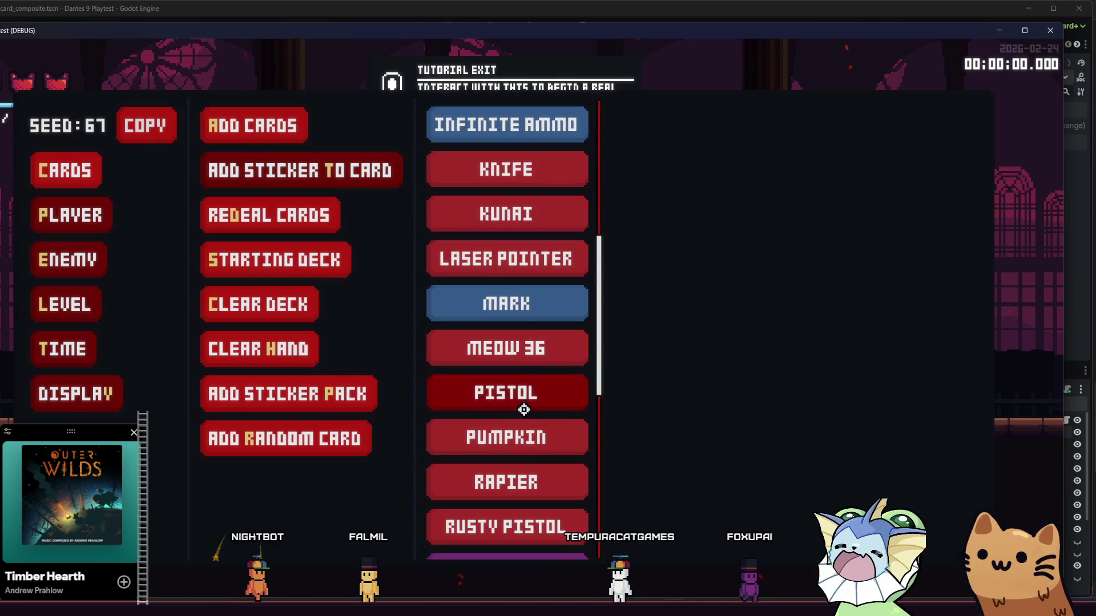
pyautogui.scroll(-2, 522, 433)
pyautogui.scroll(-2, 521, 418)
pyautogui.scroll(5, 522, 419)
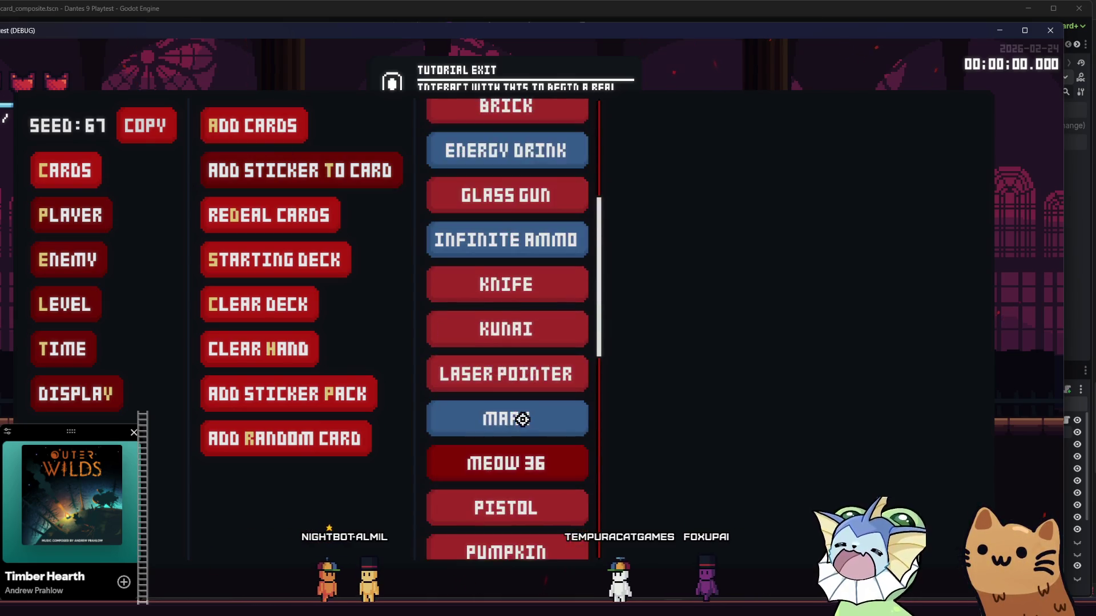
pyautogui.scroll(4, 523, 420)
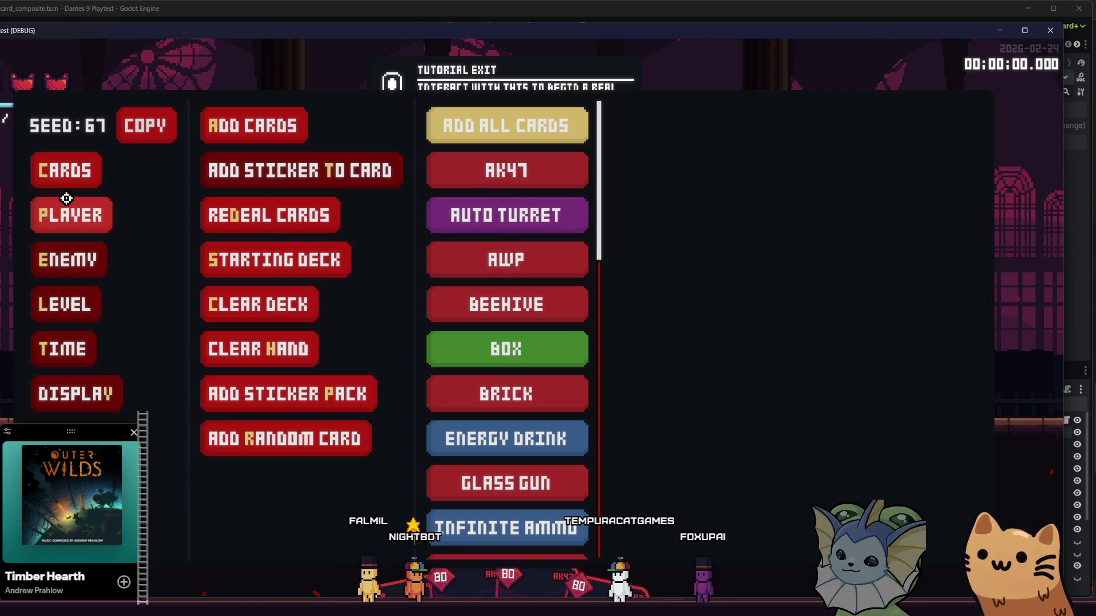
# Turn on infinite mana and infinite charges, then fire the AK47 leftward.
pyautogui.click(66, 198)
pyautogui.click(284, 350)
pyautogui.click(298, 392)
pyautogui.press('Escape')
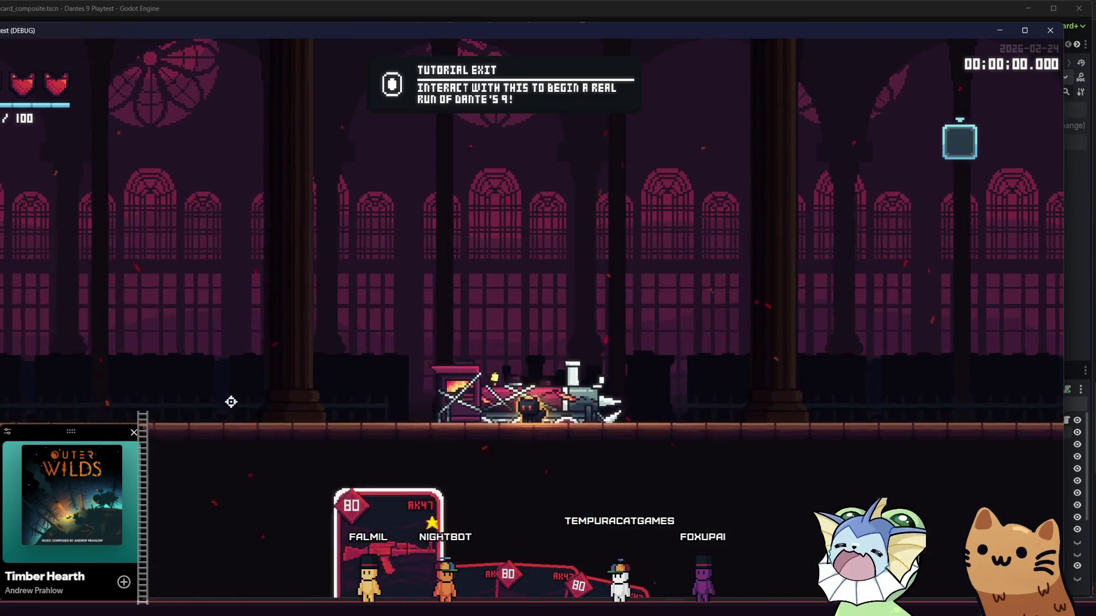
pyautogui.click(231, 399)
pyautogui.moveTo(230, 402); pyautogui.dragTo(233, 391)
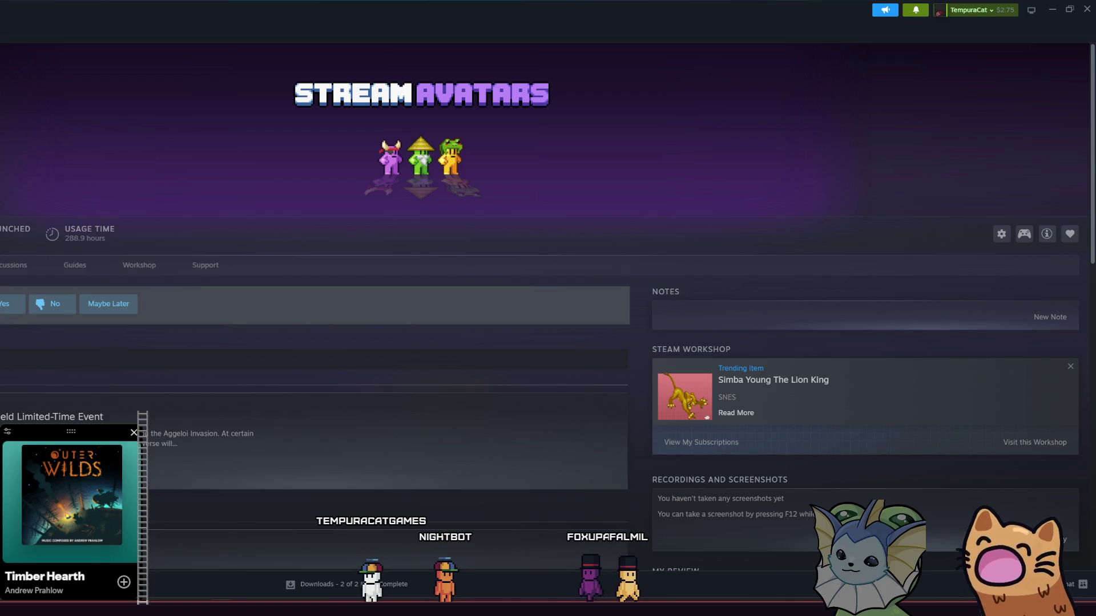
# Launch the Dante's 9 Playtest normally from the Steam library.
pyautogui.press('Down')
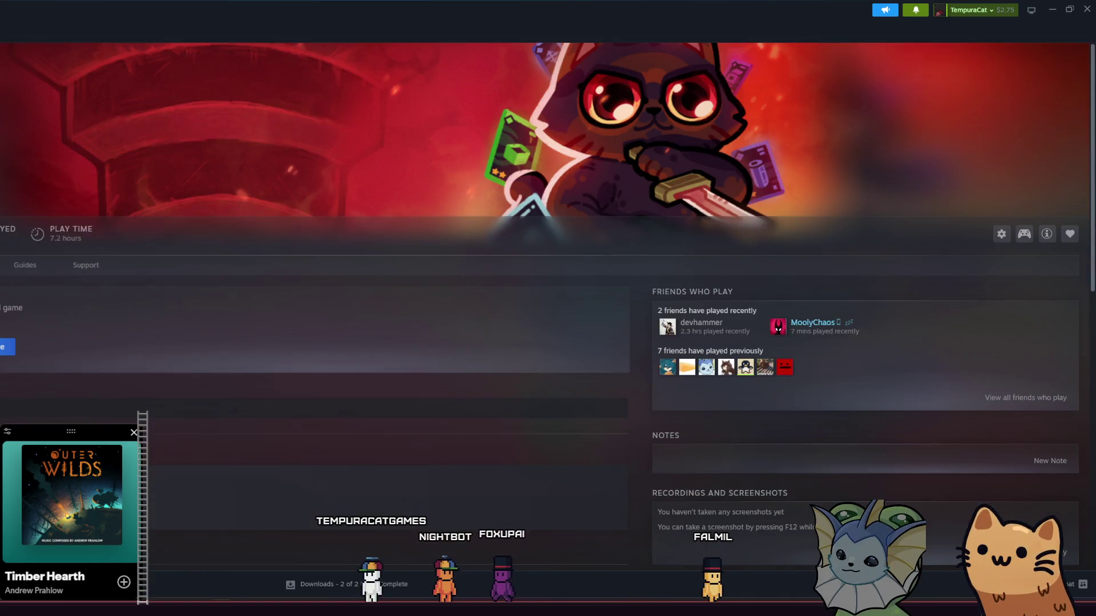
pyautogui.press('Return')
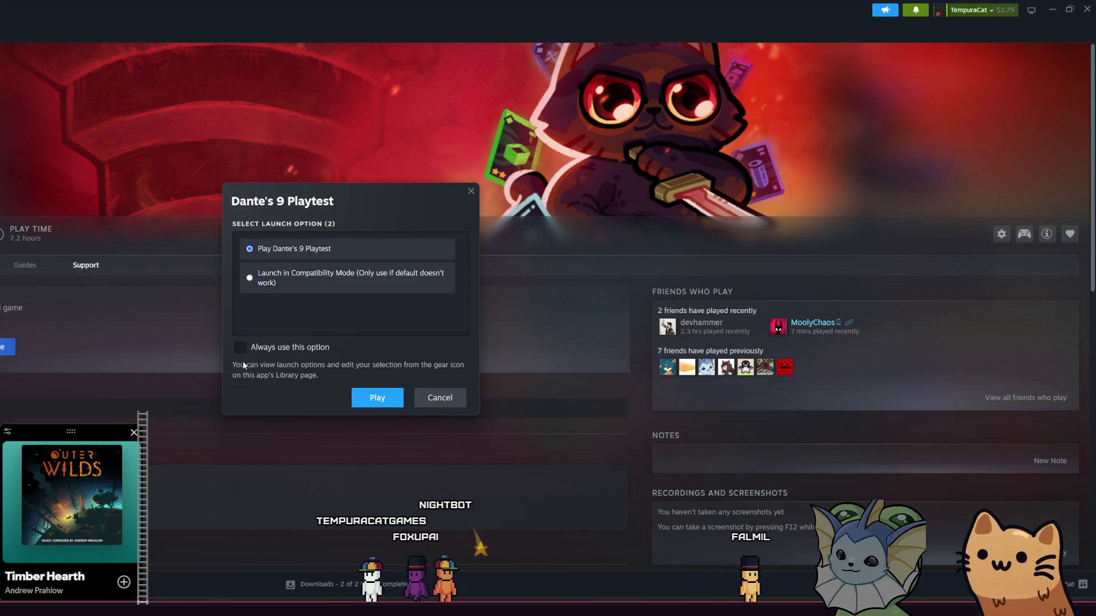
pyautogui.click(359, 403)
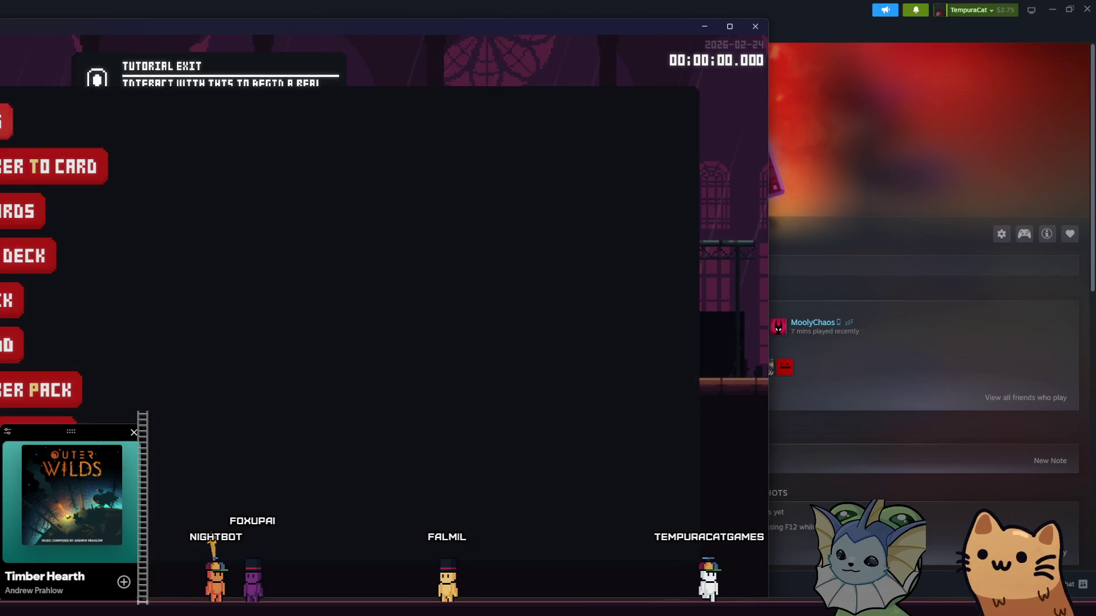
# Close the debug card list and compare the Steam playtest and debug build windows.
pyautogui.click(167, 168)
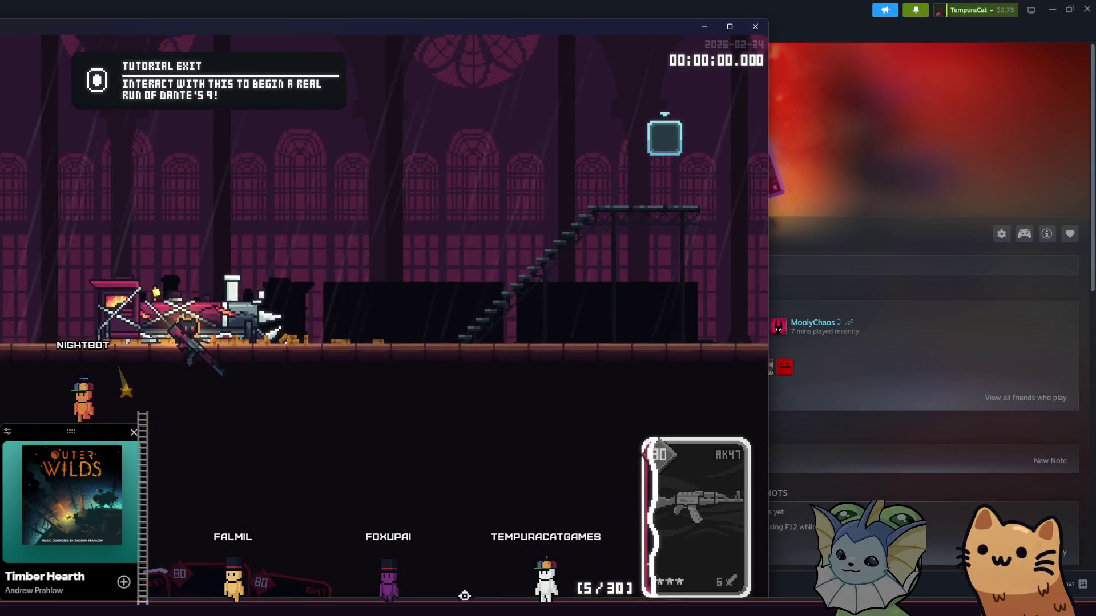
pyautogui.moveTo(696, 581)
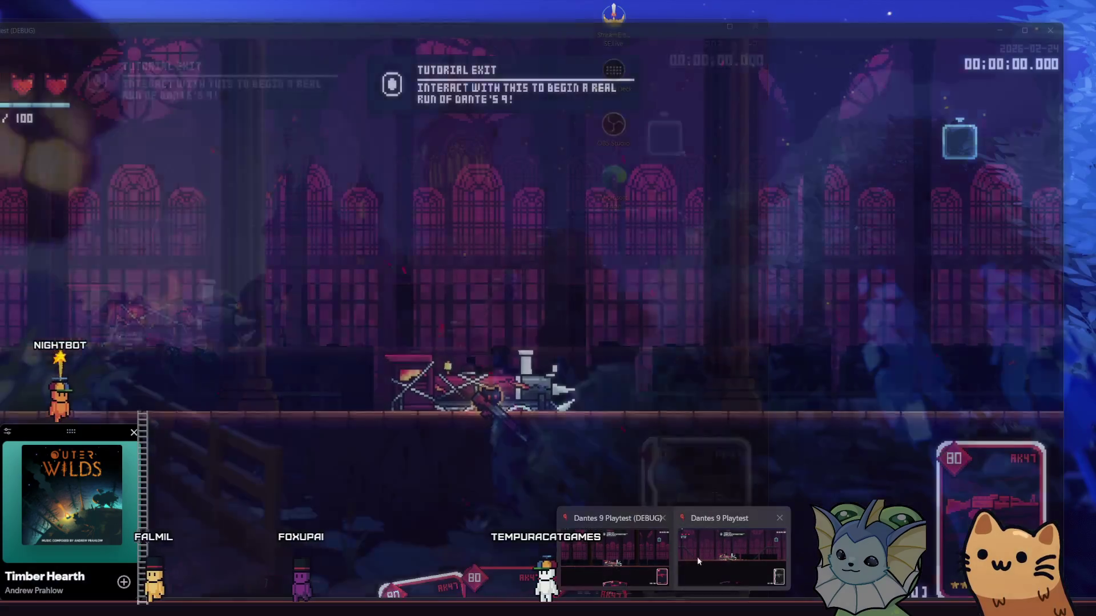
pyautogui.click(697, 556)
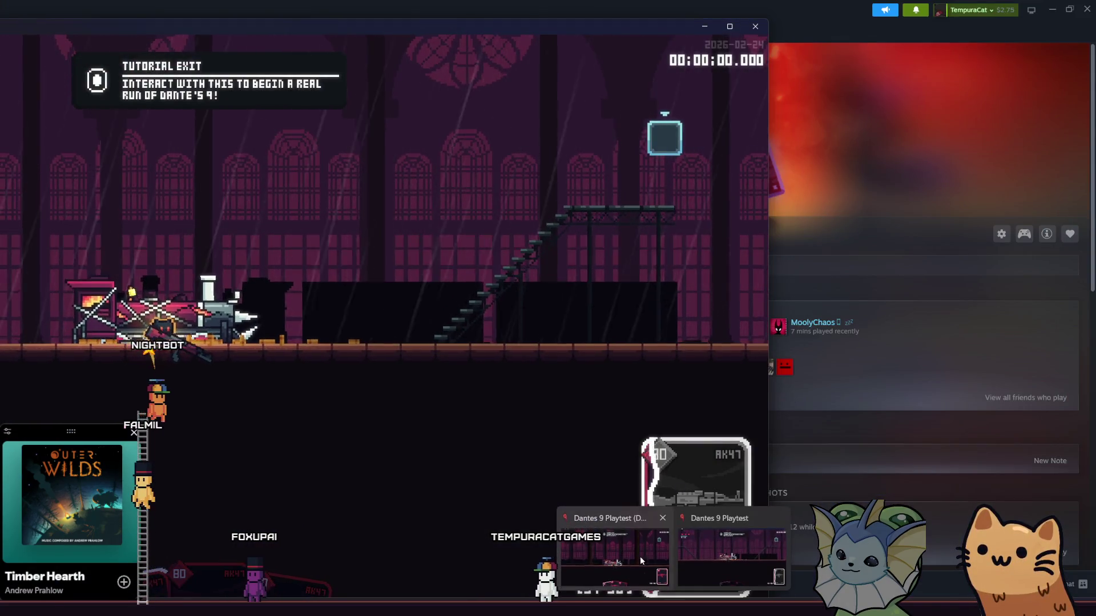
pyautogui.click(639, 556)
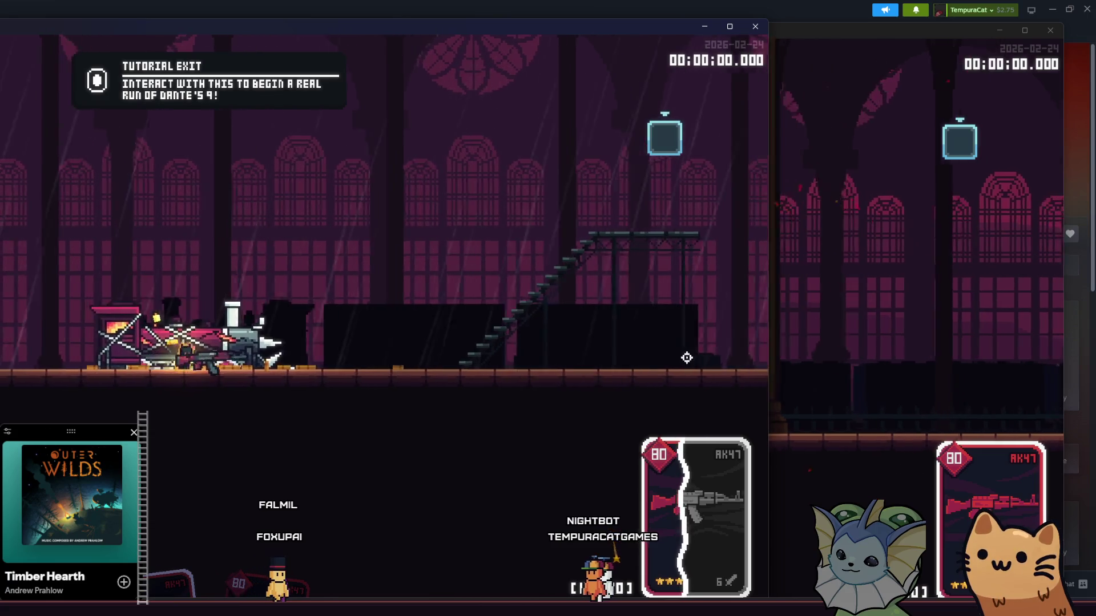
# Close the Steam playtest window and return to the editor's shake script.
pyautogui.hotkey('alt', 'F4')
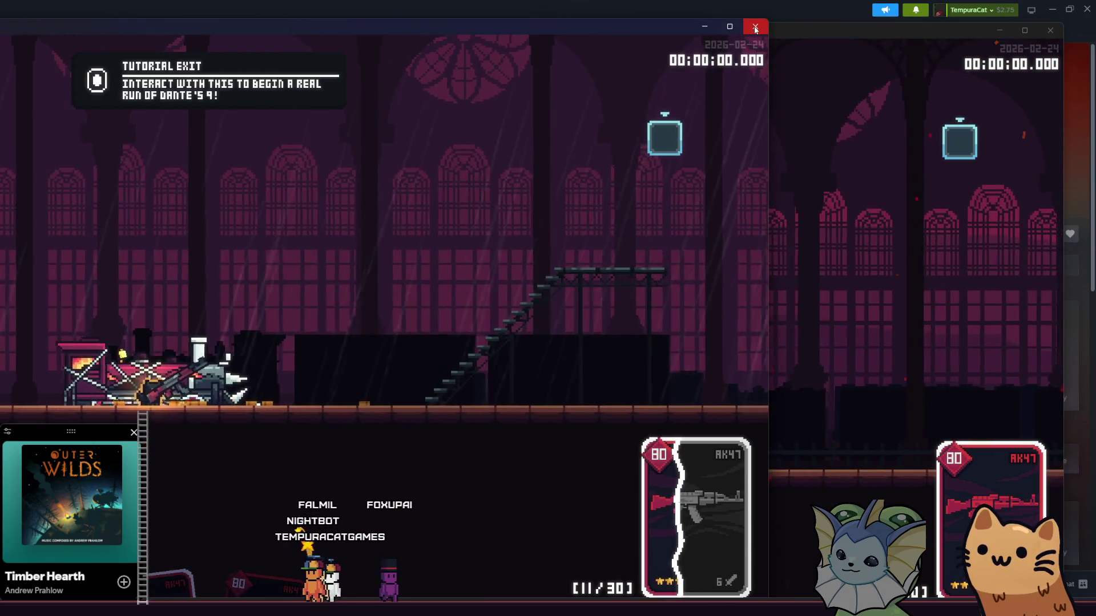
pyautogui.hotkey('alt', 'F4')
pyautogui.moveTo(363, 608)
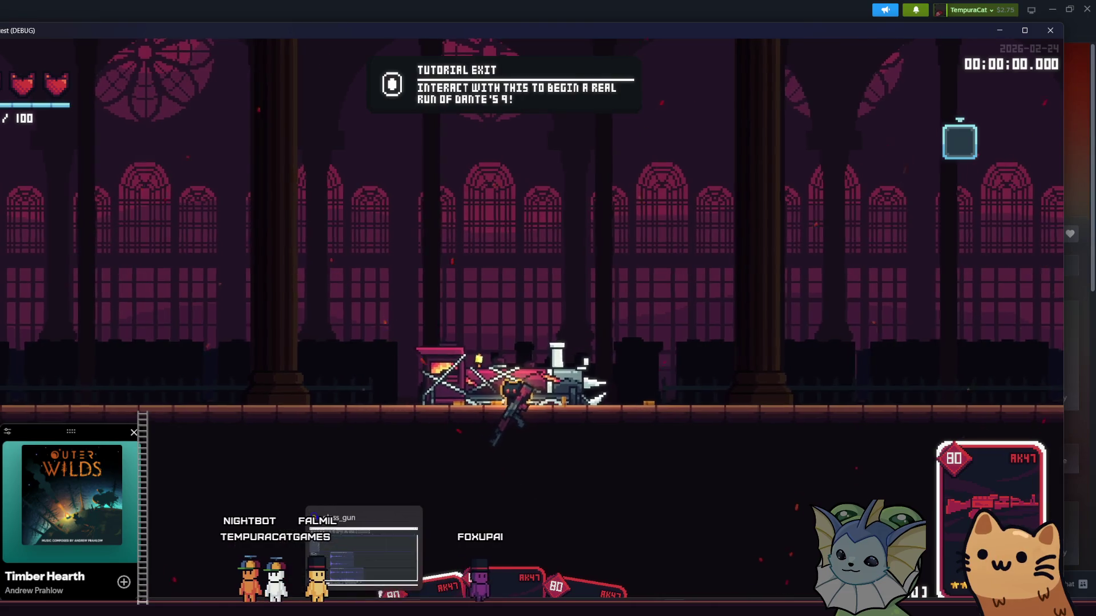
pyautogui.click(166, 551)
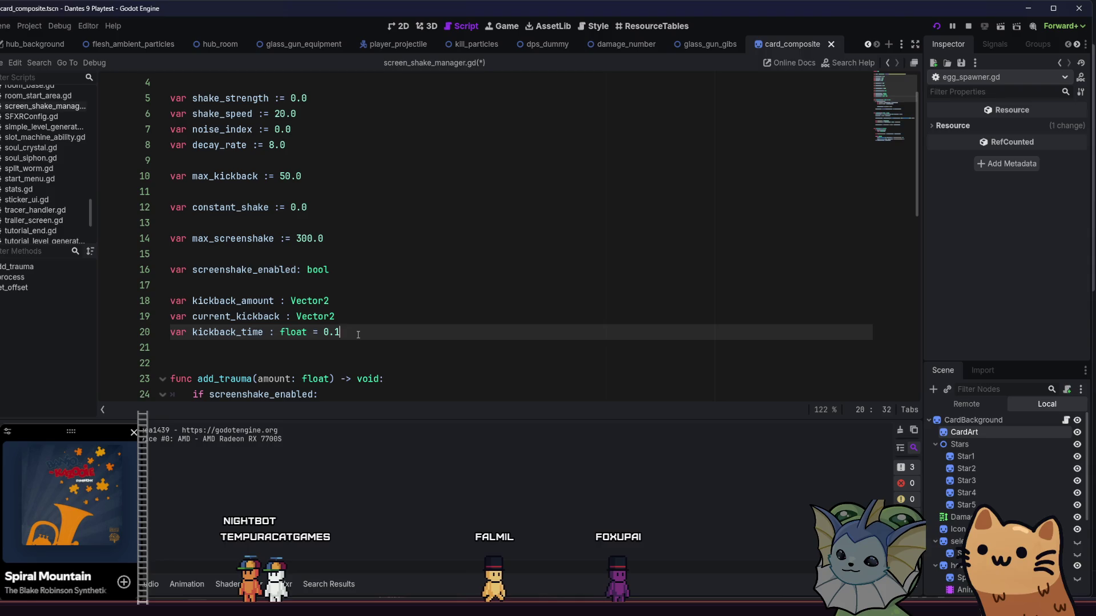
# Save the kickback_time edit, relaunch the project maximized, and start a new game.
pyautogui.hotkey('ctrl', 's')
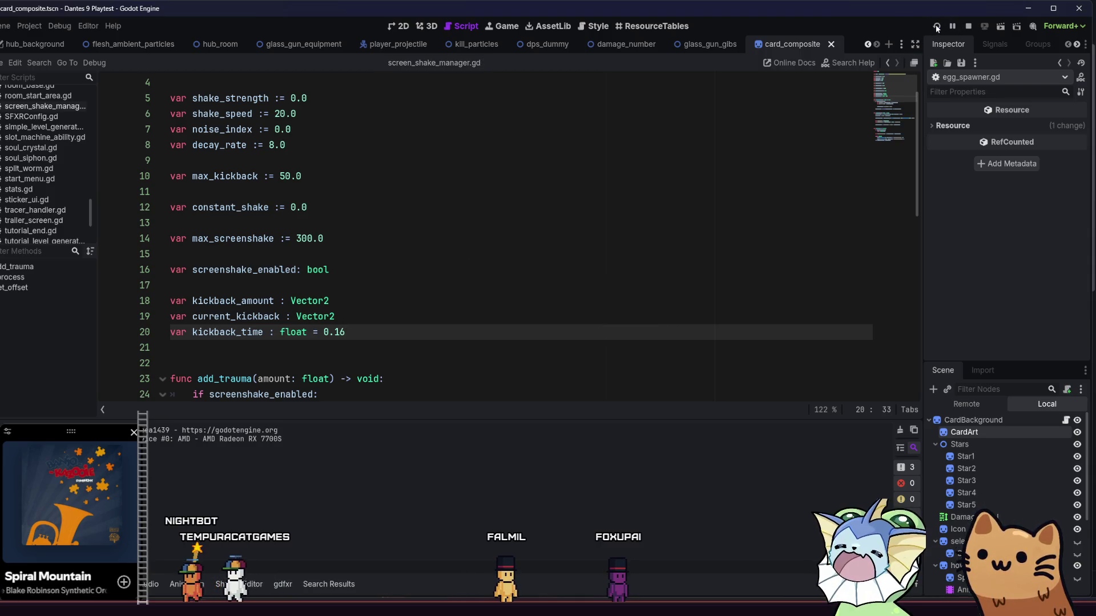
pyautogui.click(937, 27)
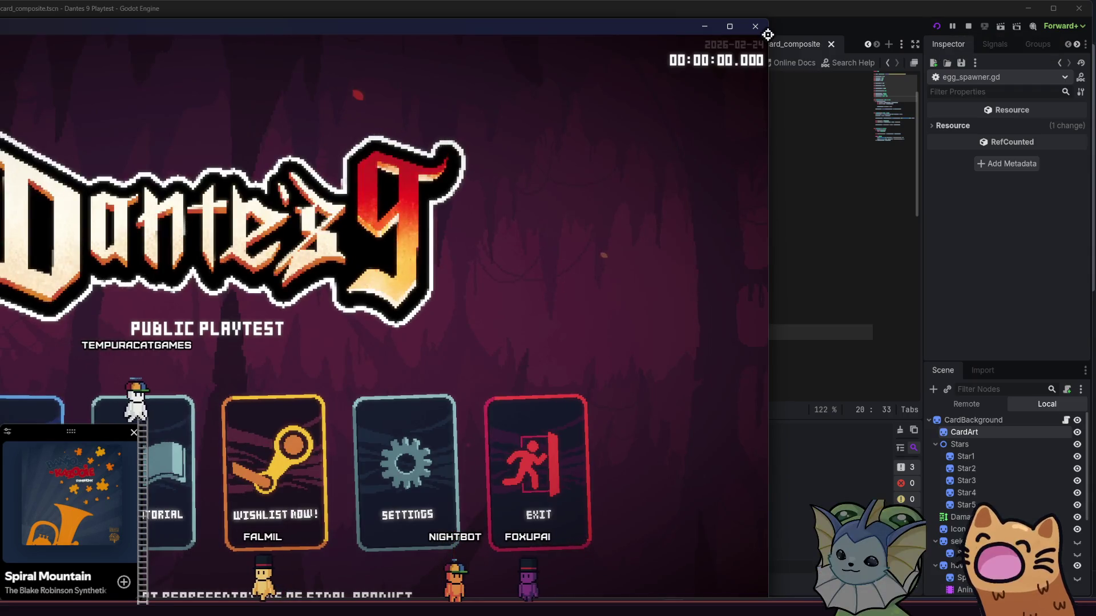
pyautogui.doubleClick(506, 29)
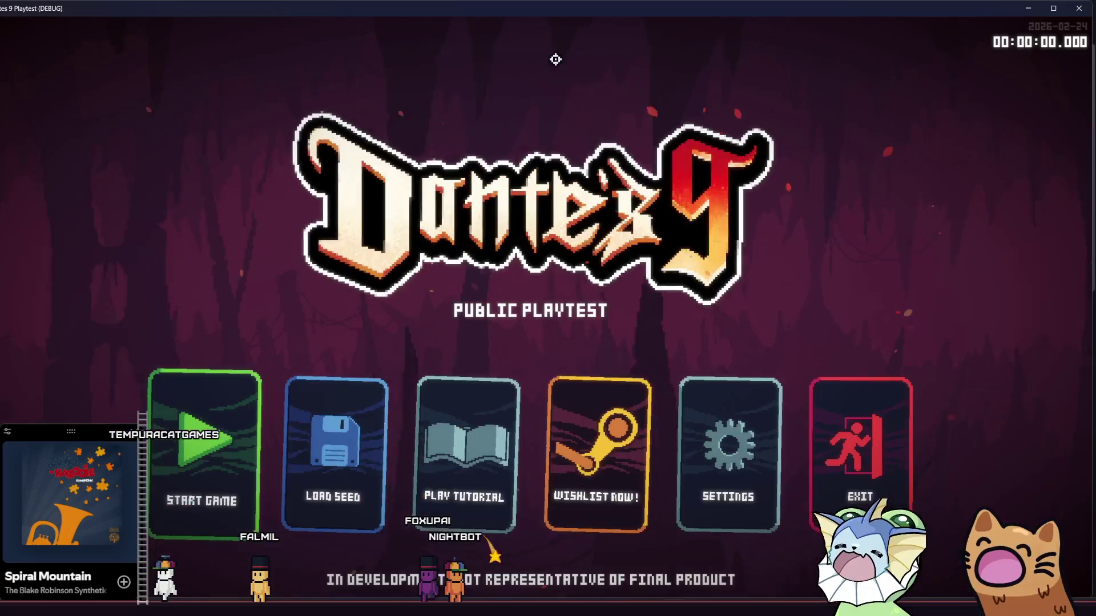
pyautogui.click(215, 445)
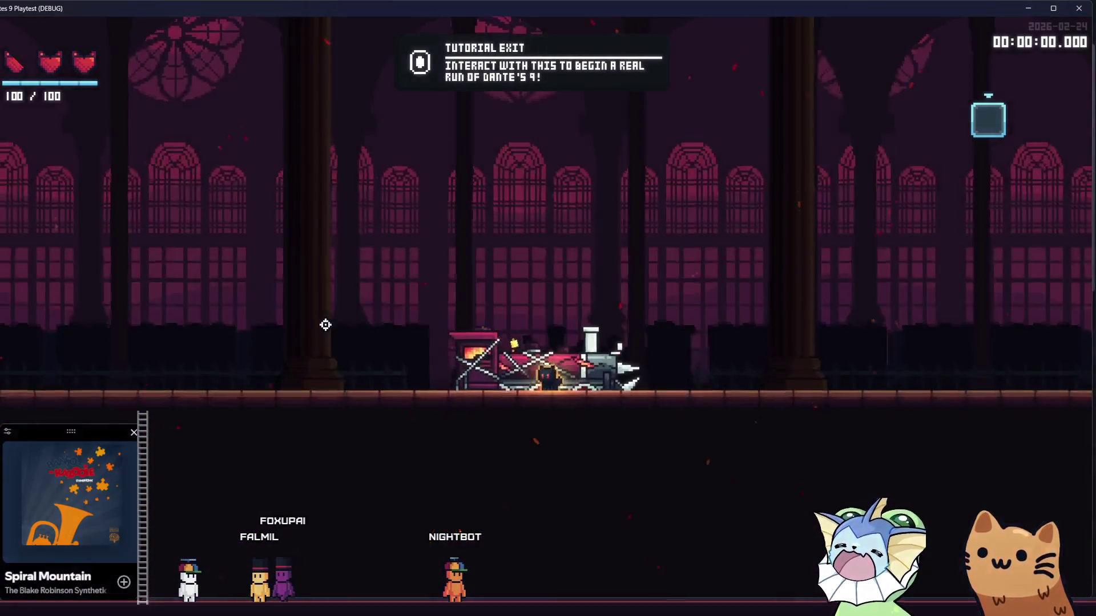
# Add AK47 and AWP cards to the hand through the debug Cards menu.
pyautogui.press('F1')
pyautogui.click(123, 157)
pyautogui.click(538, 151)
pyautogui.press('F1')
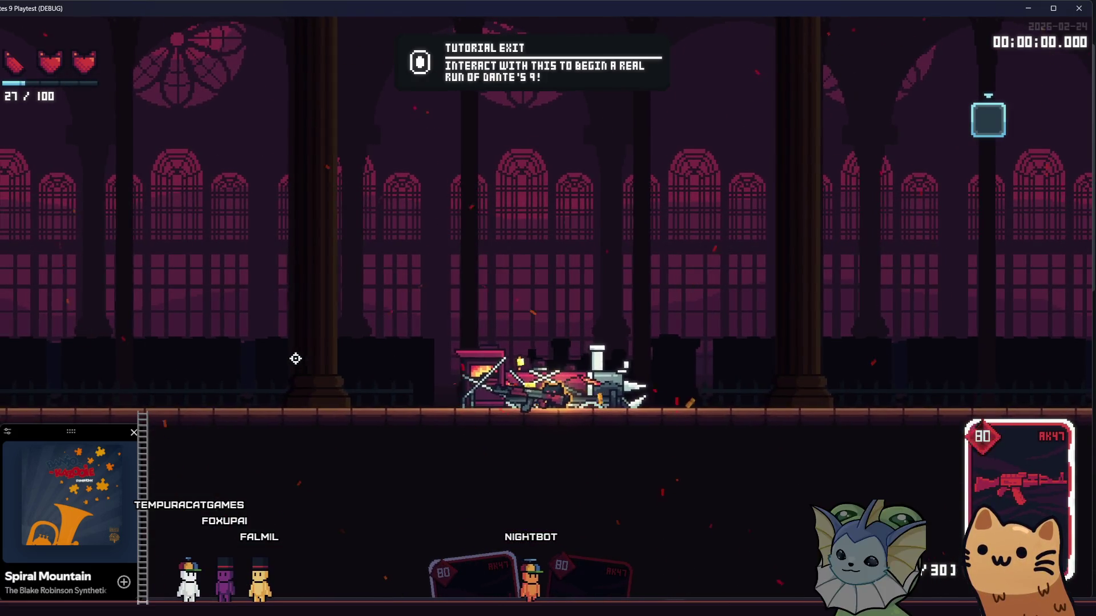
pyautogui.press('F1')
pyautogui.click(95, 149)
pyautogui.click(307, 121)
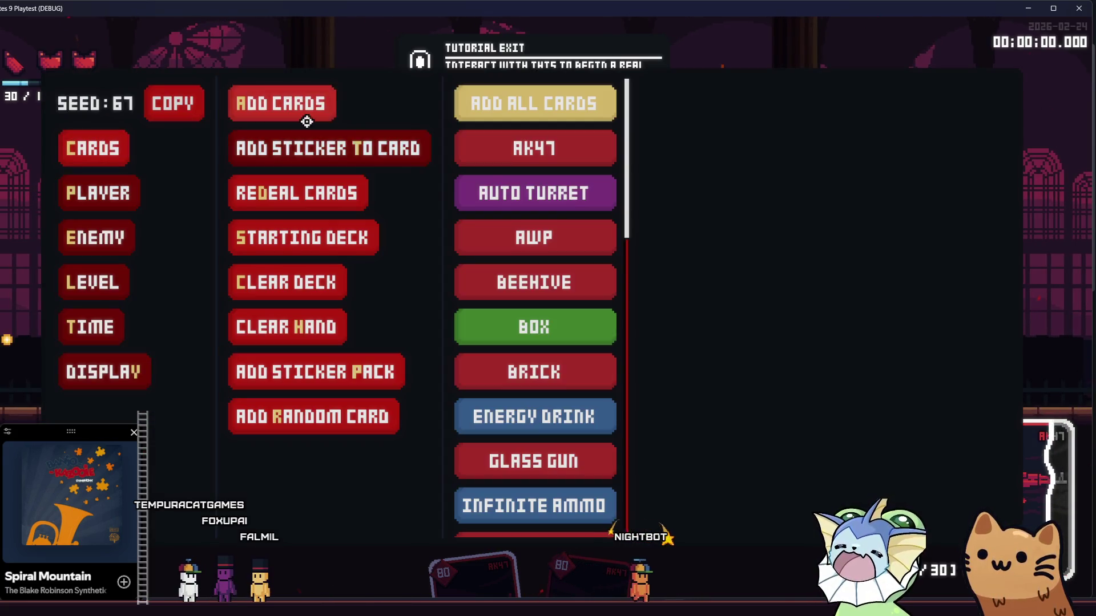
pyautogui.press('F1')
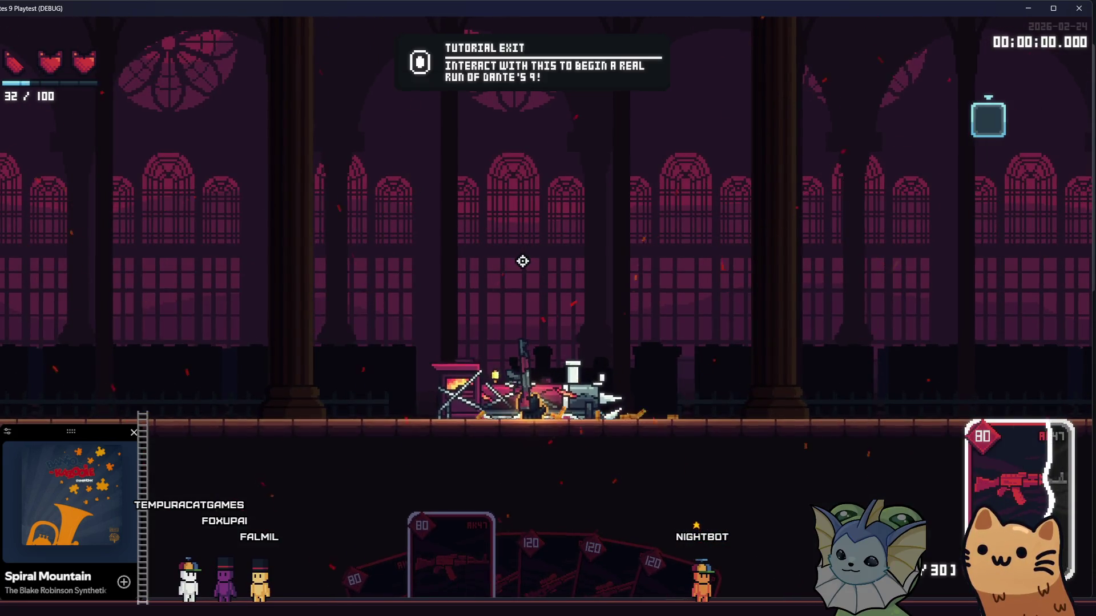
pyautogui.press('F1')
pyautogui.press('F1')
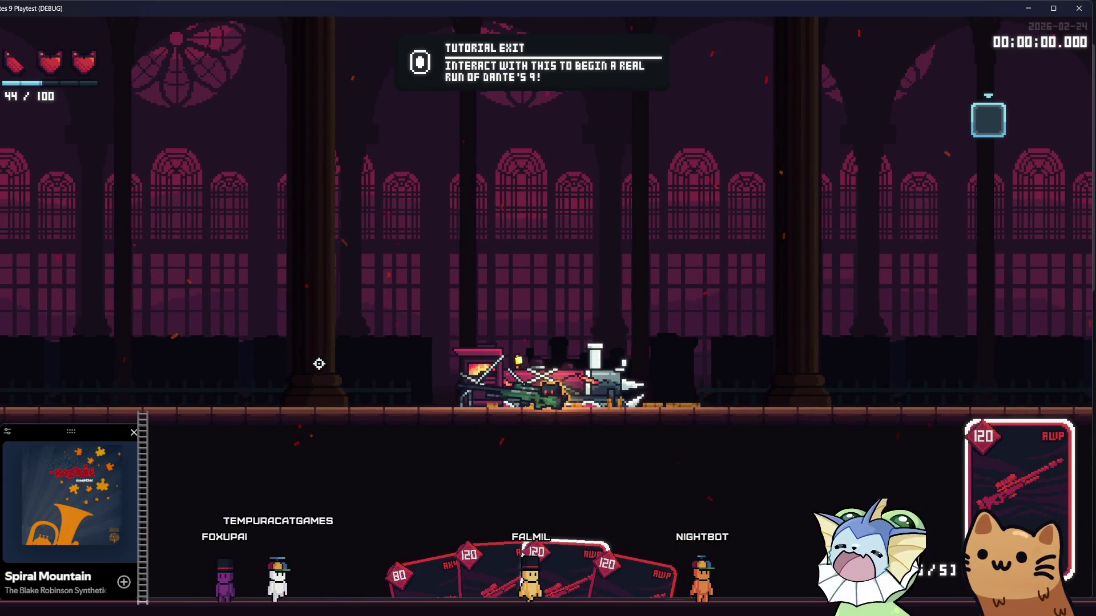
# Aim the AWP left and fire repeated shots at the left stairs to check kickback.
pyautogui.rightClick(319, 364)
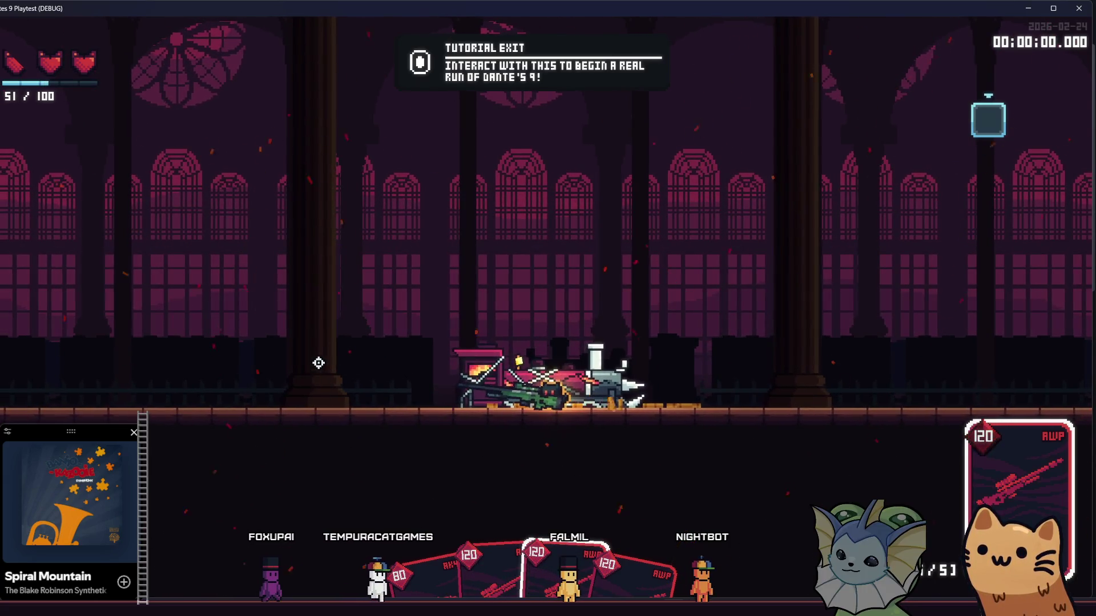
pyautogui.press('a')
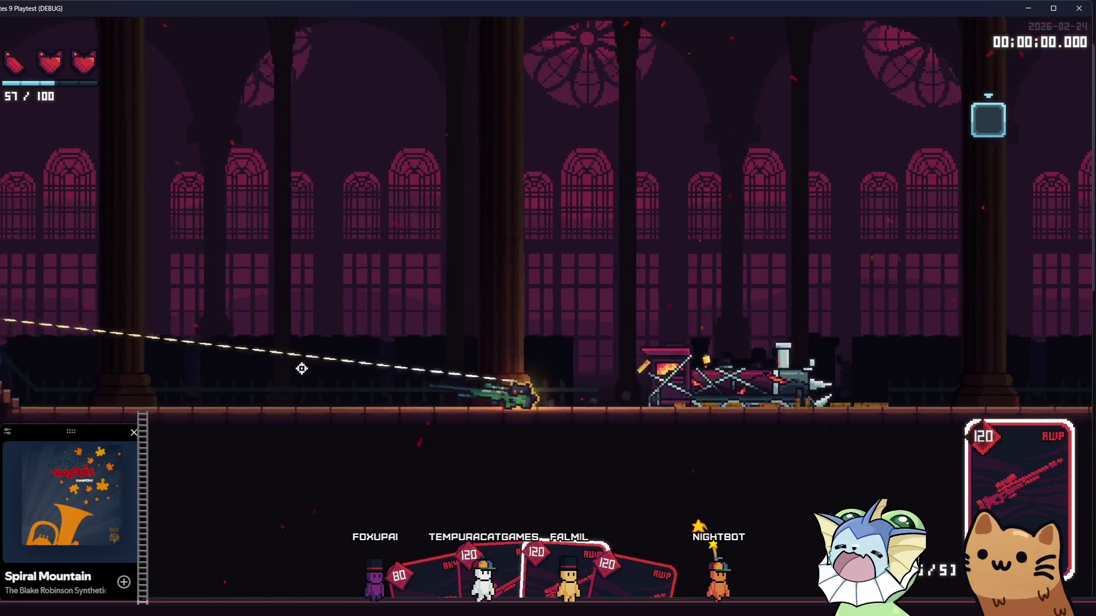
pyautogui.click(281, 369)
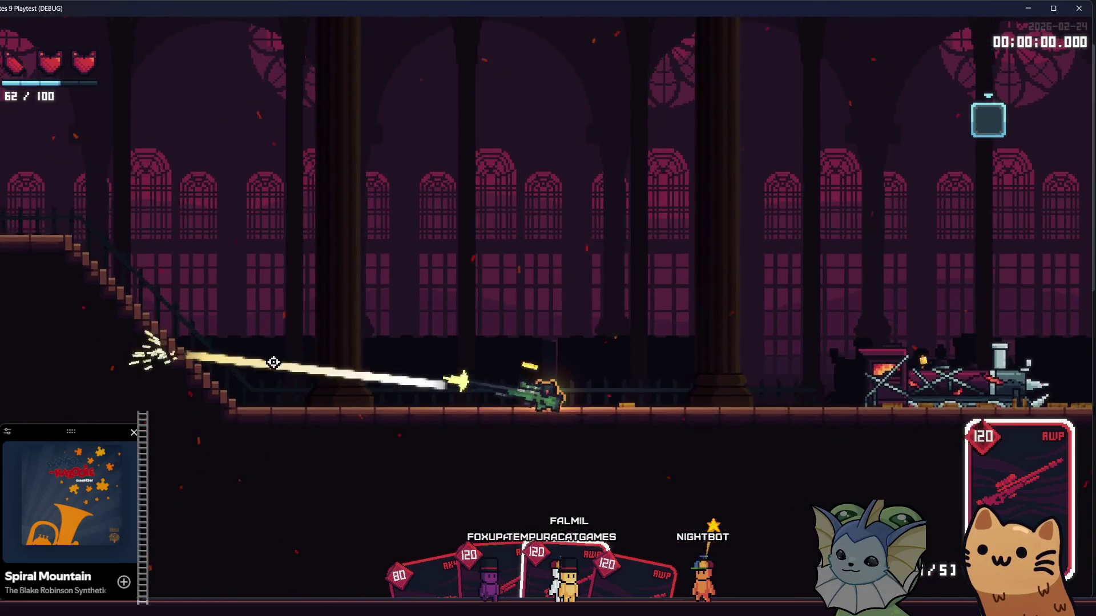
pyautogui.click(273, 363)
pyautogui.click(273, 363)
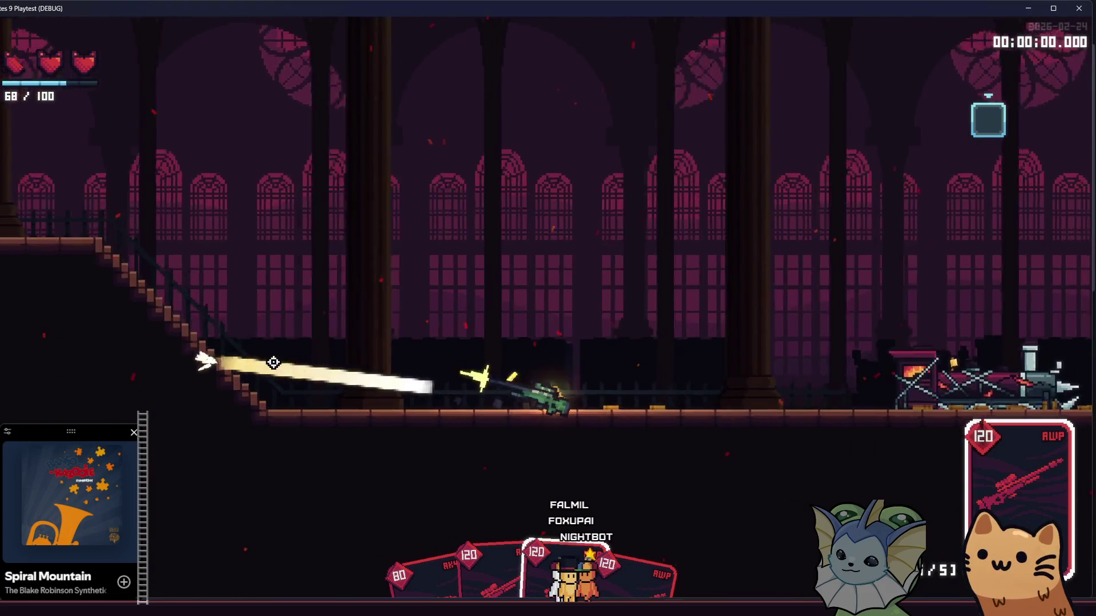
pyautogui.click(274, 362)
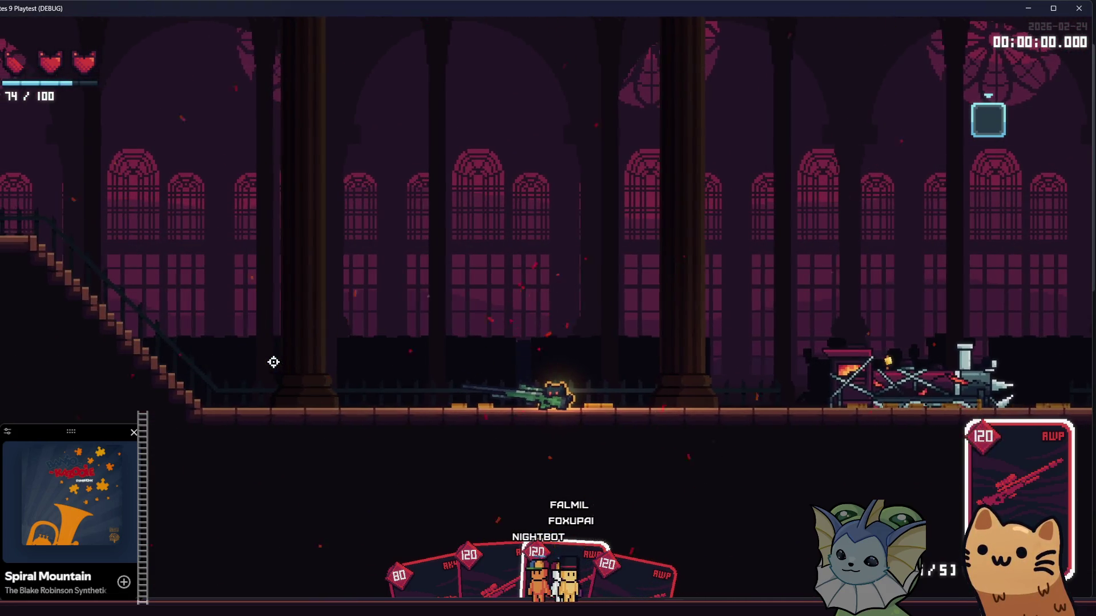
pyautogui.click(274, 362)
pyautogui.click(274, 362)
pyautogui.click(274, 362)
pyautogui.click(274, 363)
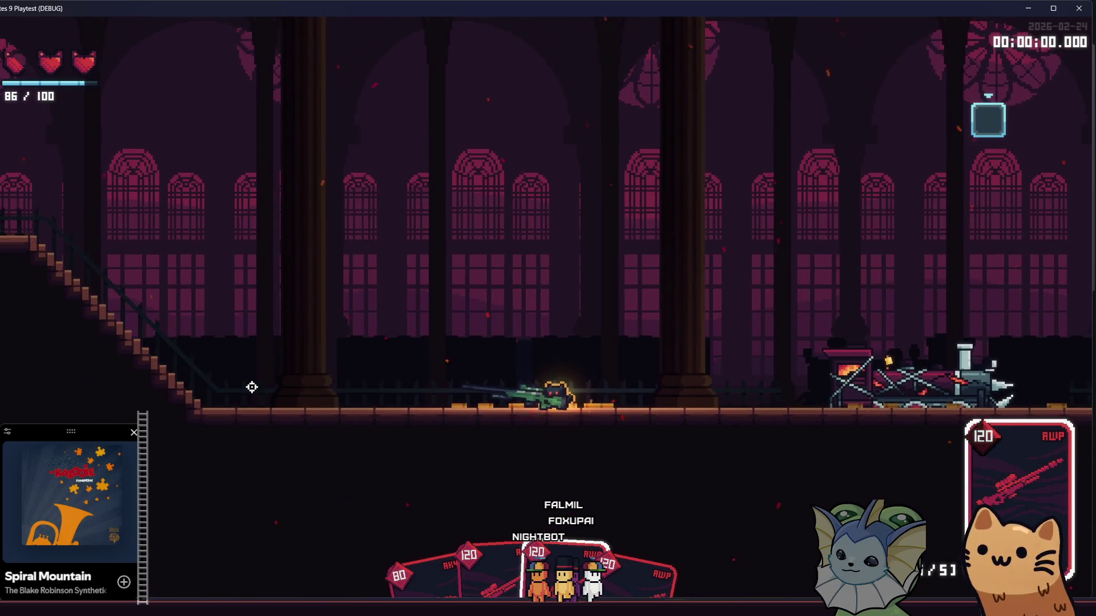
pyautogui.press('F8')
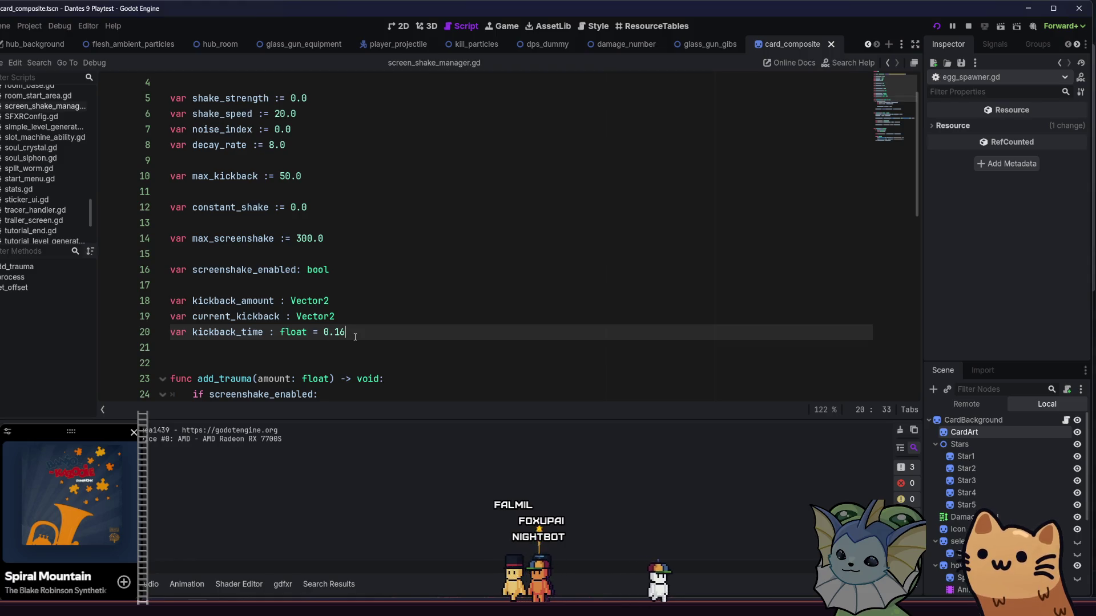
# Change kickback_time on line 20 to 0.2 and save screen_shake_manager.gd.
pyautogui.press('BackSpace')
pyautogui.press('BackSpace')
pyautogui.write('2')
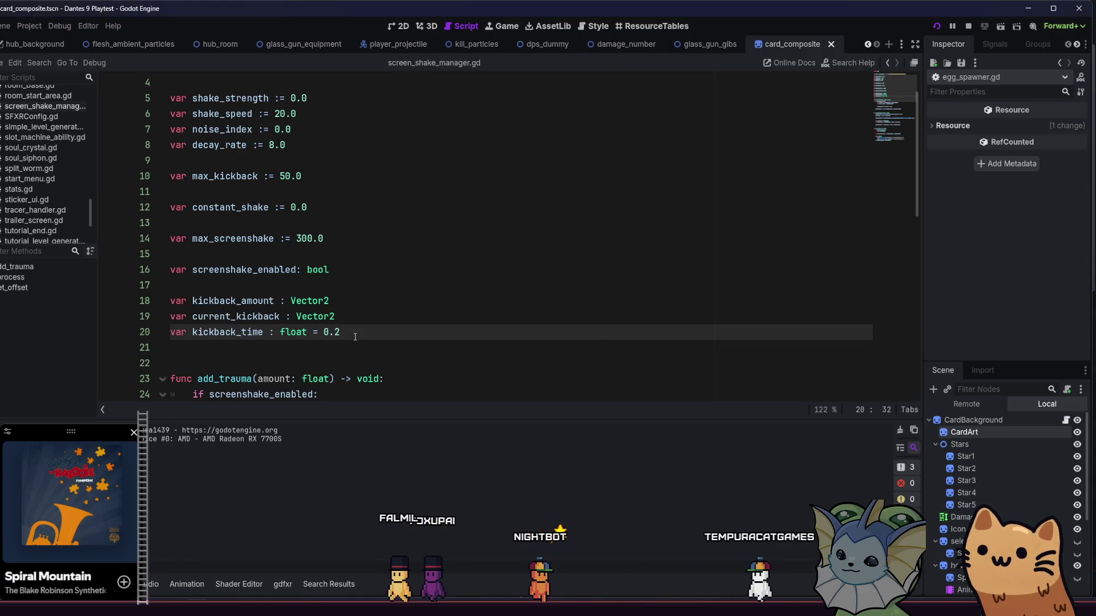
pyautogui.hotkey('ctrl', 's')
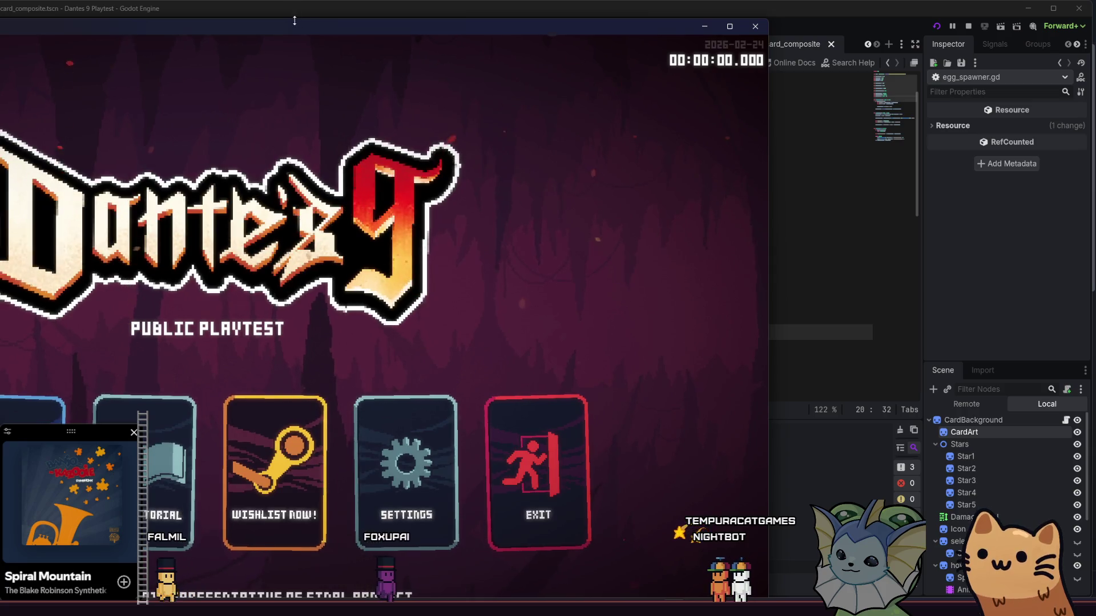
# Maximize the game window, start a new game and add an AK47 card from the debug menu.
pyautogui.doubleClick(289, 25)
pyautogui.click(238, 396)
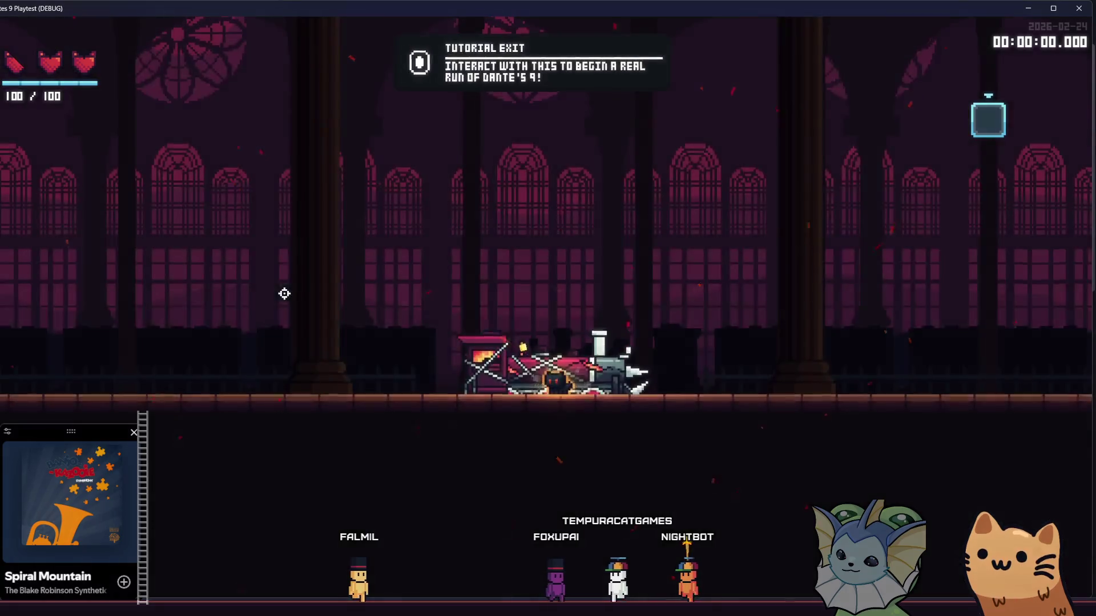
pyautogui.press('F1')
pyautogui.click(126, 151)
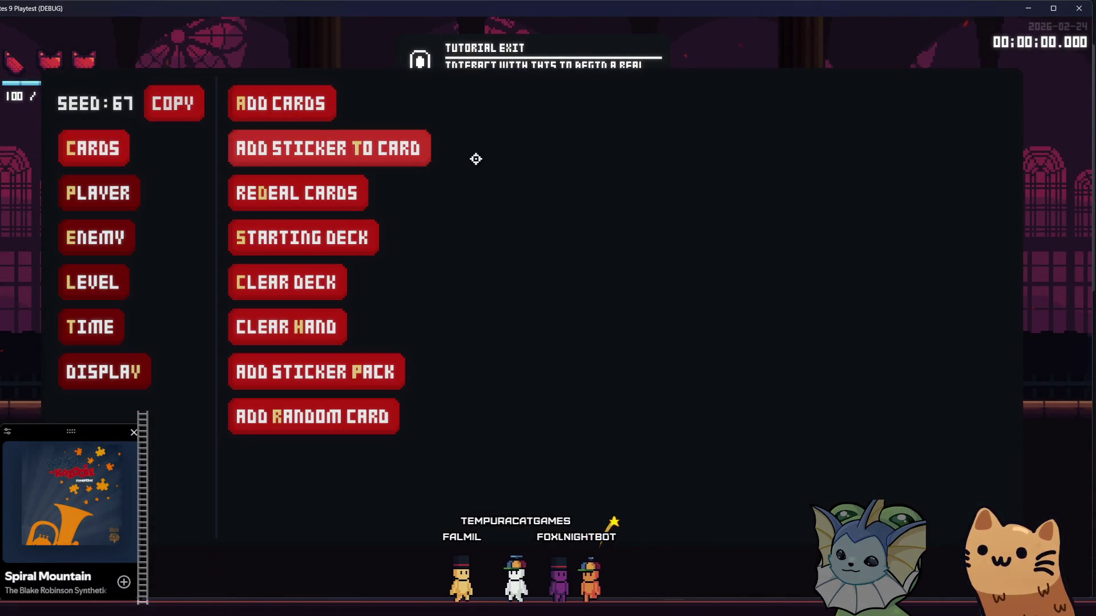
pyautogui.click(331, 112)
pyautogui.click(515, 163)
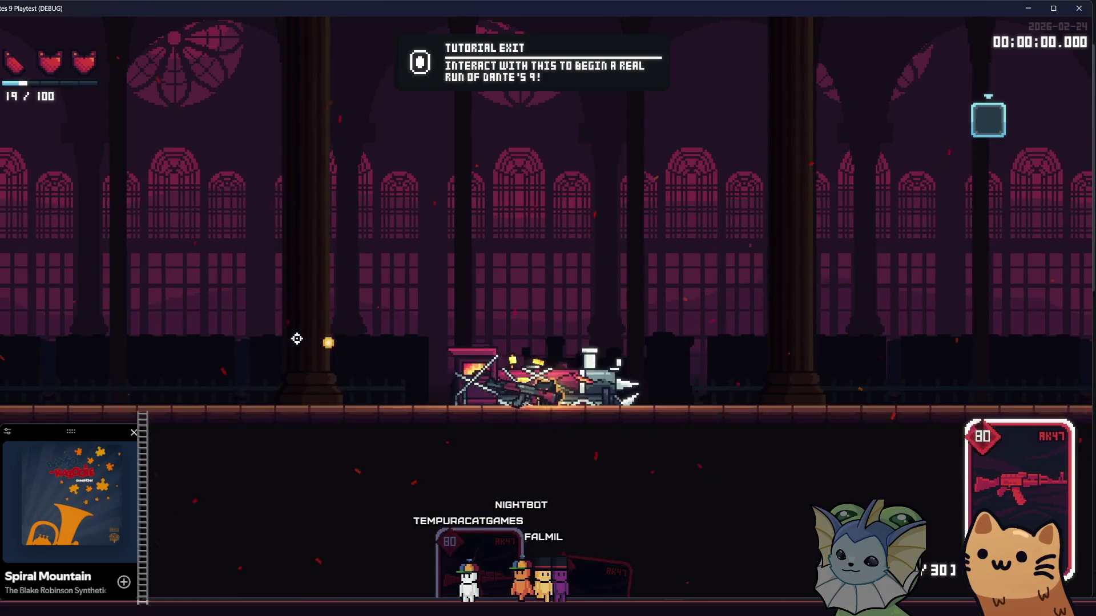
# Test-fire the AK47 aiming low, then browse the debug card list and player options.
pyautogui.press('F1')
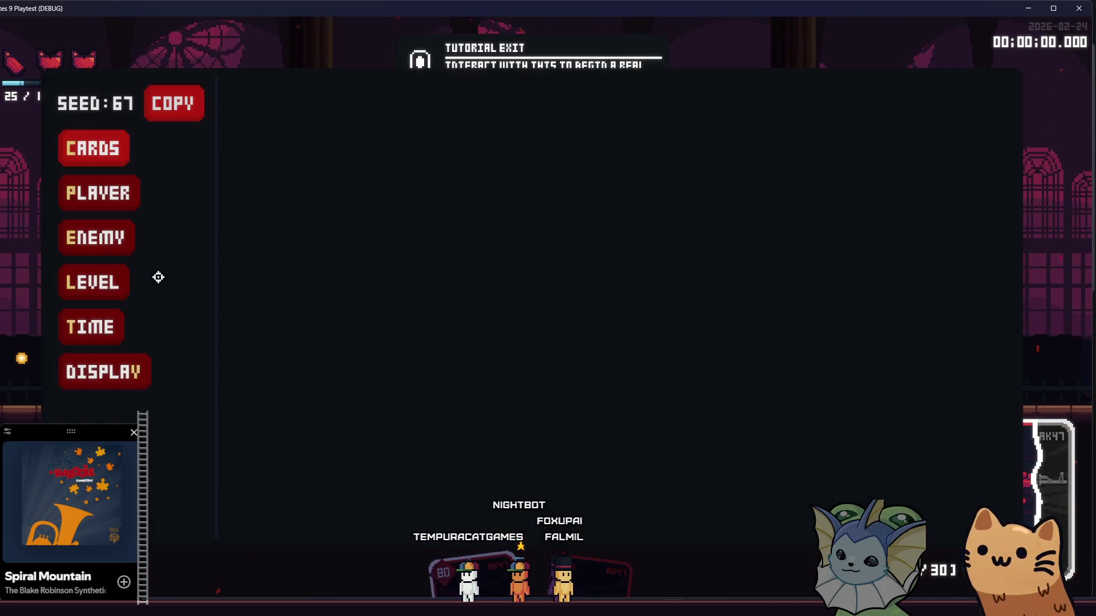
pyautogui.press('F1')
pyautogui.moveTo(194, 307); pyautogui.dragTo(204, 373)
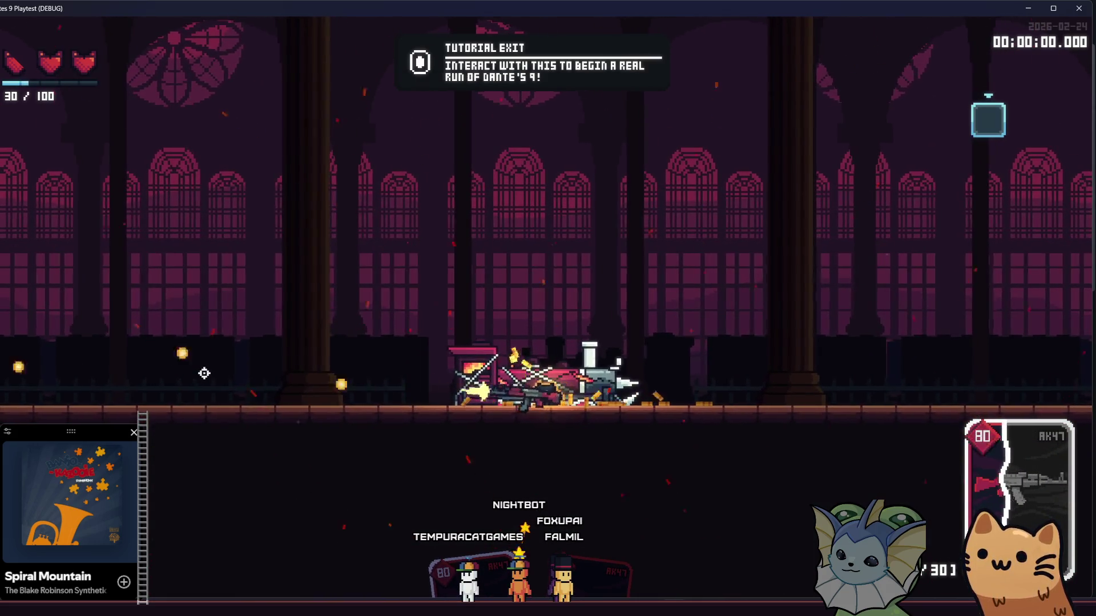
pyautogui.press('F1')
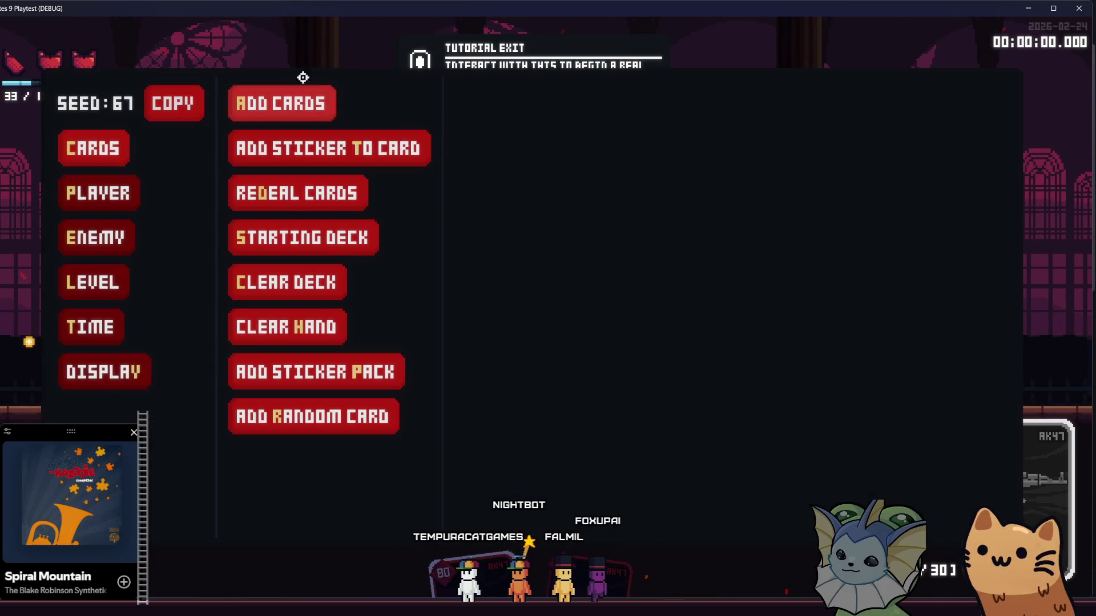
pyautogui.click(330, 106)
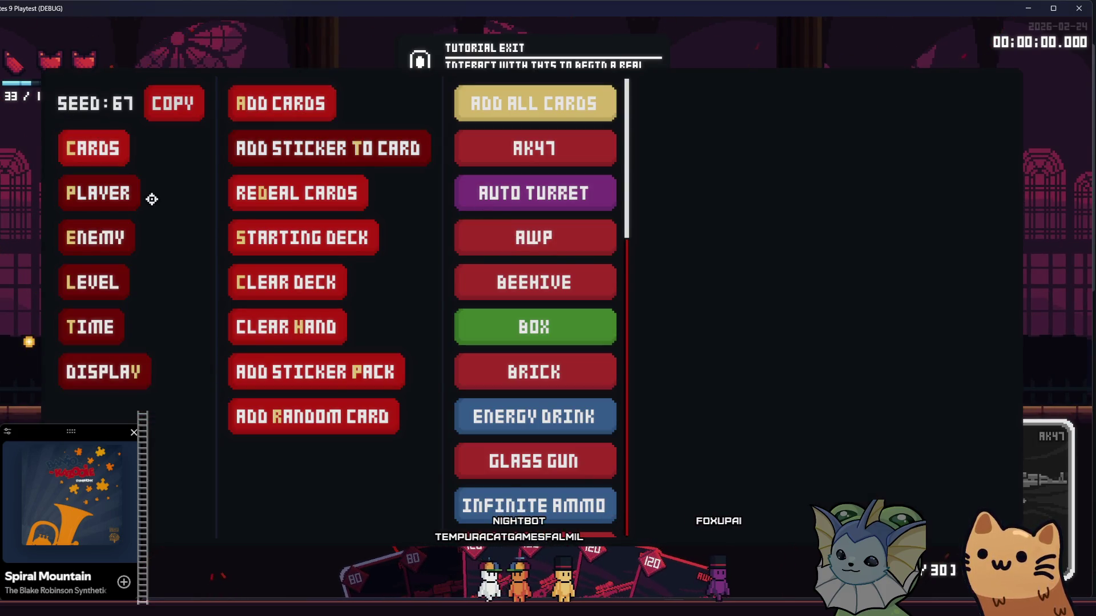
pyautogui.click(151, 198)
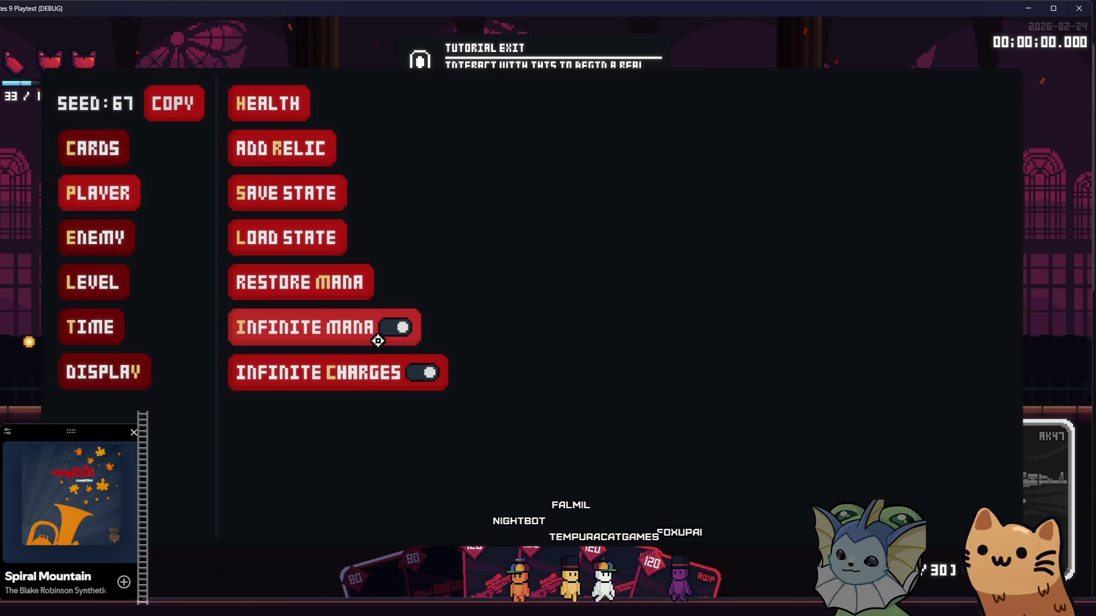
pyautogui.press('F1')
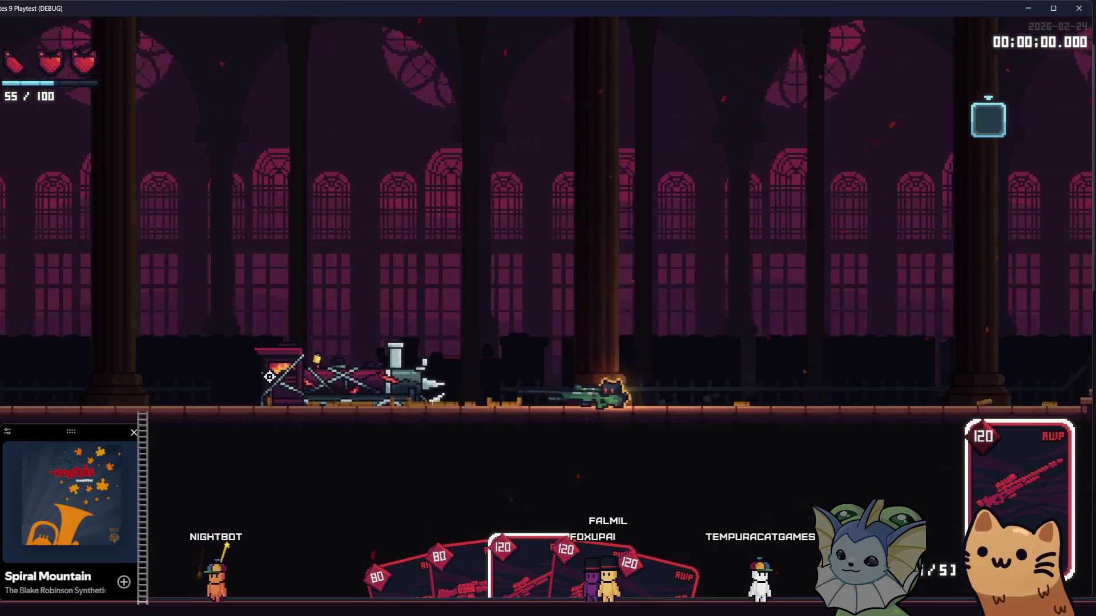
# Fire the AWP, then switch to the AK47 and fire it while moving down the stairs.
pyautogui.click(270, 376)
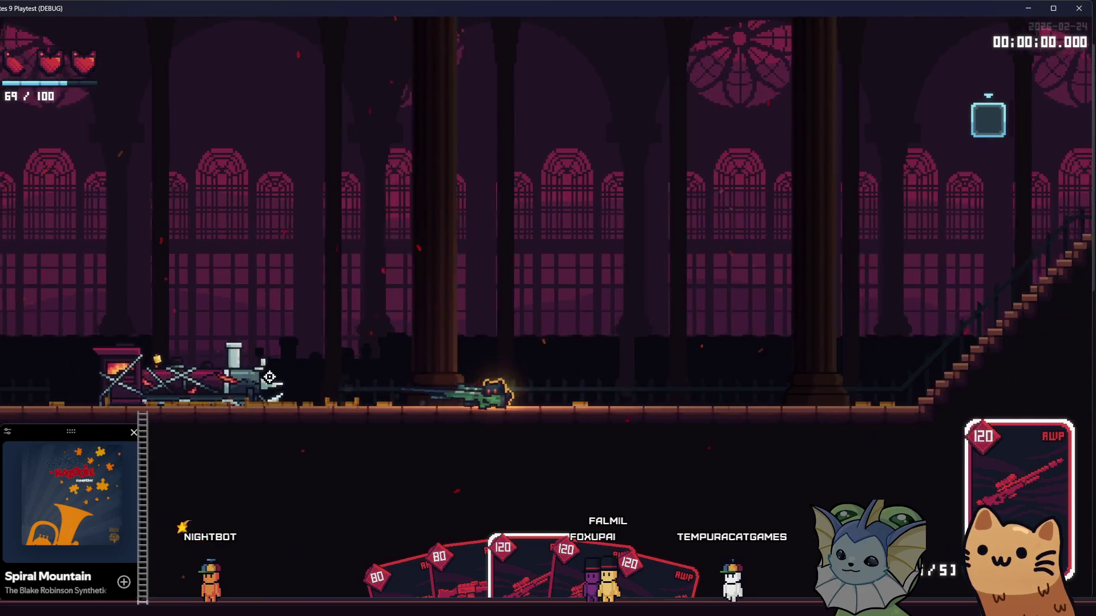
pyautogui.press('d')
pyautogui.click(274, 379)
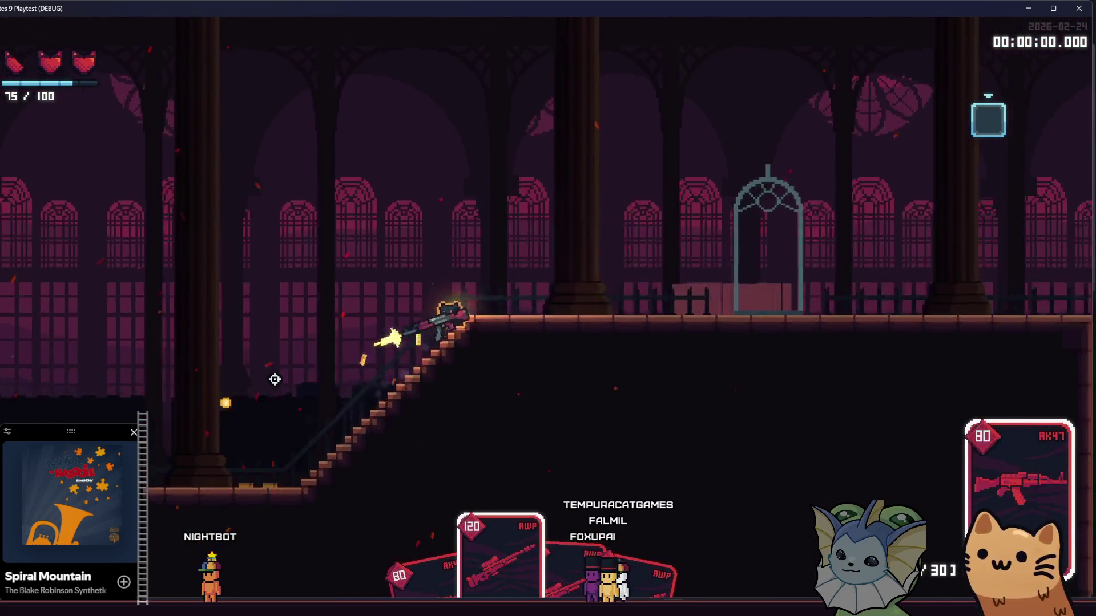
pyautogui.press('a')
pyautogui.click(275, 379)
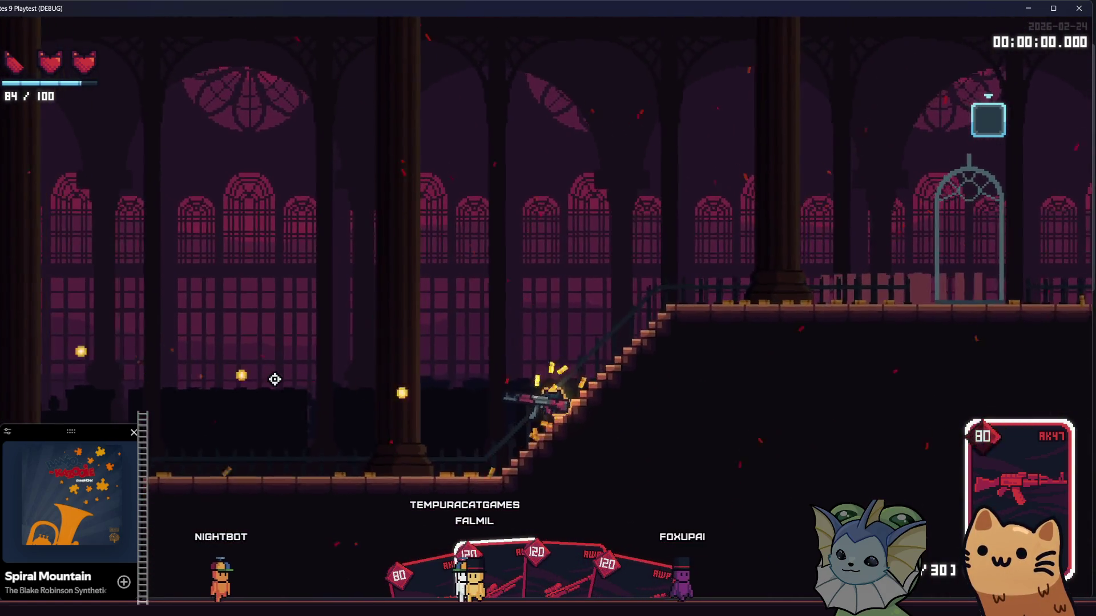
pyautogui.press('a')
pyautogui.click(275, 379)
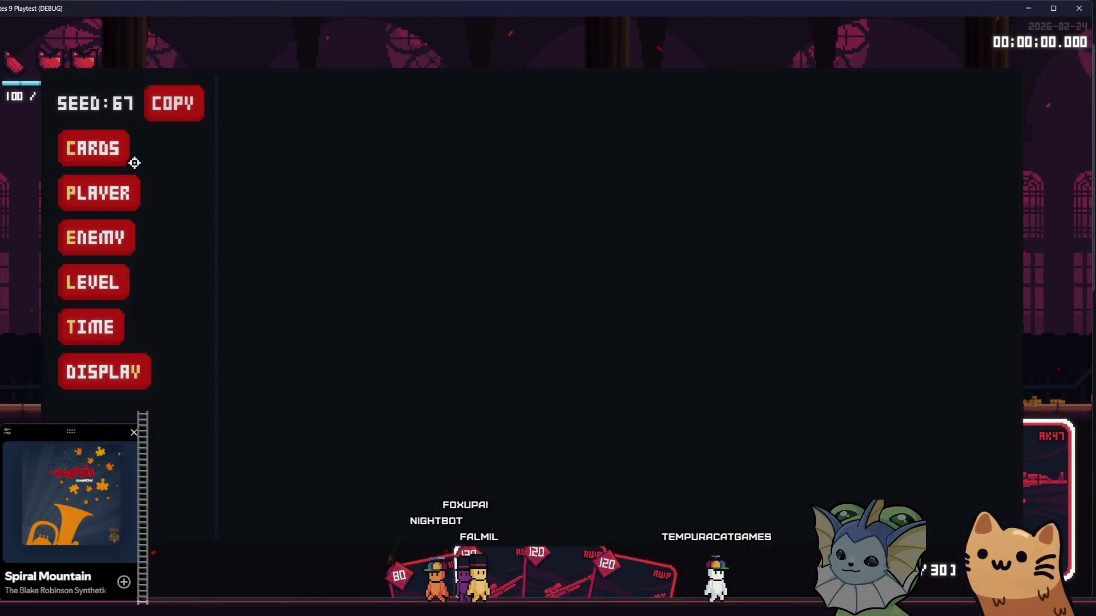
# Add a Pistol card from the debug menu and cycle weapons to equip it.
pyautogui.click(282, 103)
pyautogui.scroll(-8, 536, 257)
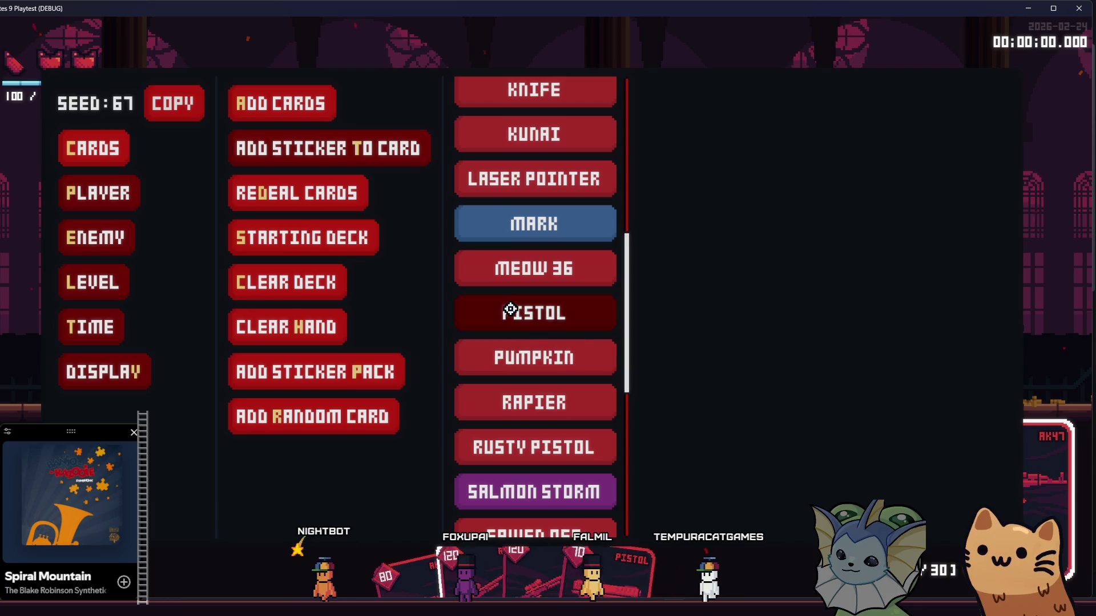
pyautogui.click(535, 379)
pyautogui.press('q')
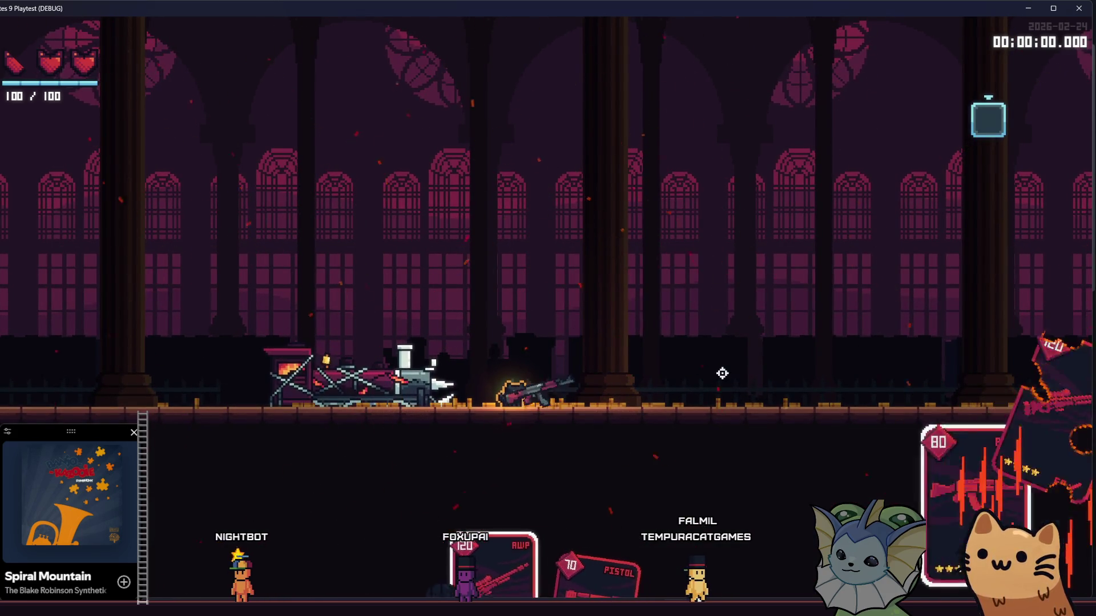
pyautogui.press('q')
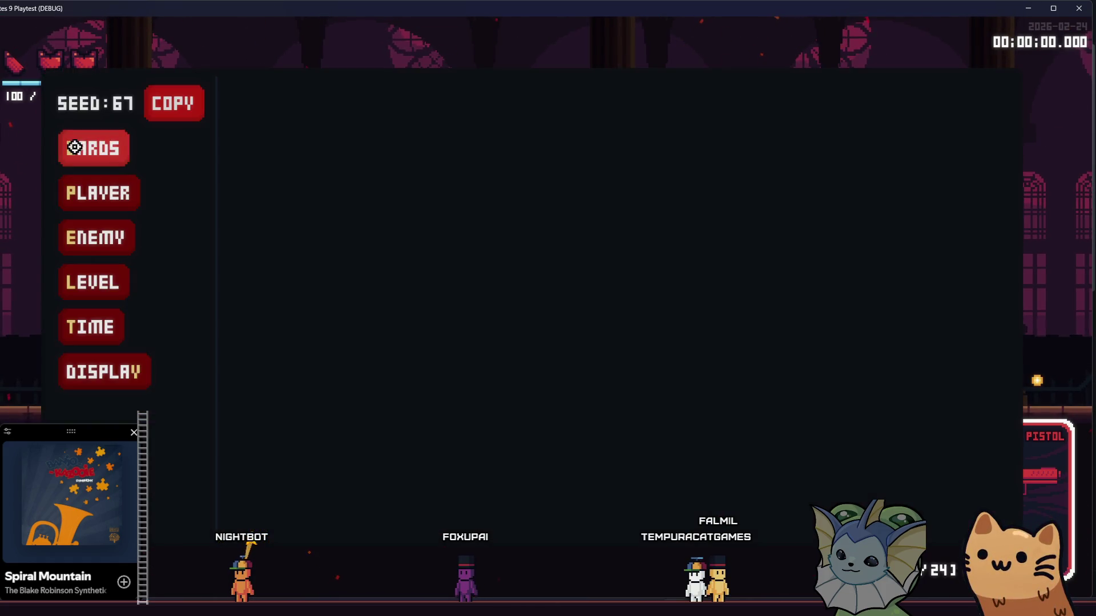
# Add a MEOW 36 card and fire it to the right.
pyautogui.click(75, 147)
pyautogui.click(255, 105)
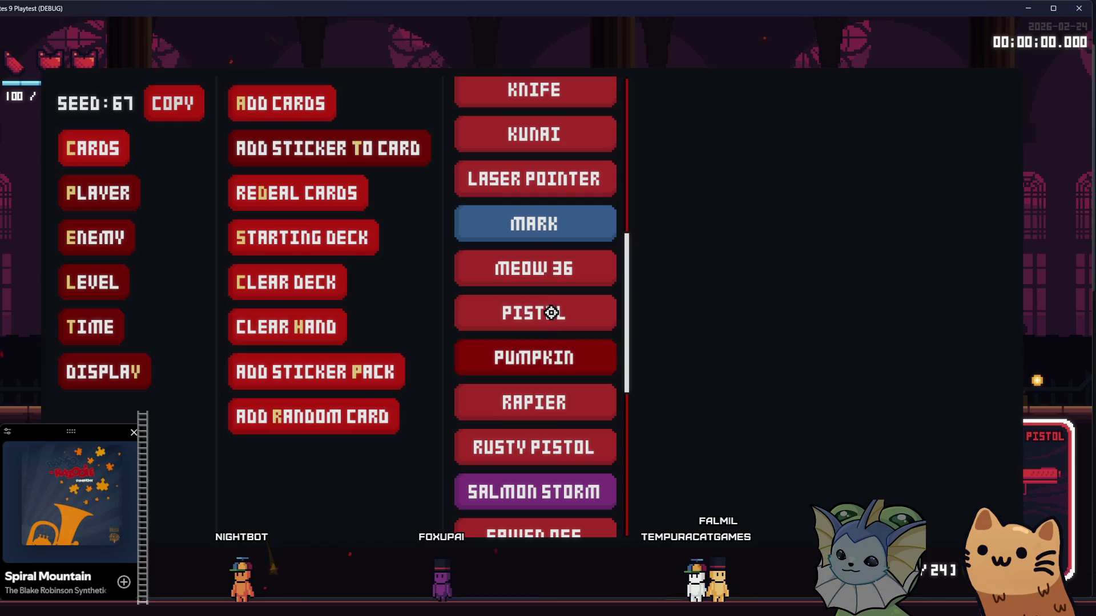
pyautogui.click(558, 267)
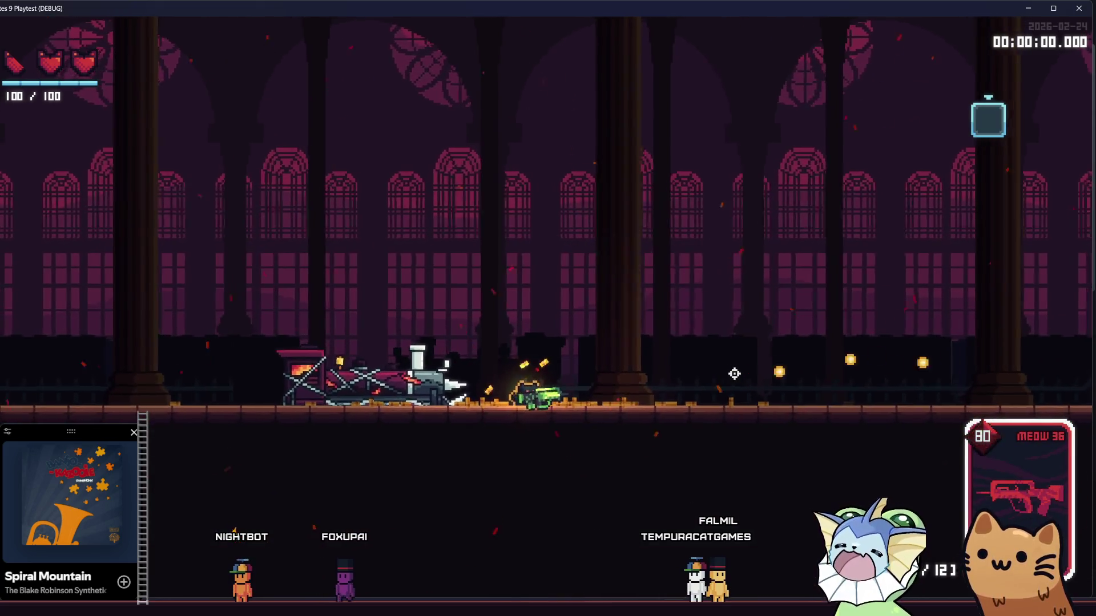
pyautogui.click(735, 374)
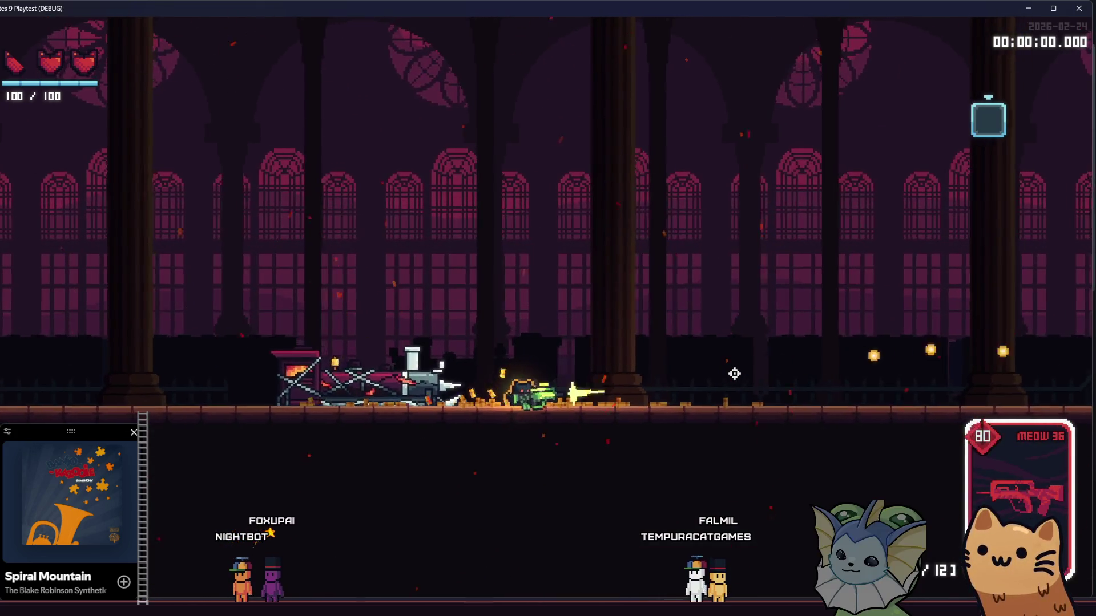
# Add a Glass Gun card through the debug overlay and fire it.
pyautogui.press('F1')
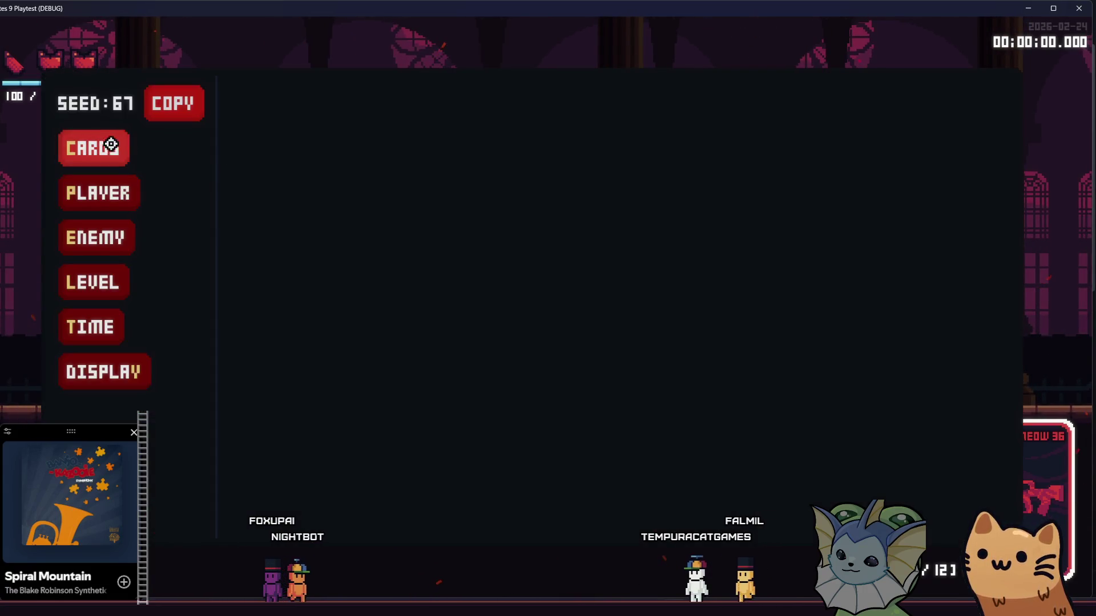
pyautogui.click(111, 145)
pyautogui.click(303, 97)
pyautogui.scroll(4, 531, 143)
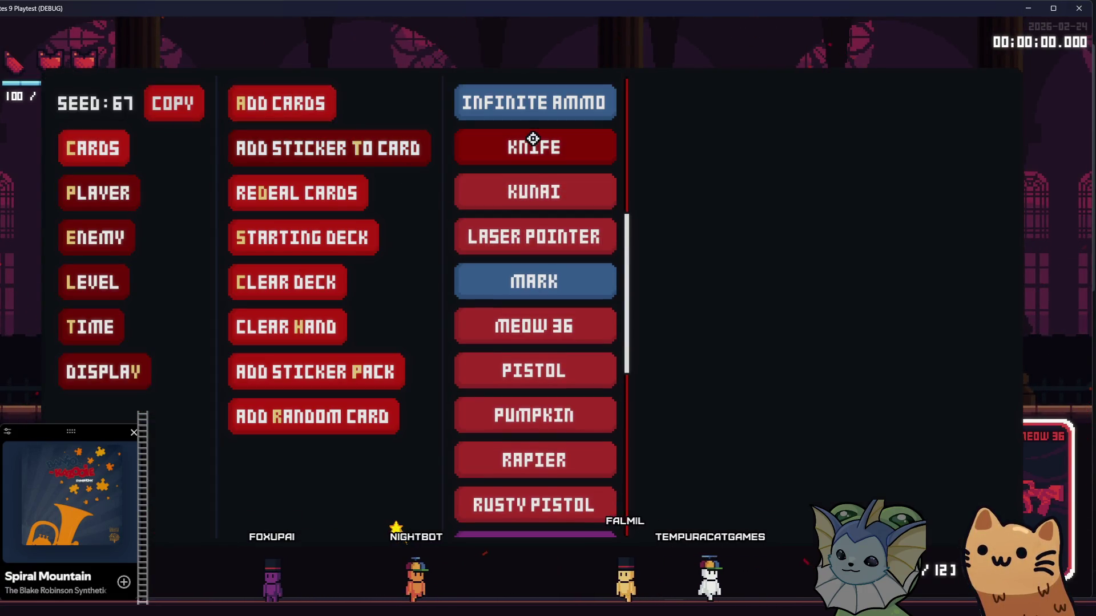
pyautogui.click(544, 166)
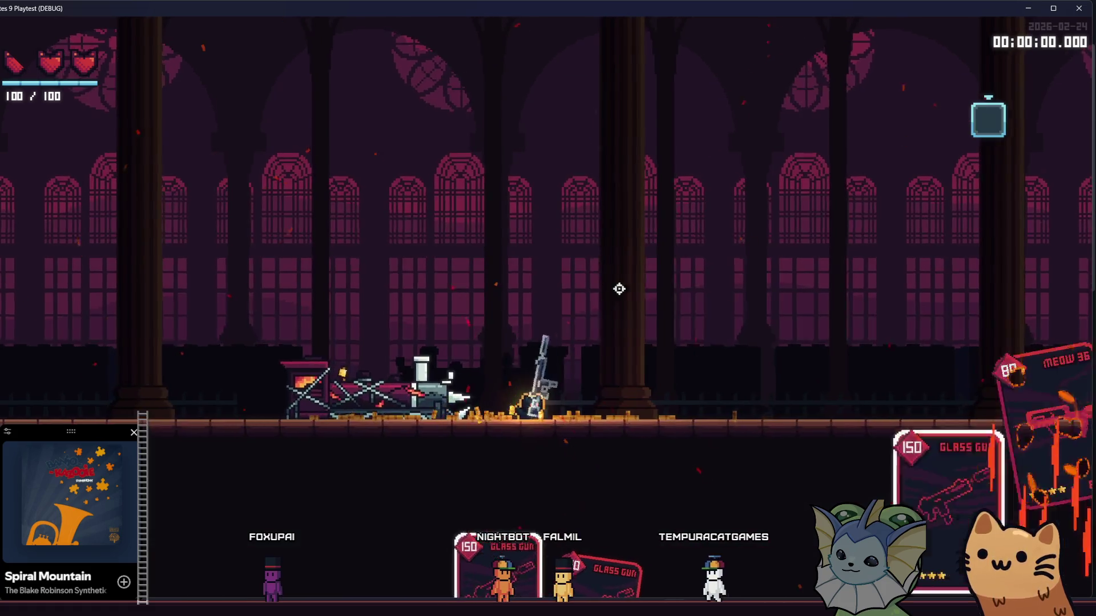
pyautogui.moveTo(868, 365); pyautogui.dragTo(862, 370)
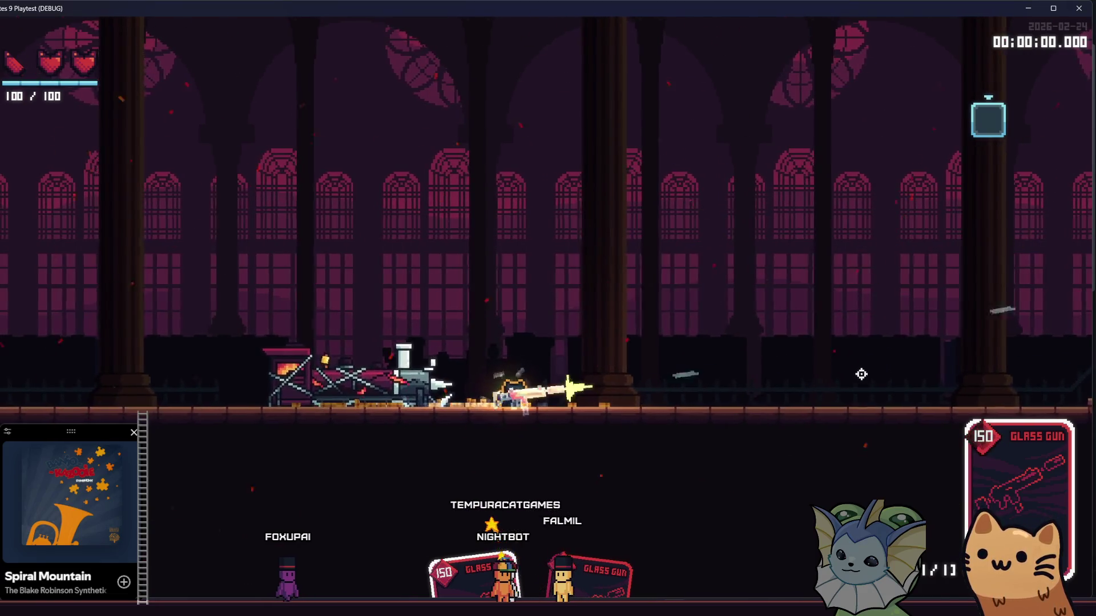
# Add Cat Food, Cursed Skull and another Zoomies relic from the player debug options, then resume play.
pyautogui.press('`')
pyautogui.click(106, 194)
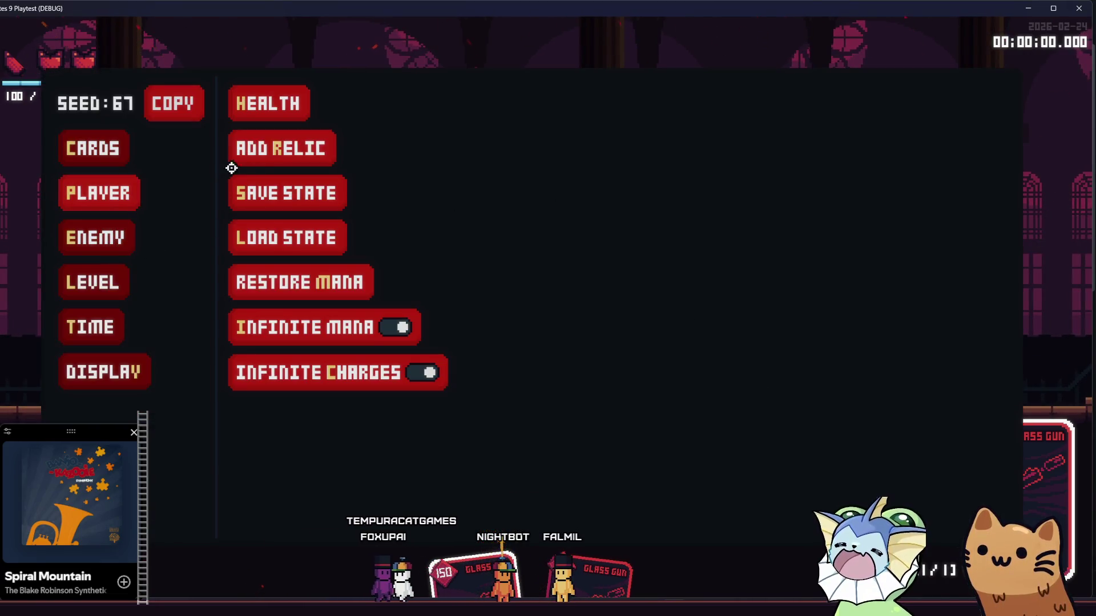
pyautogui.click(291, 159)
pyautogui.click(558, 191)
pyautogui.click(558, 145)
pyautogui.scroll(-1, 558, 132)
pyautogui.scroll(1, 559, 147)
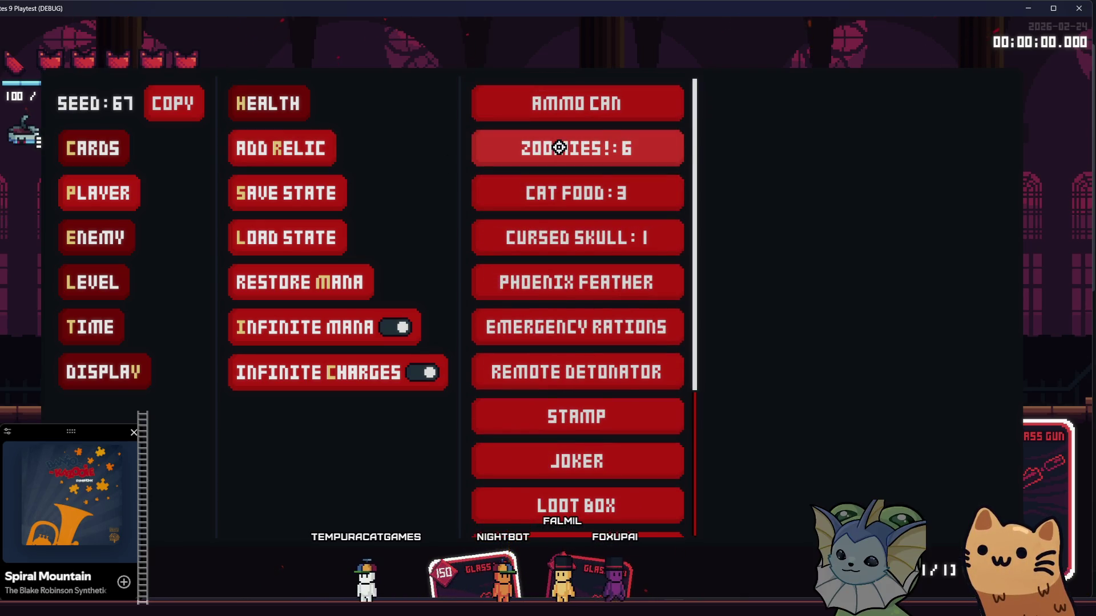
pyautogui.click(559, 147)
pyautogui.press('Escape')
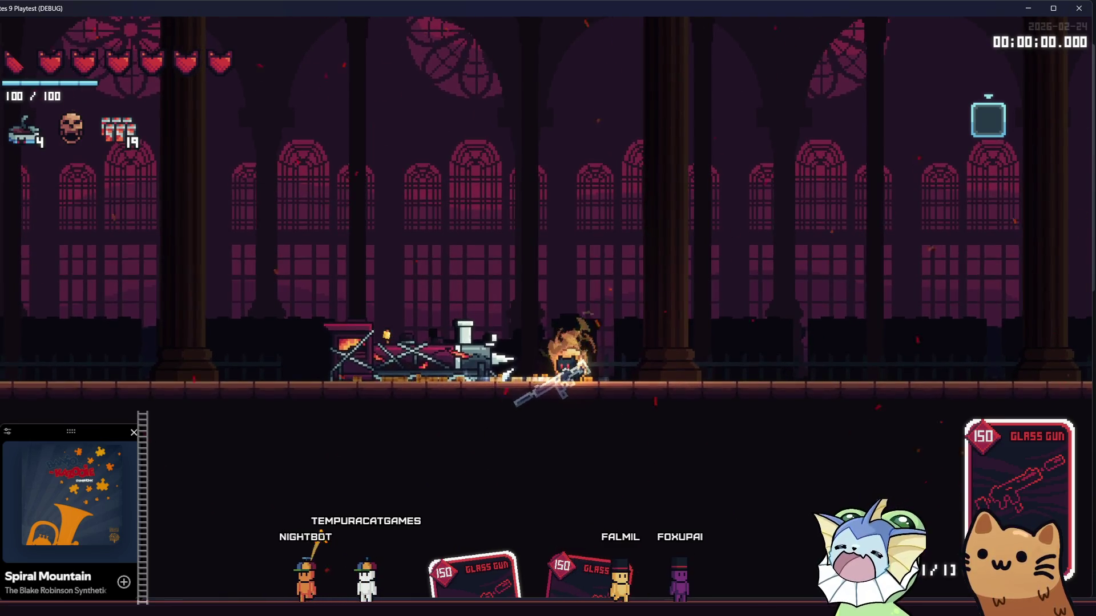
# Run left and then down the stairs while firing the Glass Gun.
pyautogui.moveTo(211, 608)
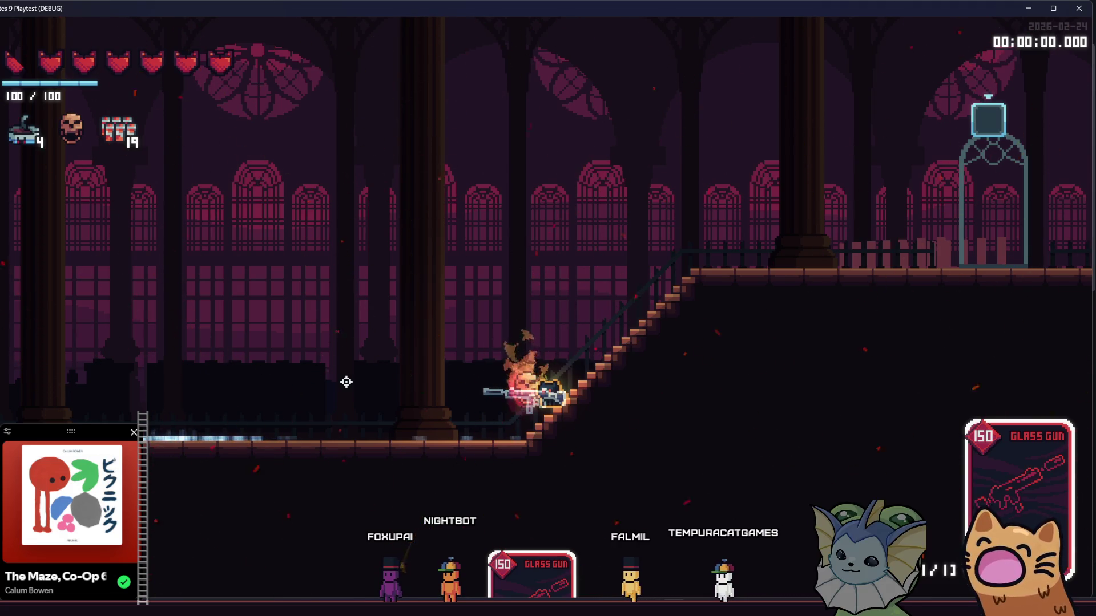
pyautogui.press('a')
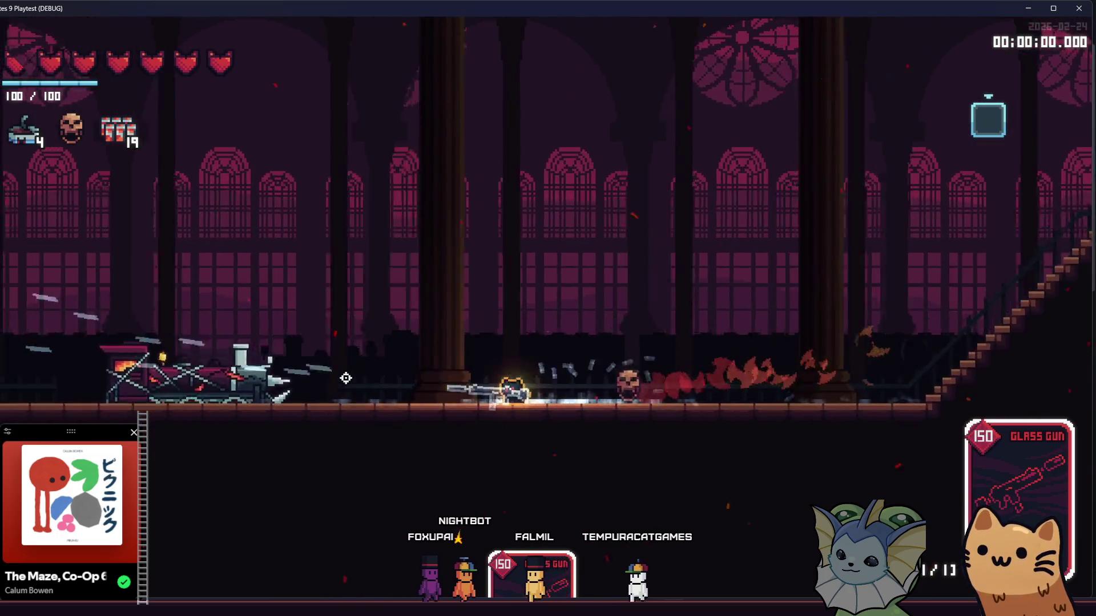
pyautogui.press('a')
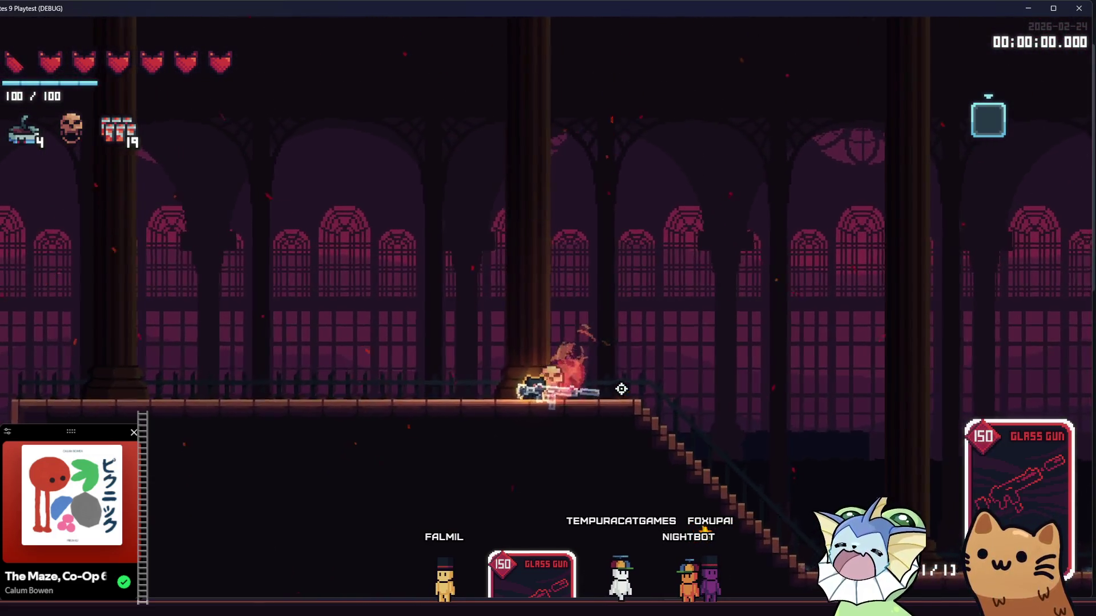
pyautogui.press('d')
pyautogui.click(693, 409)
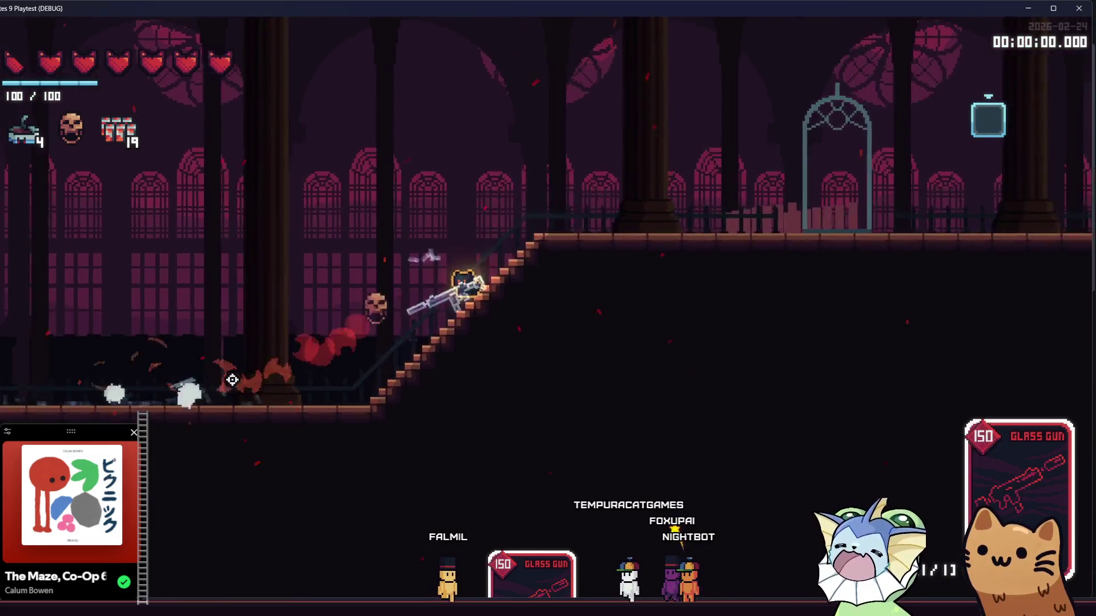
# Fire the Glass Gun repeatedly toward the lower left to watch its kickback on the stairs.
pyautogui.click(215, 421)
pyautogui.click(230, 455)
pyautogui.click(230, 487)
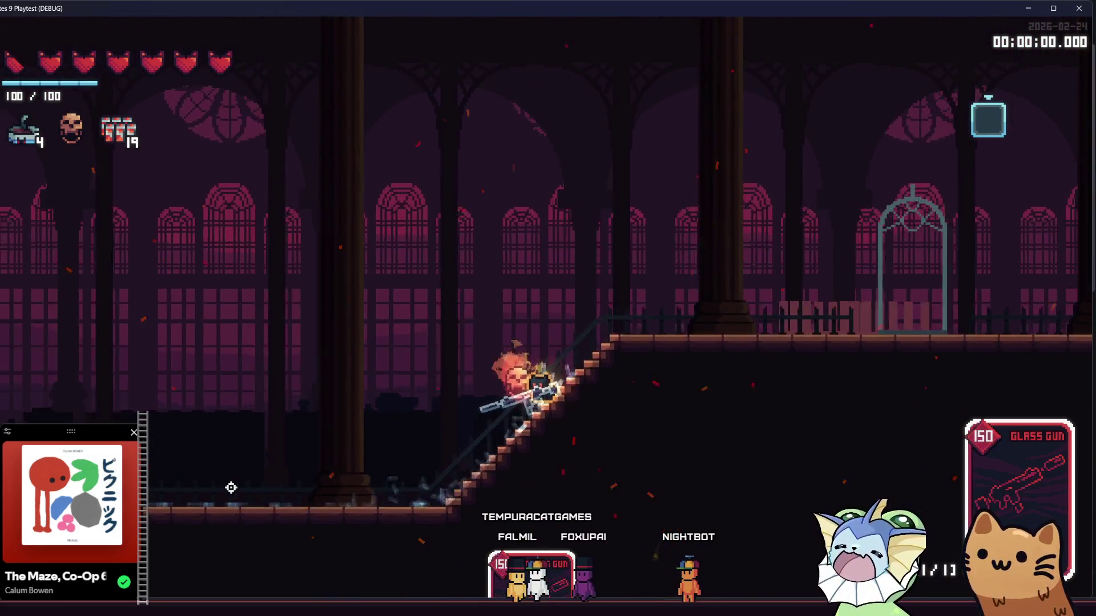
pyautogui.click(230, 490)
pyautogui.click(230, 486)
pyautogui.click(231, 484)
pyautogui.click(231, 483)
pyautogui.click(231, 483)
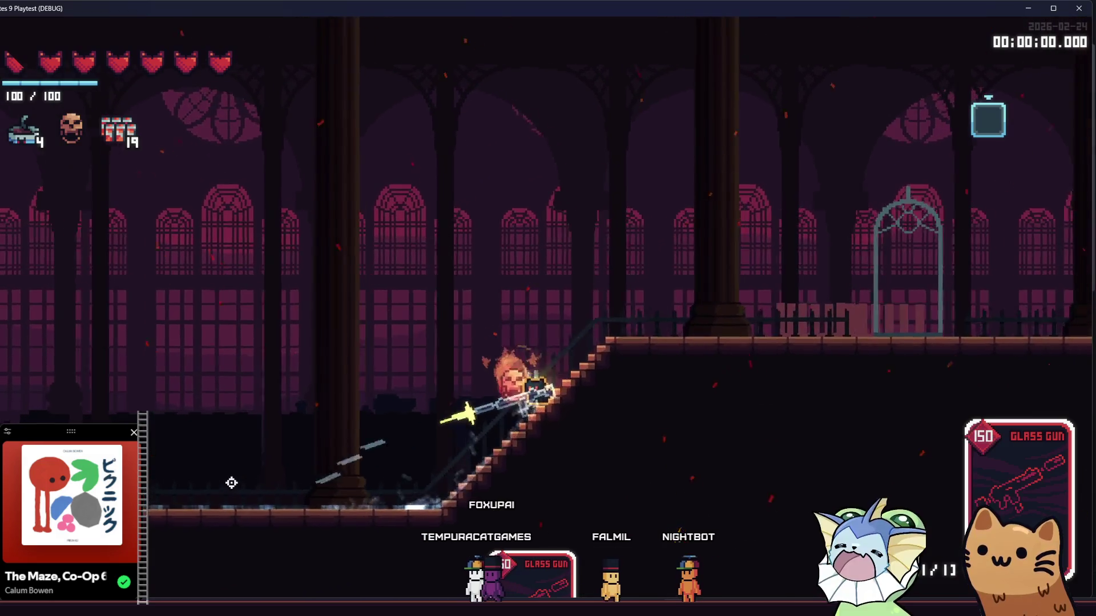
pyautogui.click(231, 482)
pyautogui.click(231, 483)
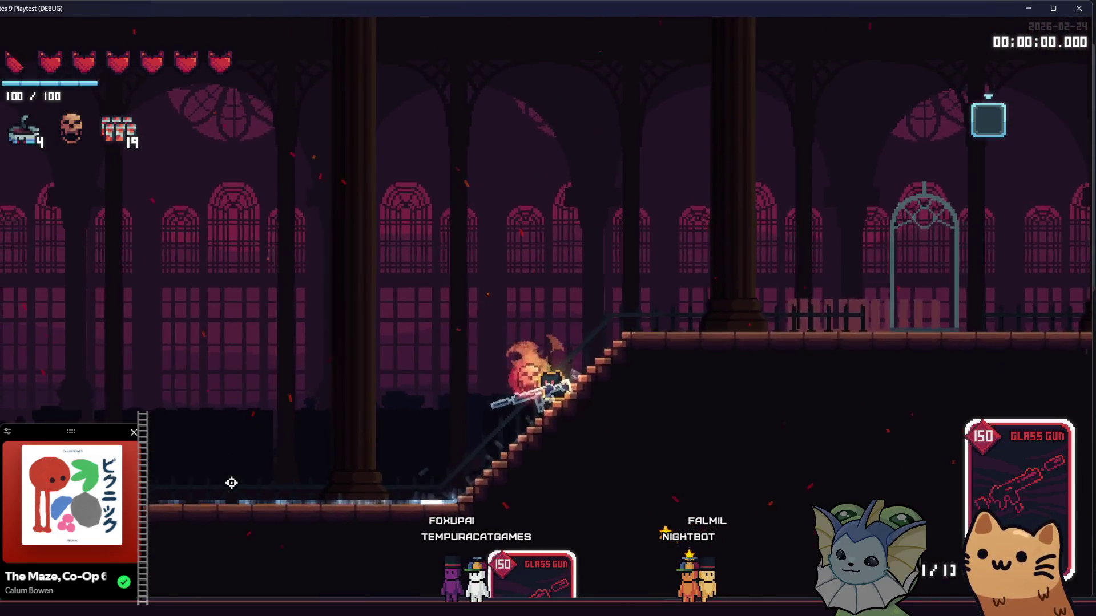
pyautogui.click(231, 483)
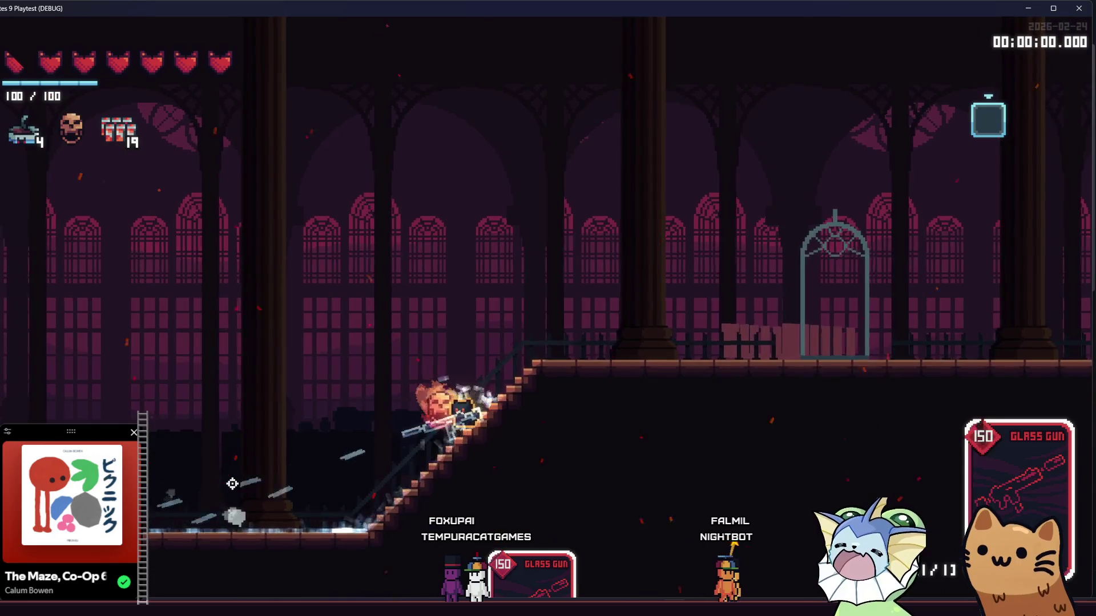
pyautogui.click(240, 501)
# Set Max Framerate to Unlimited in the System > Video settings and resume play.
pyautogui.press('Escape')
pyautogui.click(600, 68)
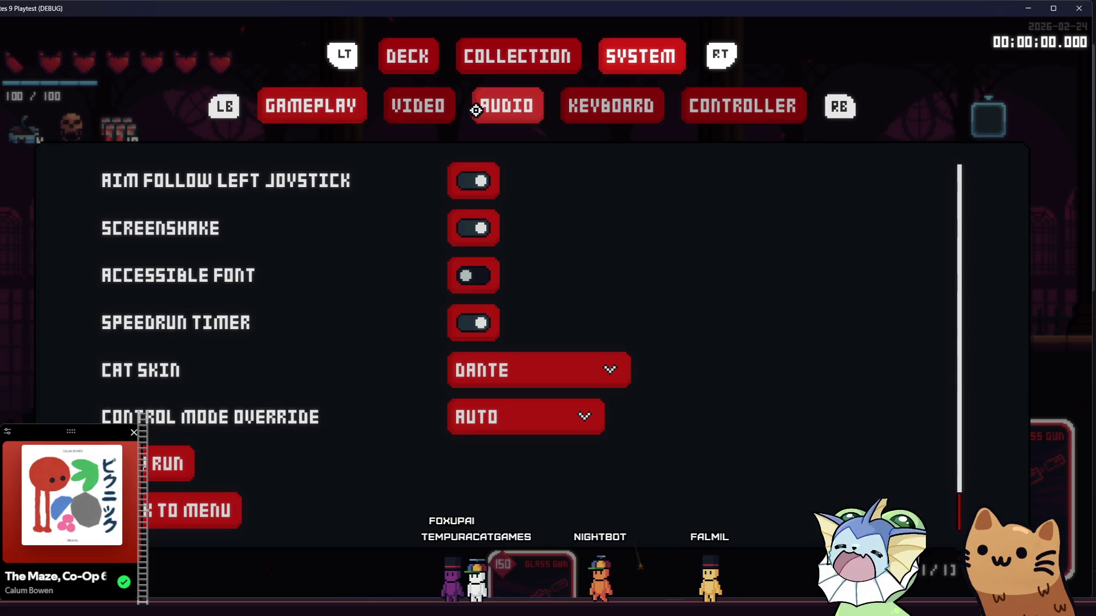
pyautogui.click(443, 109)
pyautogui.click(361, 362)
pyautogui.click(380, 453)
pyautogui.press('Escape')
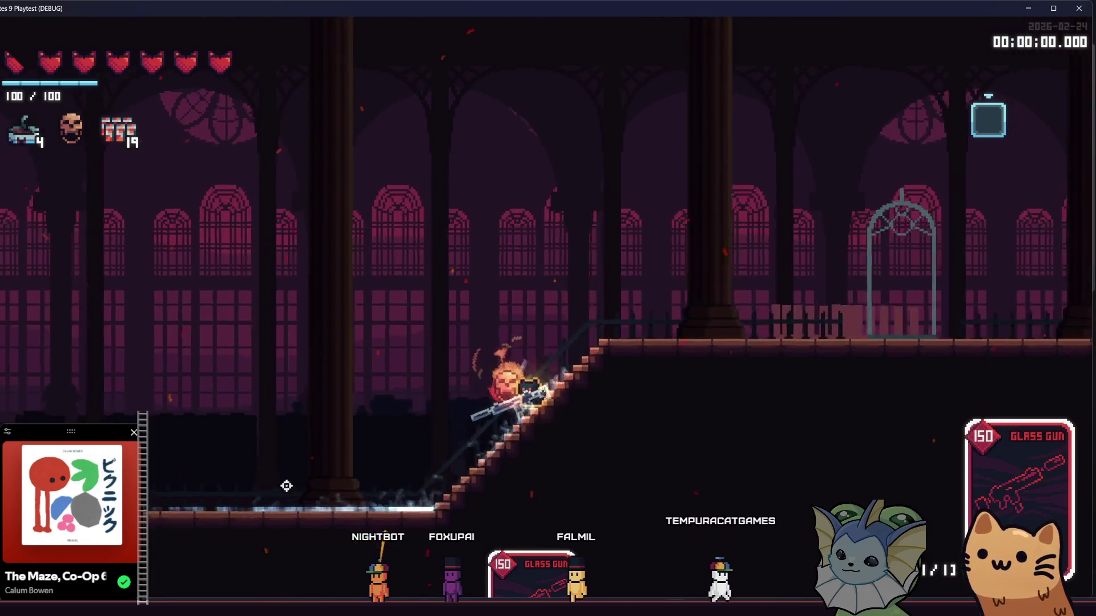
# Revisit the System settings page, then run left down the stairs and reopen the pause menu.
pyautogui.press('Escape')
pyautogui.click(518, 56)
pyautogui.click(621, 63)
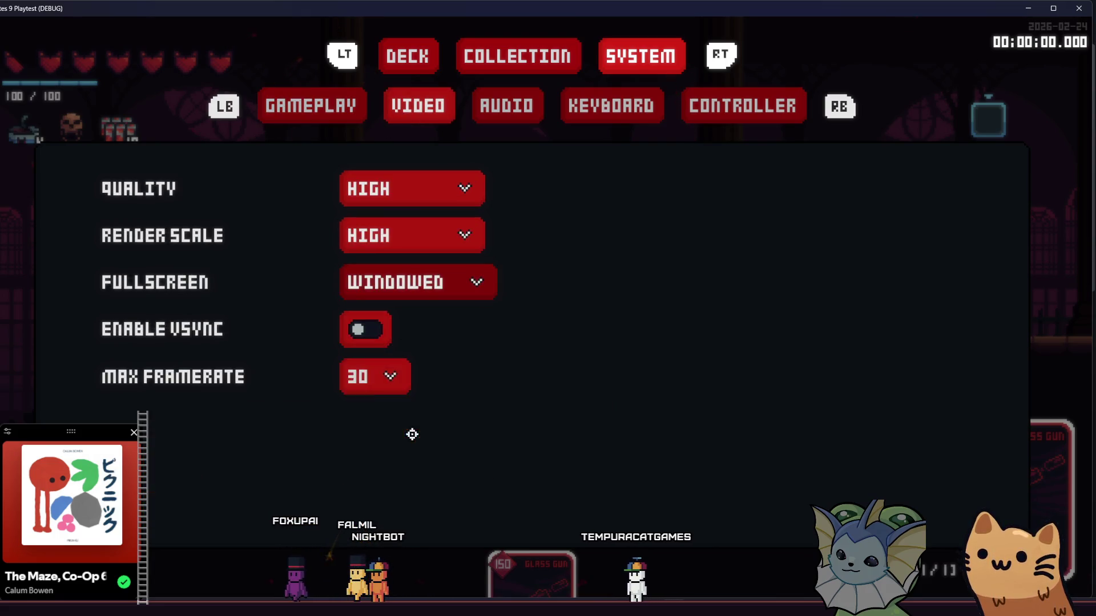
pyautogui.press('Escape')
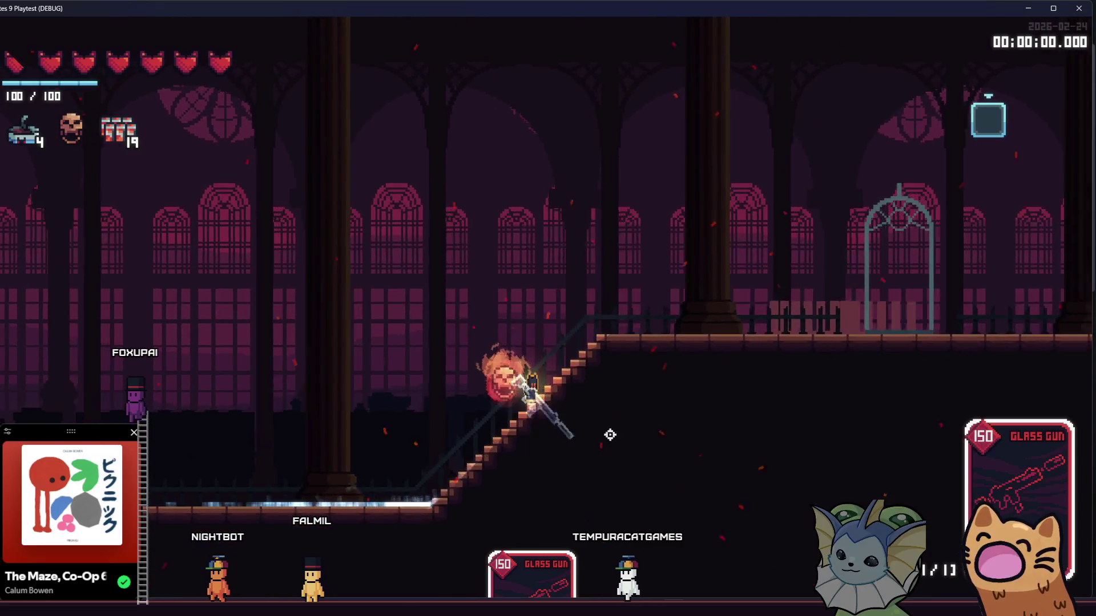
pyautogui.moveTo(143, 150)
pyautogui.press('a')
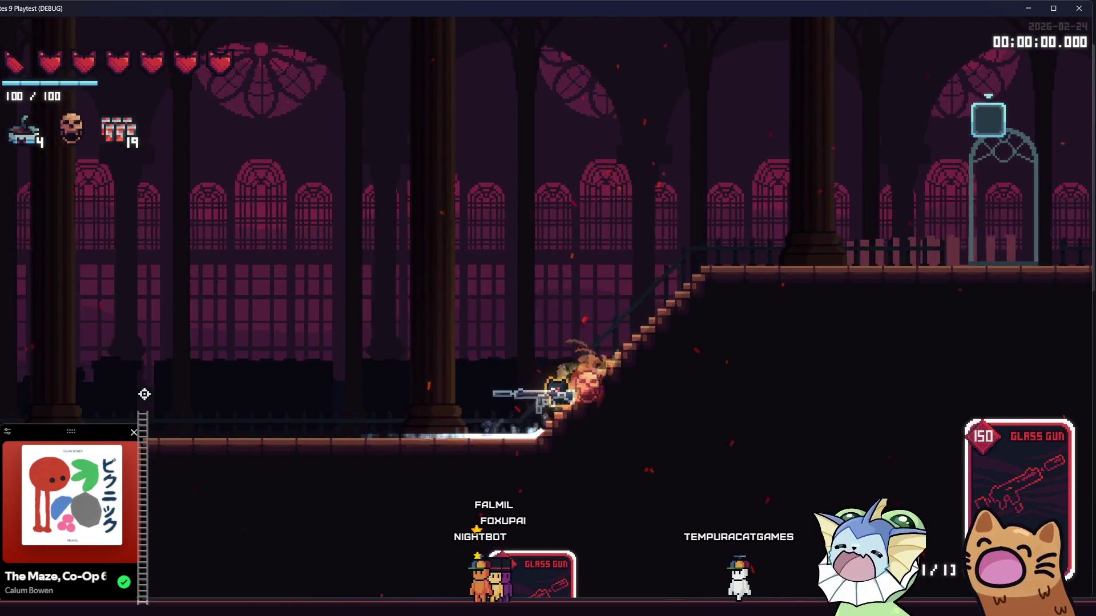
pyautogui.press('Tab')
# Set Max Framerate to Unlimited in System > Video and resume play.
pyautogui.click(603, 71)
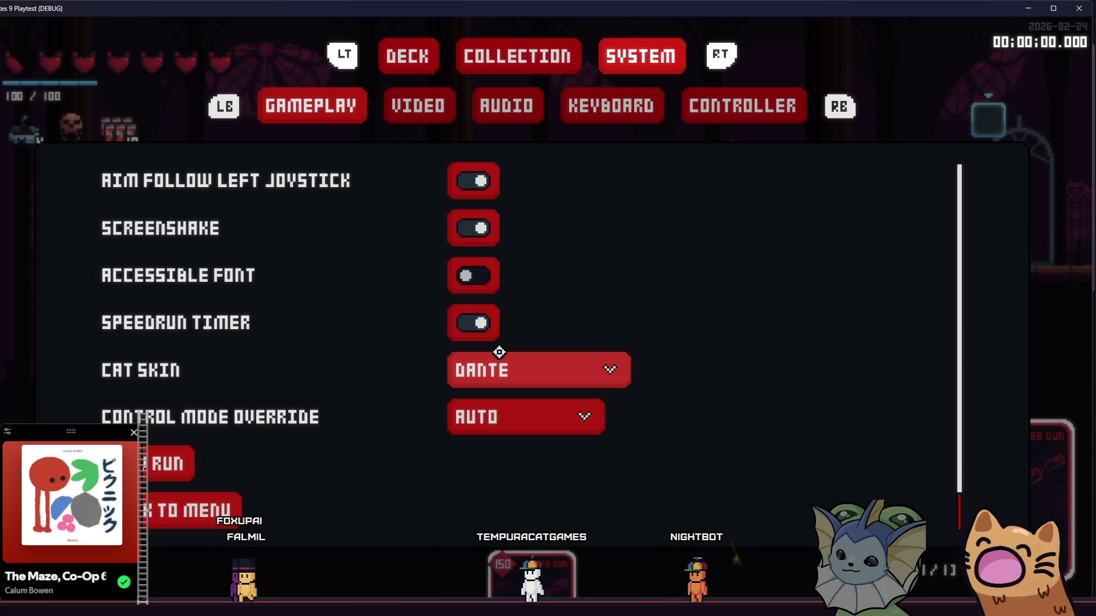
pyautogui.click(412, 123)
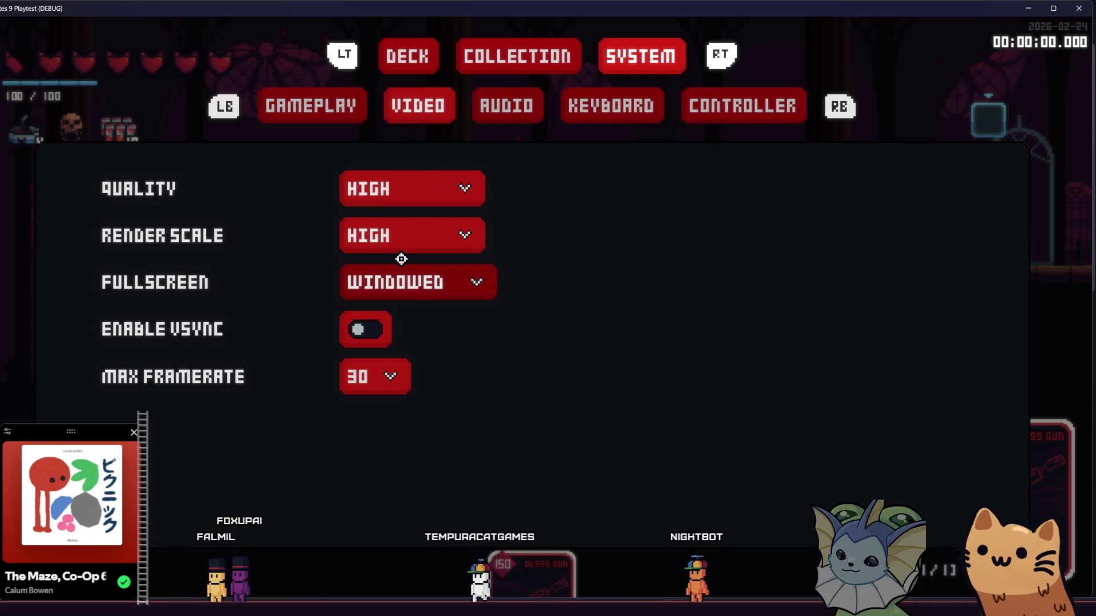
pyautogui.click(367, 382)
pyautogui.click(384, 458)
pyautogui.press('Escape')
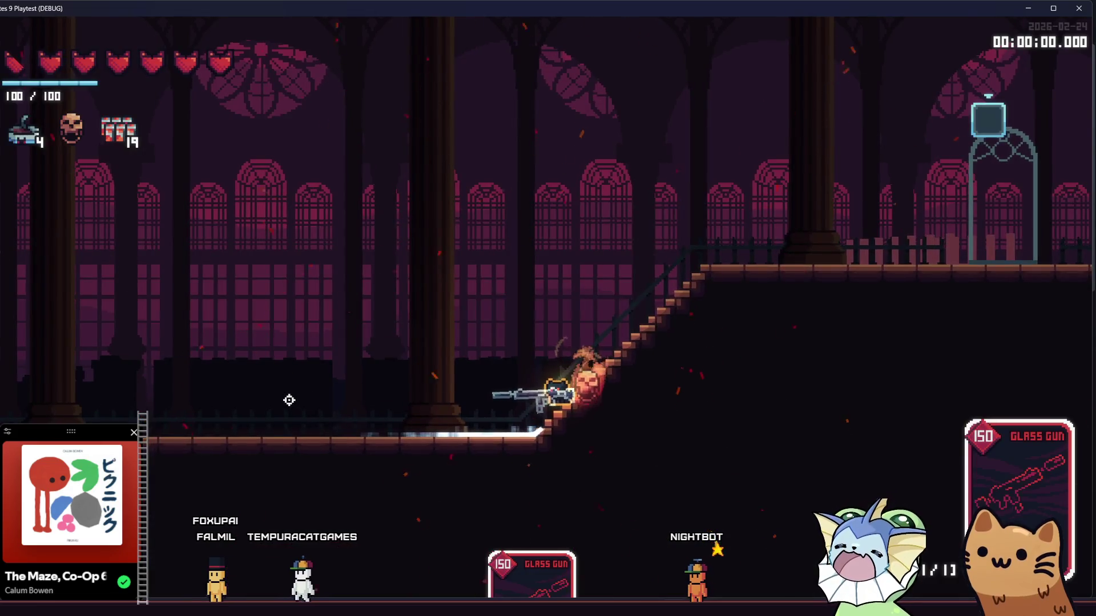
# Fire the gun while moving left and right on the stairs at unlimited framerate.
pyautogui.press('a')
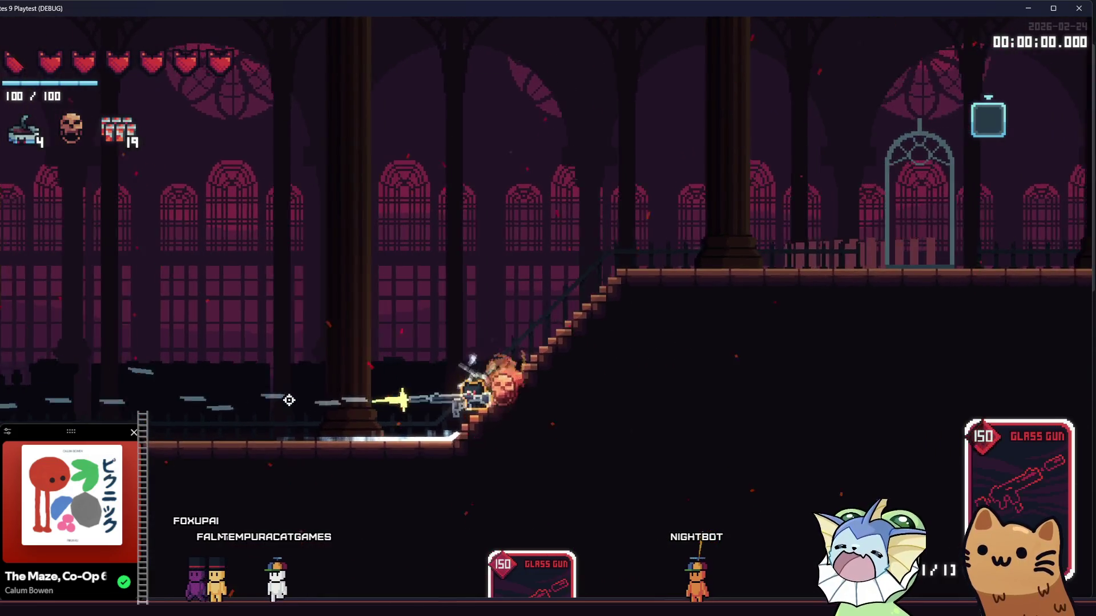
pyautogui.click(289, 400)
pyautogui.press('d')
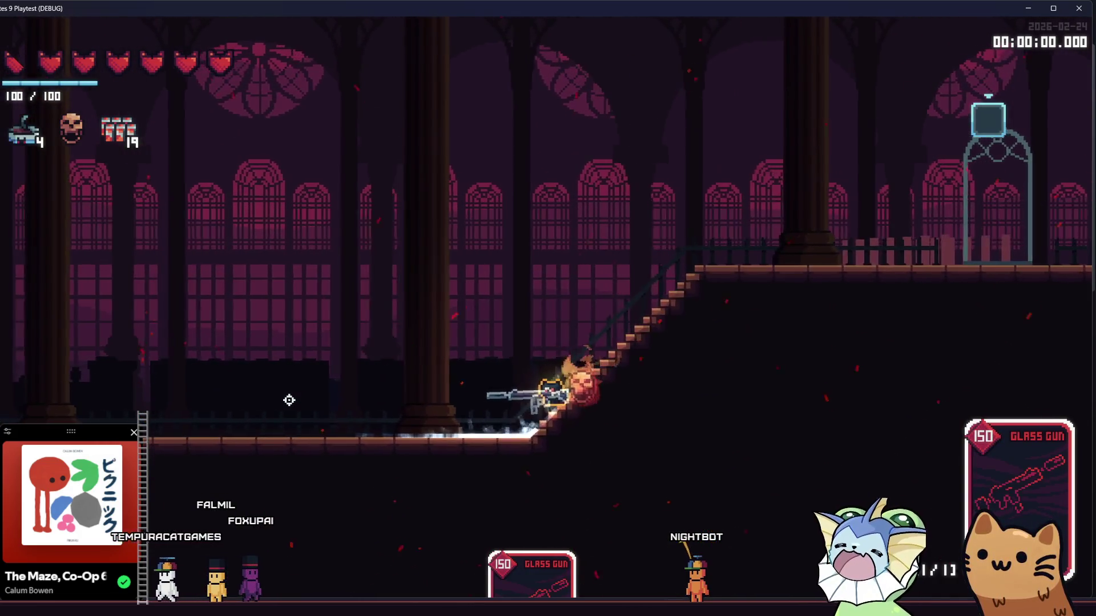
pyautogui.press('a')
pyautogui.press('d')
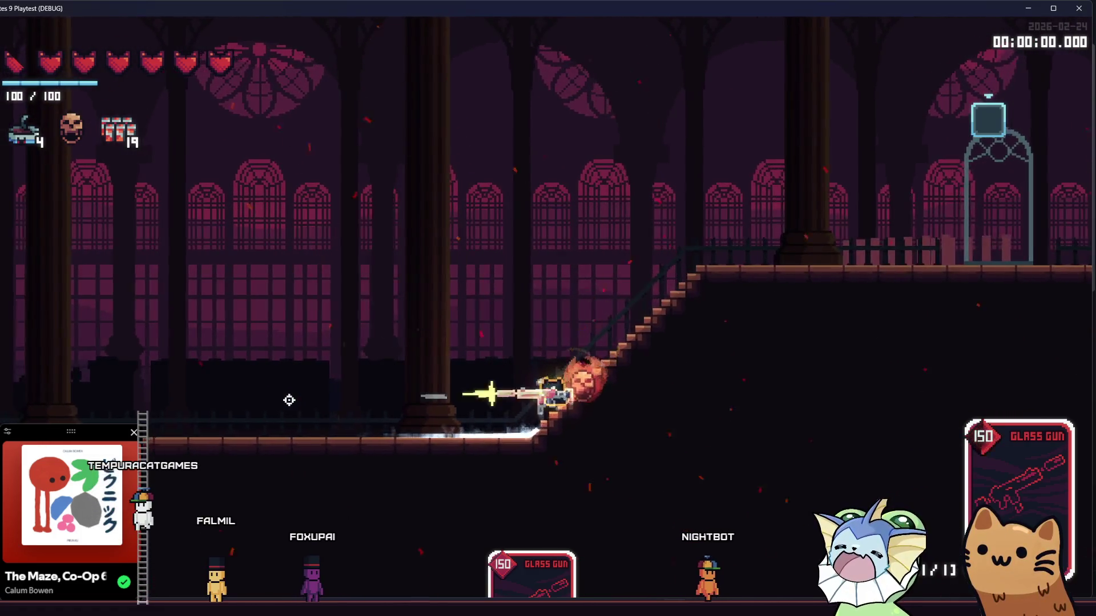
pyautogui.press('a')
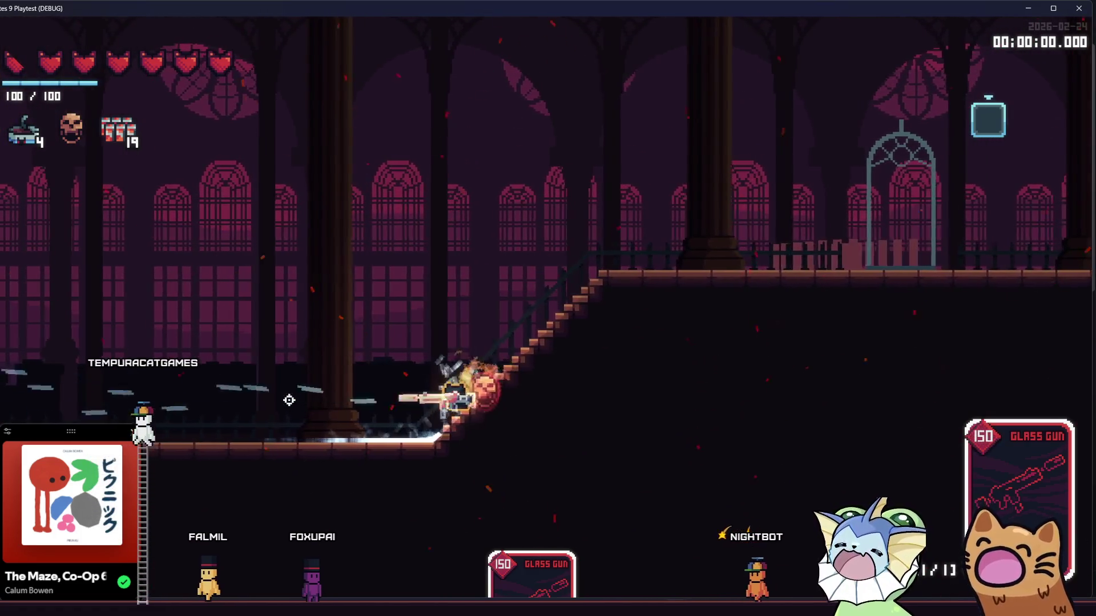
# Keep fullscreen mode on Windowed and set Max Framerate back to 30.
pyautogui.press('Tab')
pyautogui.click(641, 54)
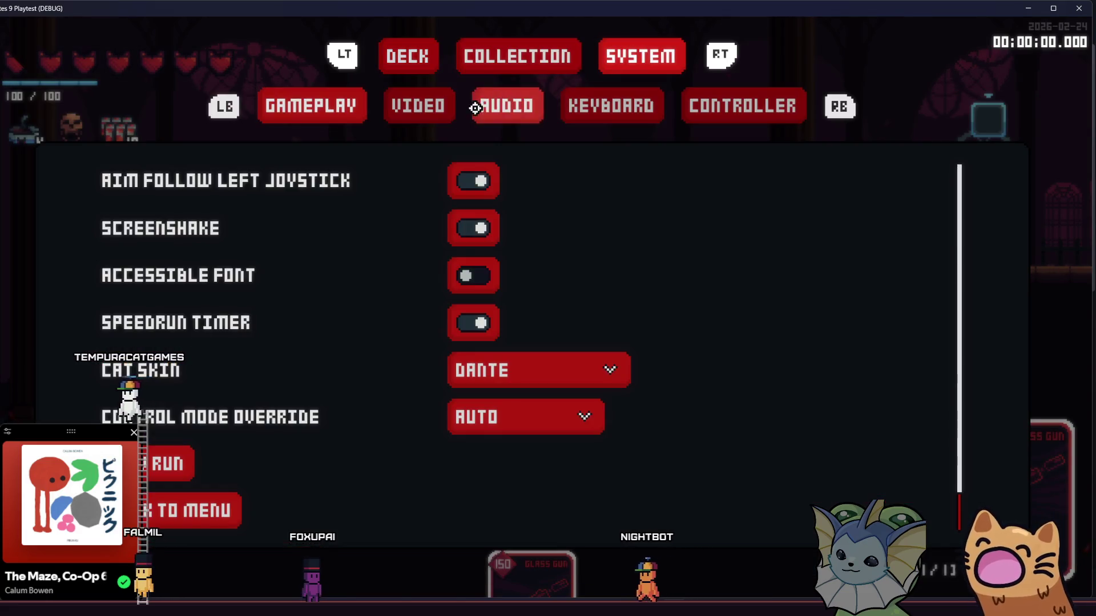
pyautogui.click(423, 107)
pyautogui.click(399, 281)
pyautogui.click(396, 368)
pyautogui.click(398, 377)
pyautogui.click(380, 438)
pyautogui.press('Escape')
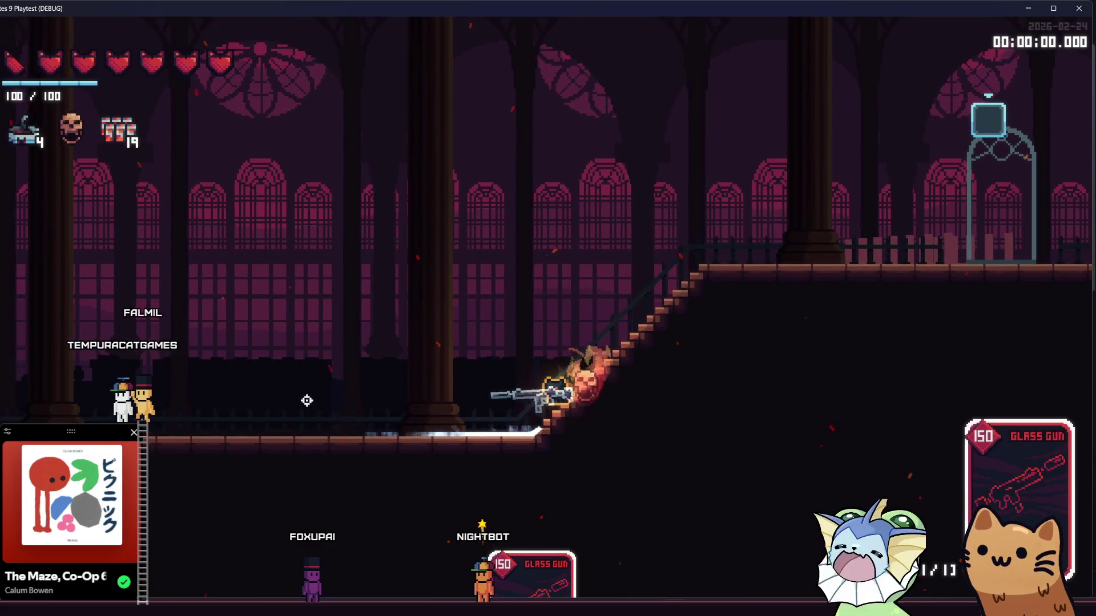
# Walk the cathedral at 30 fps, check the System settings again, then close the playtest window.
pyautogui.press('d')
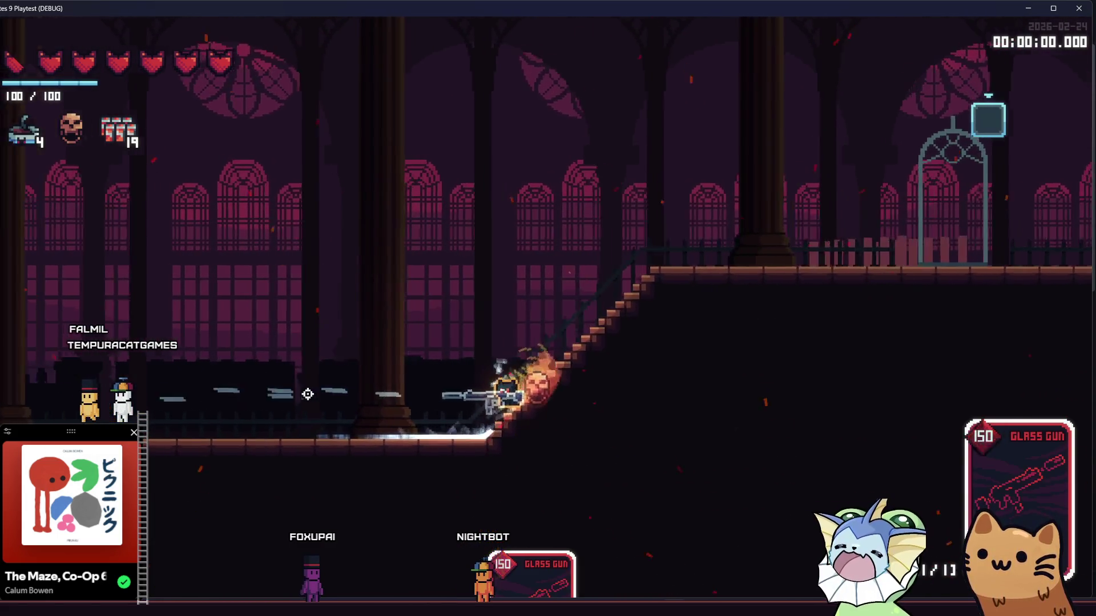
pyautogui.press('Escape')
pyautogui.click(636, 73)
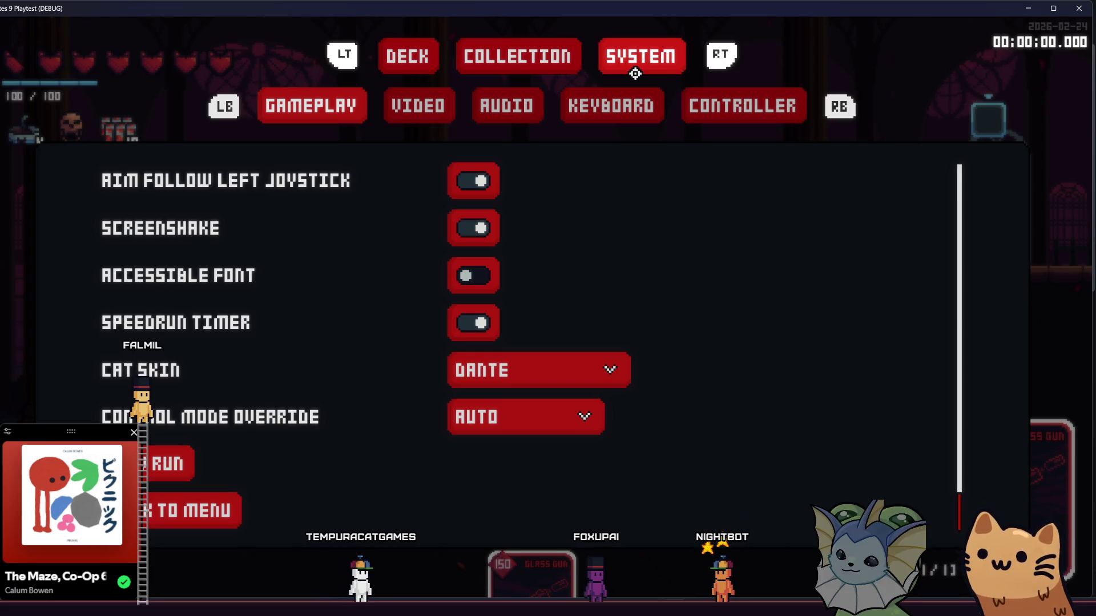
pyautogui.press('Escape')
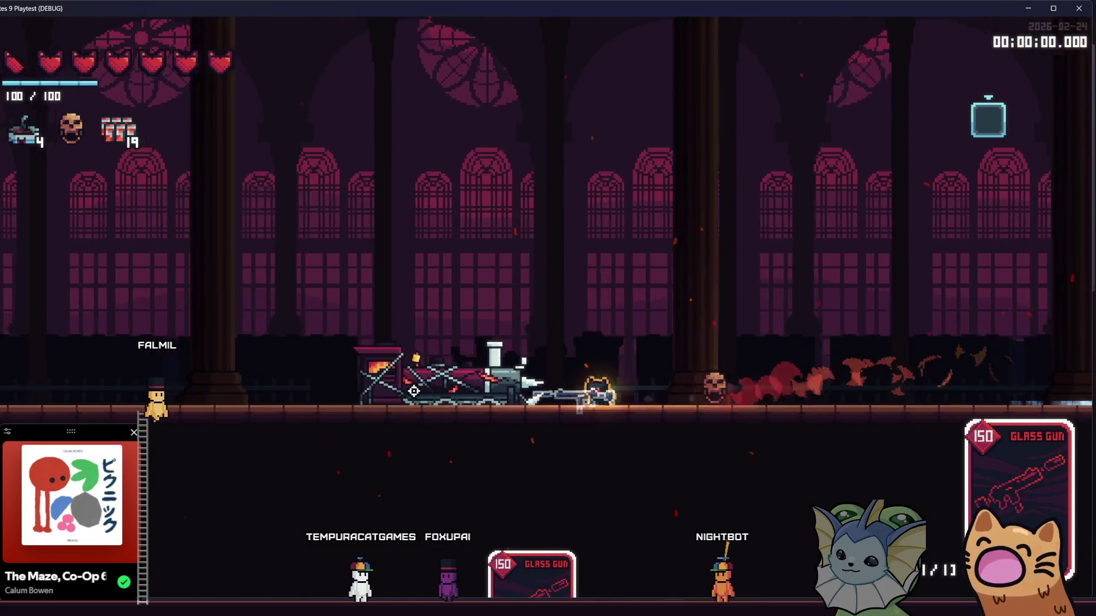
pyautogui.press('d')
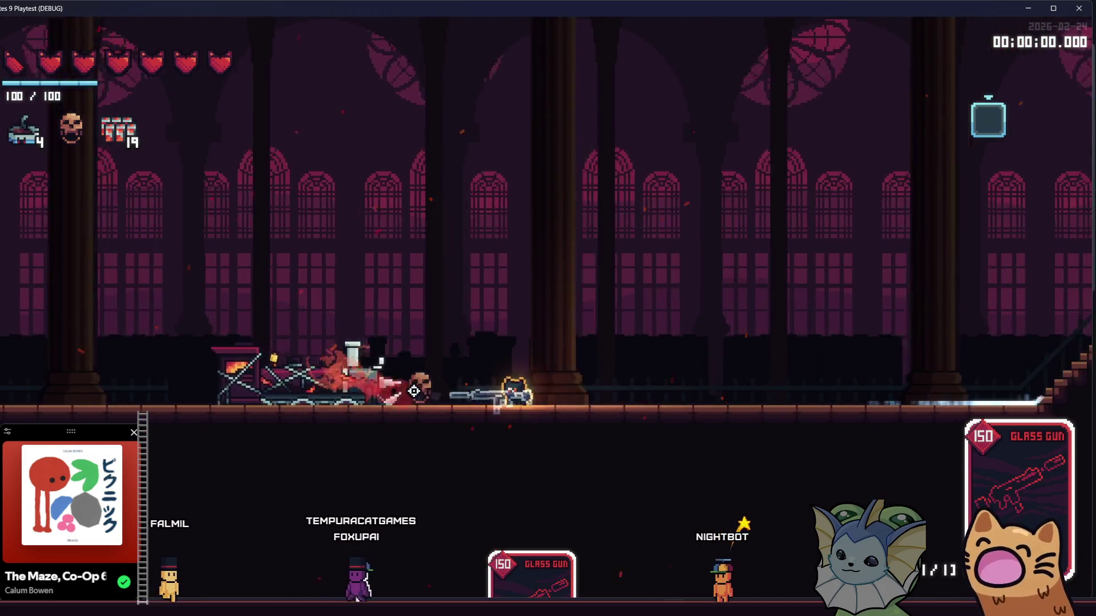
pyautogui.click(1076, 8)
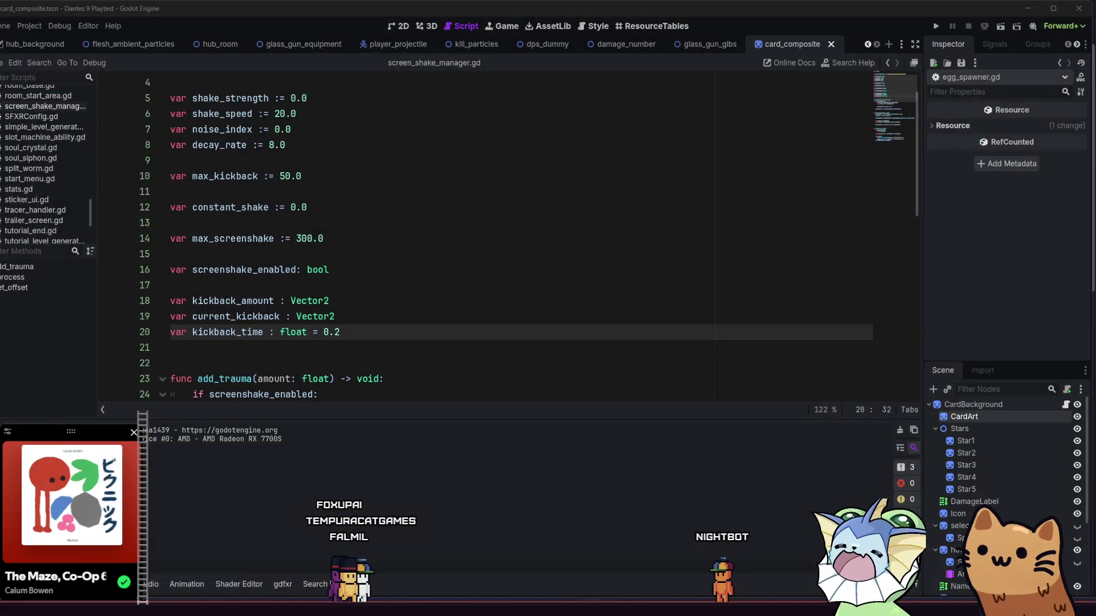
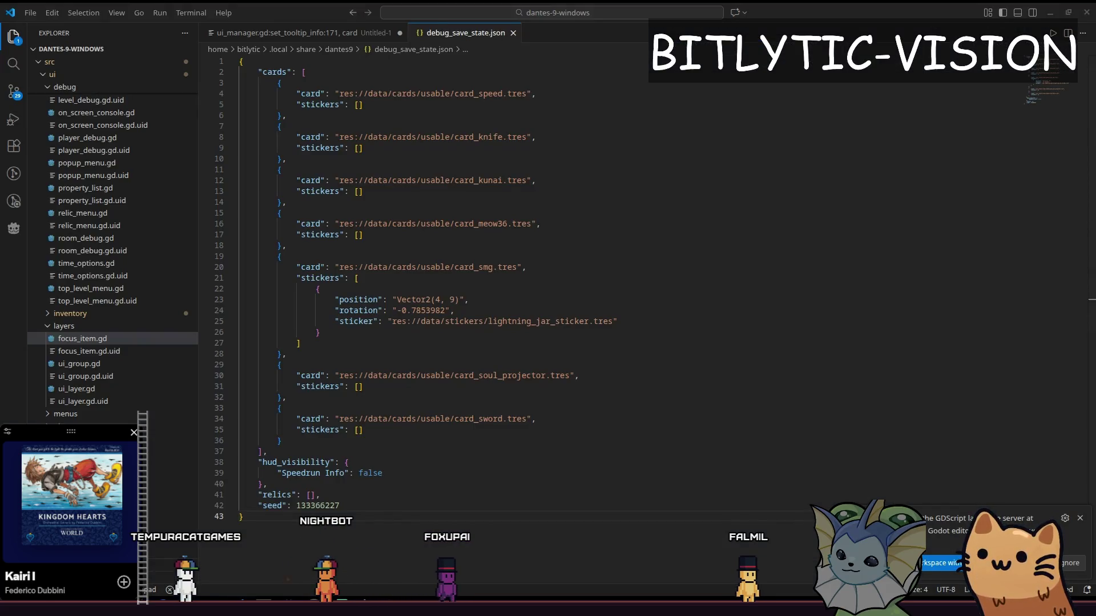
# Switch from VS Code's debug save-state file to Firefox to load the GodotSteam homepage.
pyautogui.hotkey('alt', 'Tab')
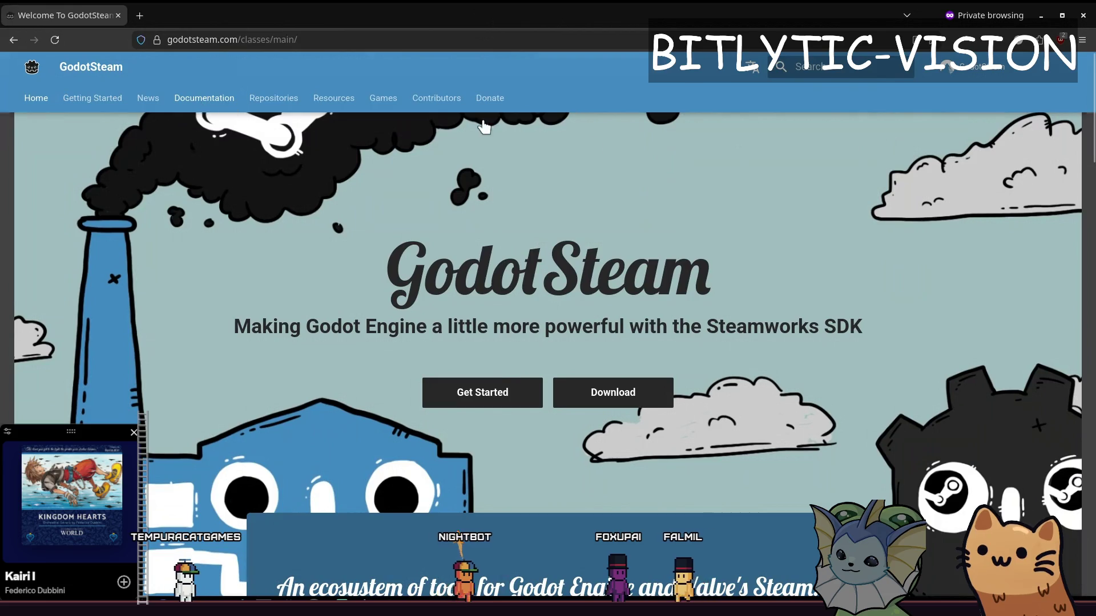
# Open the GodotSteam Documentation and browse down through the HTTP class page.
pyautogui.click(203, 98)
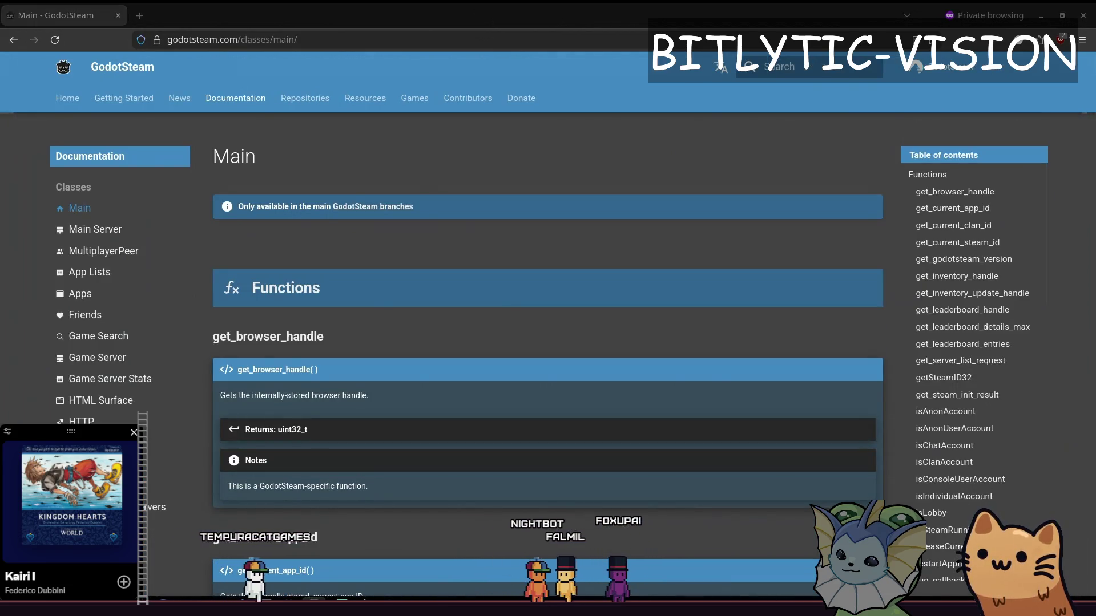
pyautogui.scroll(-3, 293, 232)
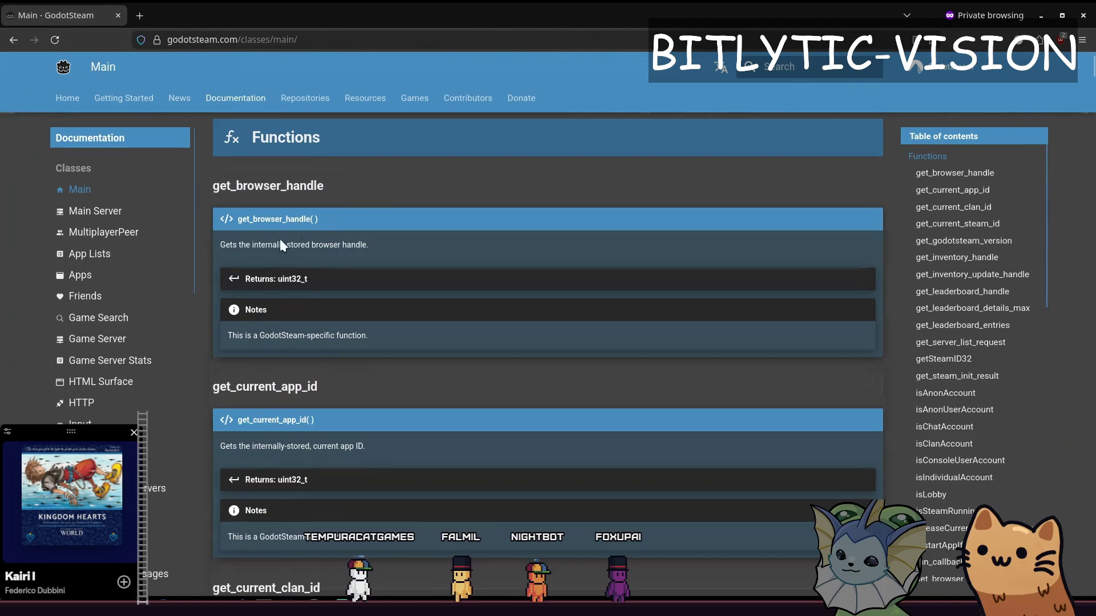
pyautogui.scroll(-3, 110, 218)
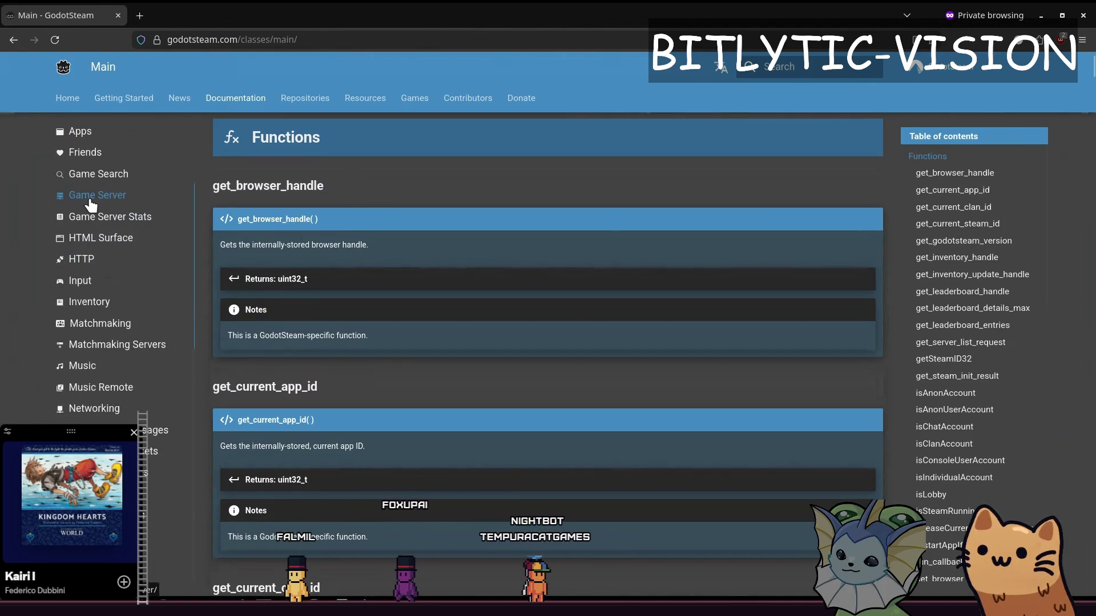
pyautogui.click(92, 260)
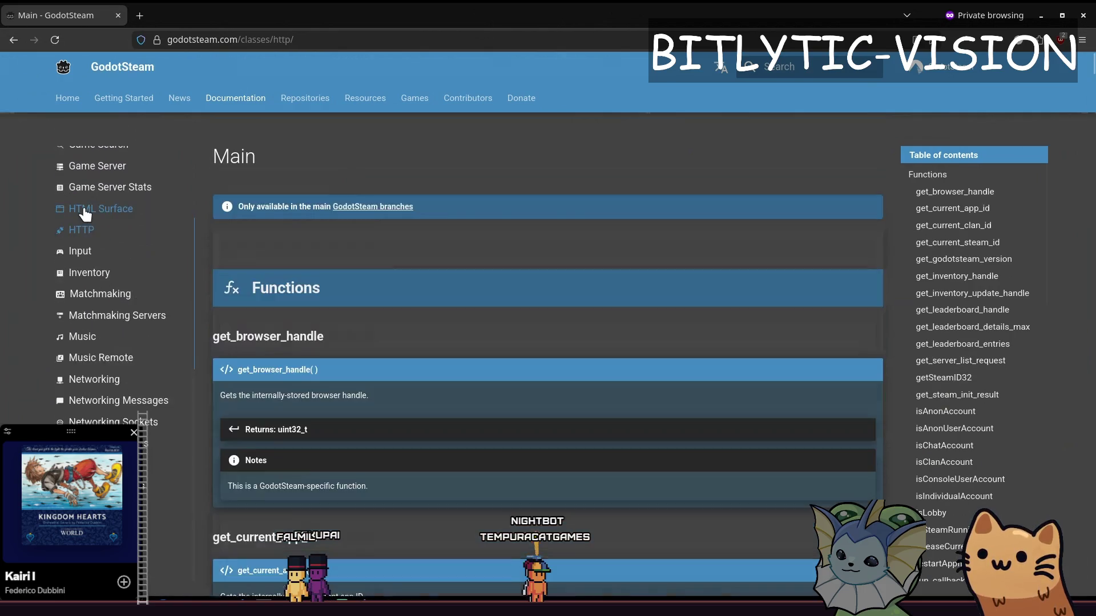
pyautogui.scroll(-15, 288, 287)
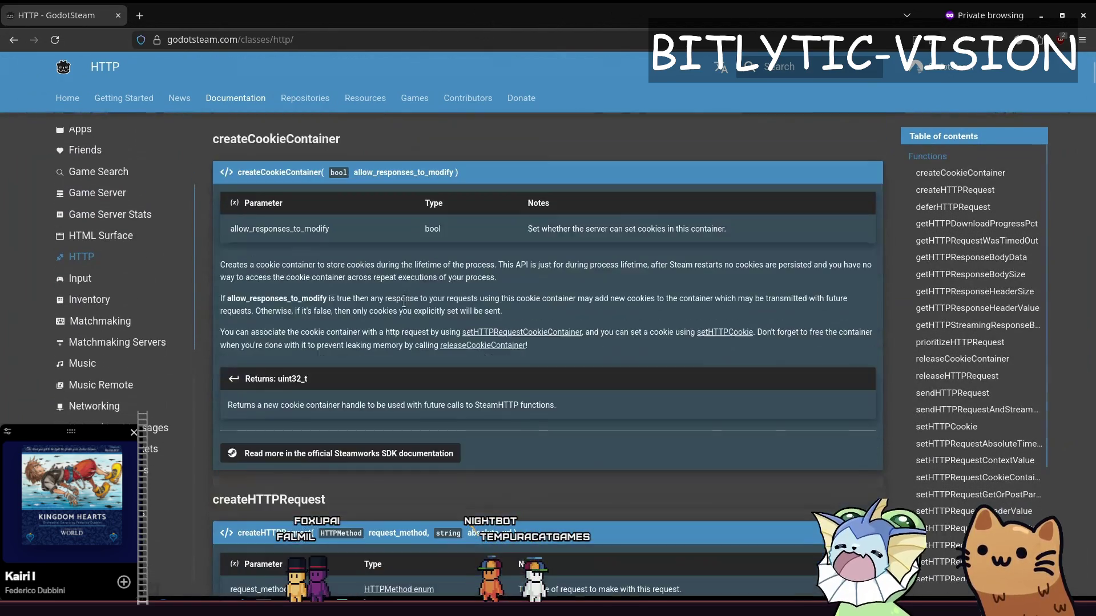
pyautogui.scroll(-5, 407, 296)
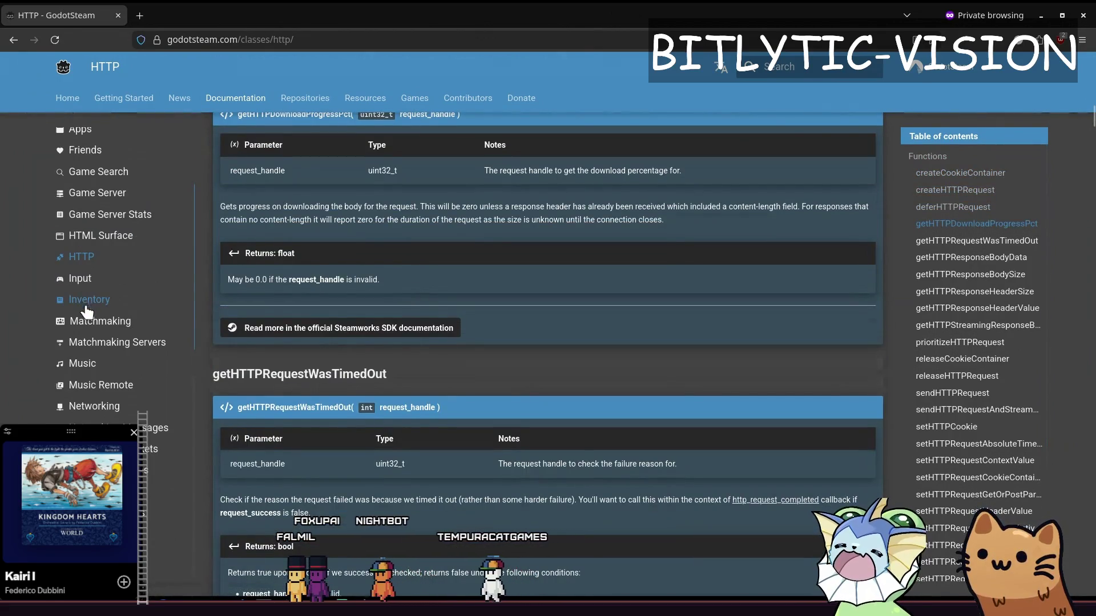
pyautogui.scroll(-5, 89, 349)
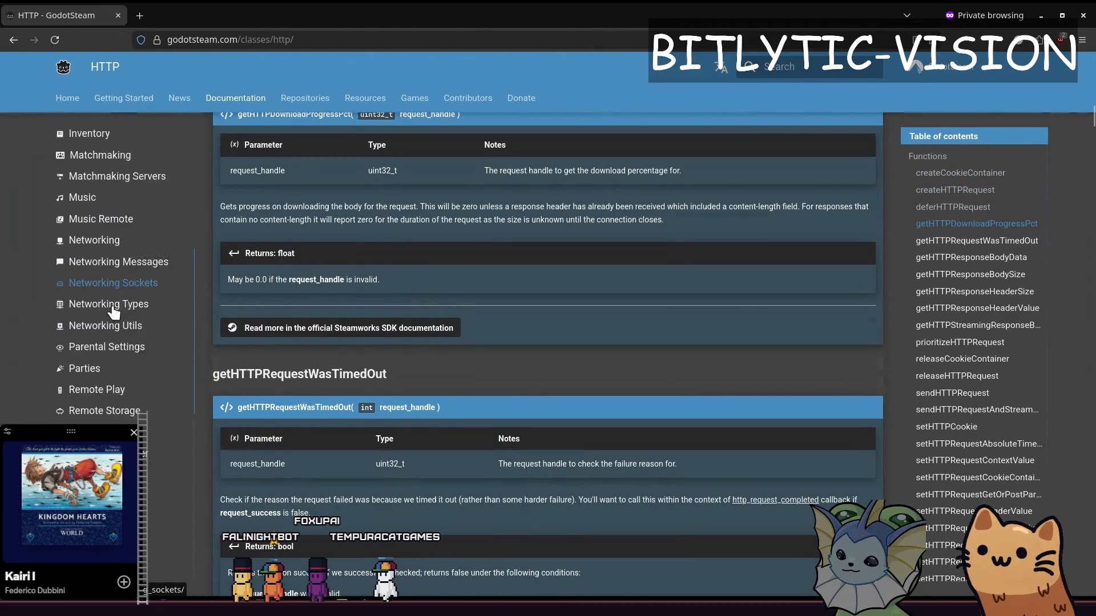
# Read the Remote Storage class page, highlighting its introduction text.
pyautogui.click(113, 291)
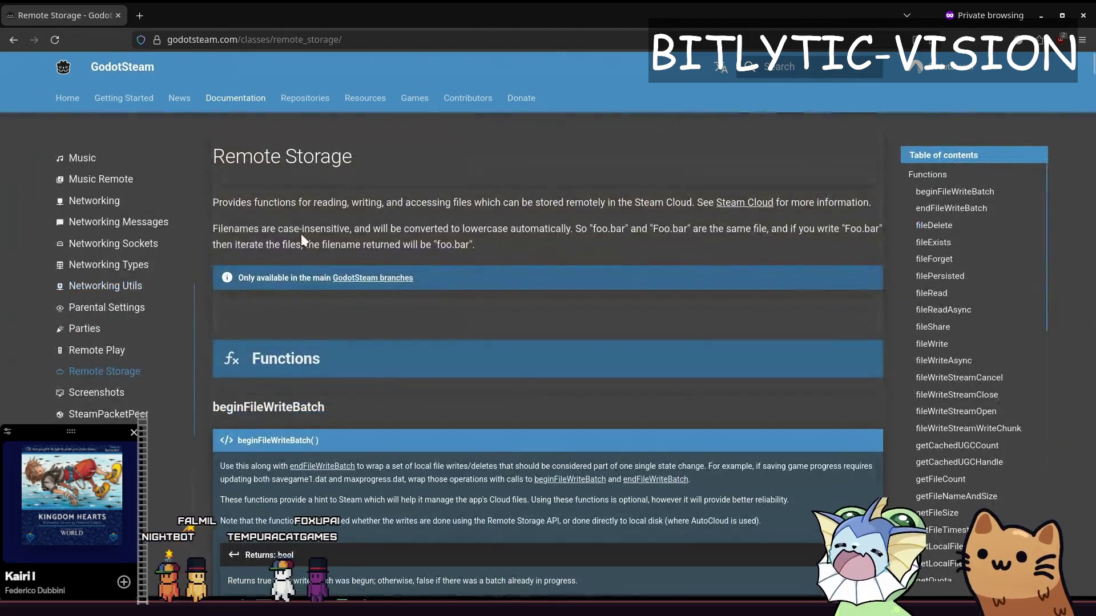
pyautogui.moveTo(328, 207); pyautogui.dragTo(618, 200)
pyautogui.moveTo(866, 218)
pyautogui.mouseDown()
pyautogui.moveTo(532, 246)
pyautogui.moveTo(410, 207)
pyautogui.moveTo(445, 203)
pyautogui.mouseUp()
pyautogui.scroll(-5, 446, 203)
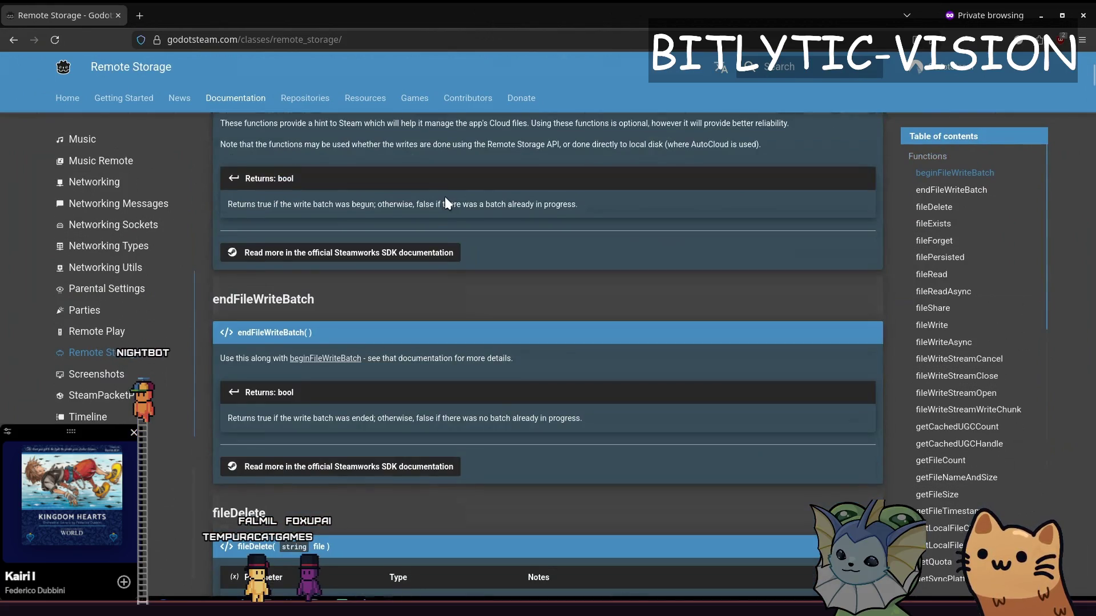
pyautogui.scroll(-5, 446, 203)
pyautogui.scroll(-2, 86, 371)
# Move past the User and Common Issues pages to the User Stats class reference.
pyautogui.click(79, 375)
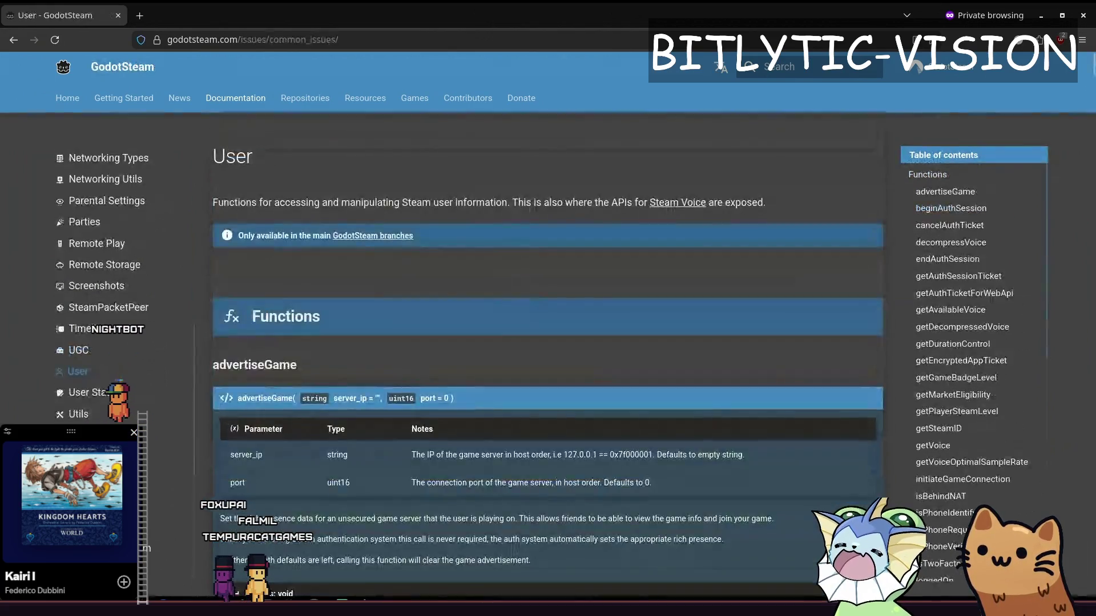
pyautogui.click(85, 371)
pyautogui.click(91, 279)
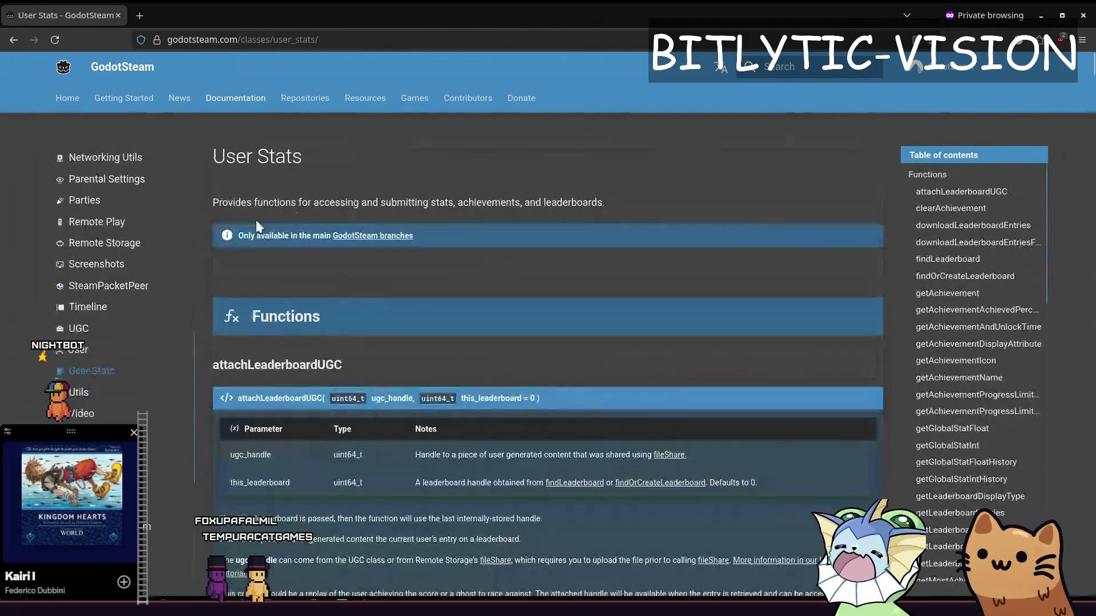
# Scroll through the User Stats page and jump to the getLeaderboardDisplayType entry.
pyautogui.scroll(-2, 366, 206)
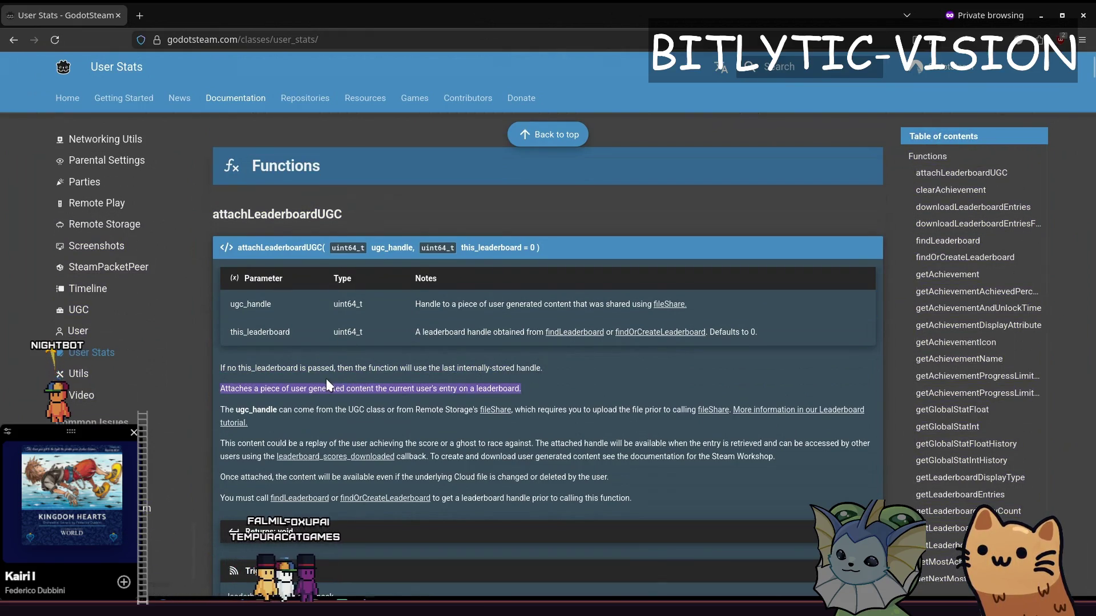
pyautogui.scroll(-4, 308, 373)
pyautogui.scroll(-6, 345, 370)
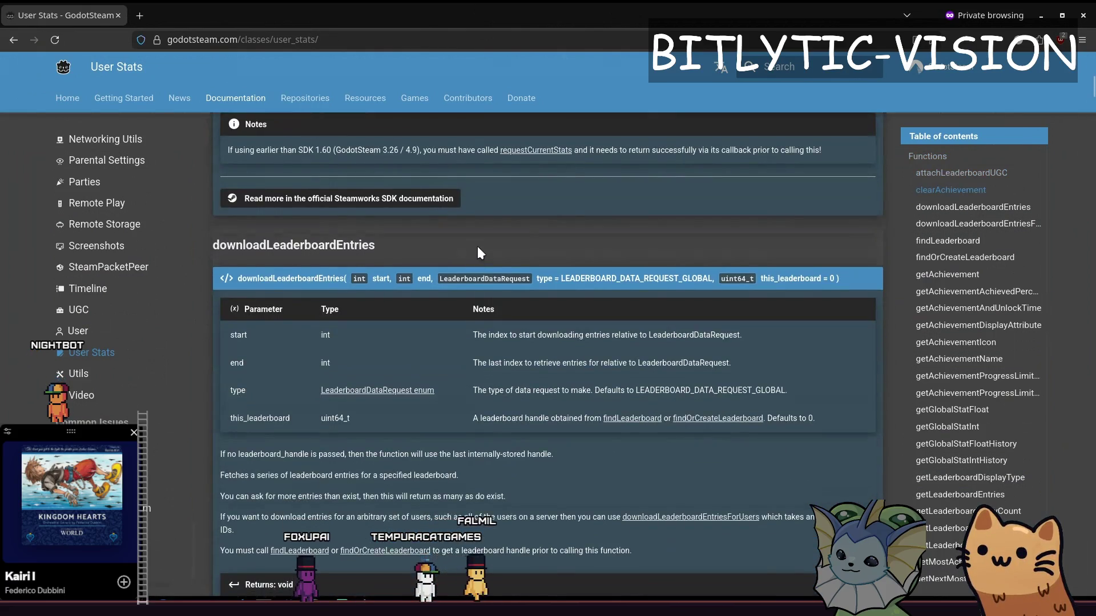
pyautogui.scroll(-6, 478, 249)
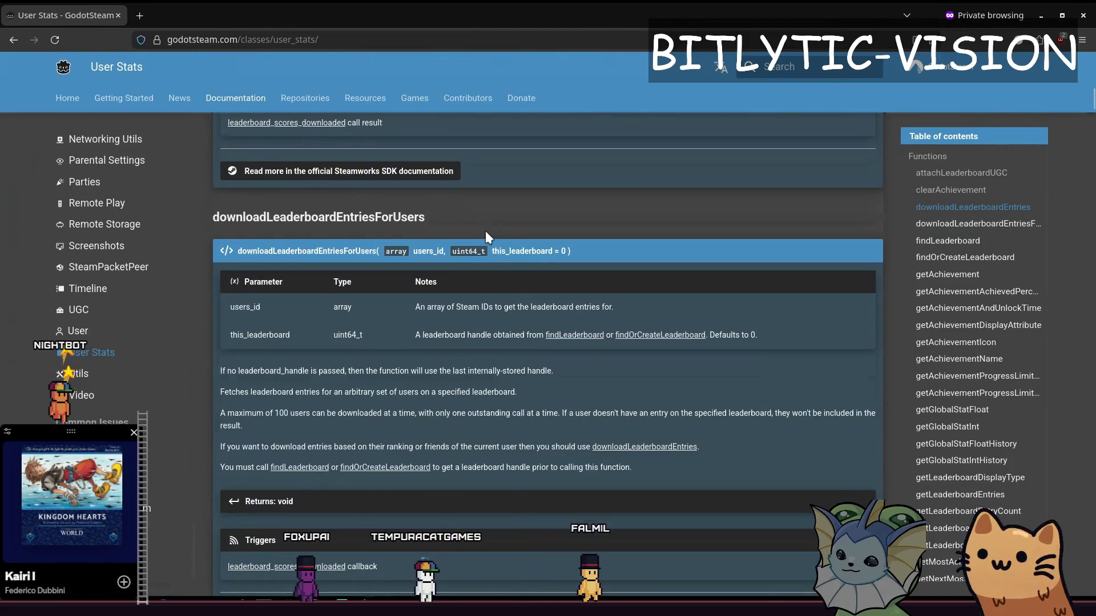
pyautogui.scroll(-4, 485, 230)
pyautogui.scroll(6, 488, 257)
pyautogui.scroll(-2, 445, 325)
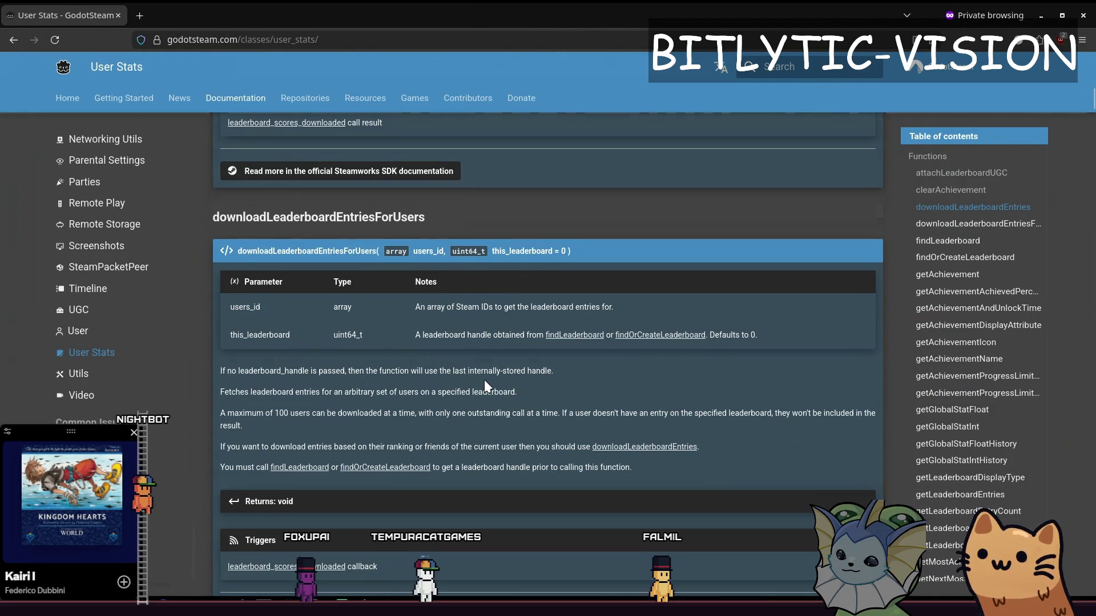
pyautogui.scroll(-3, 487, 382)
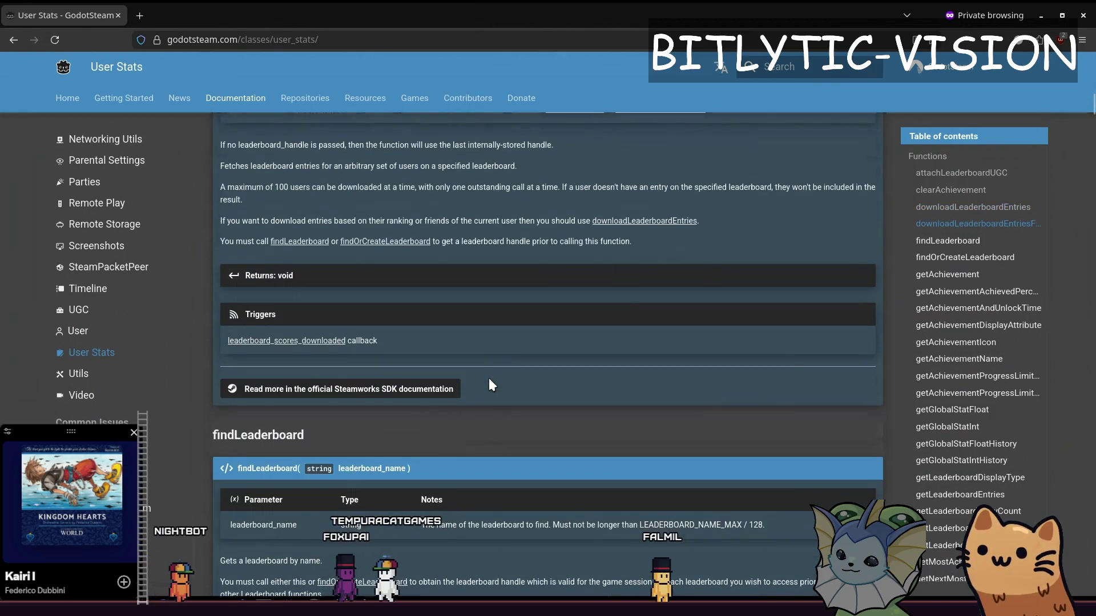
pyautogui.scroll(-12, 491, 379)
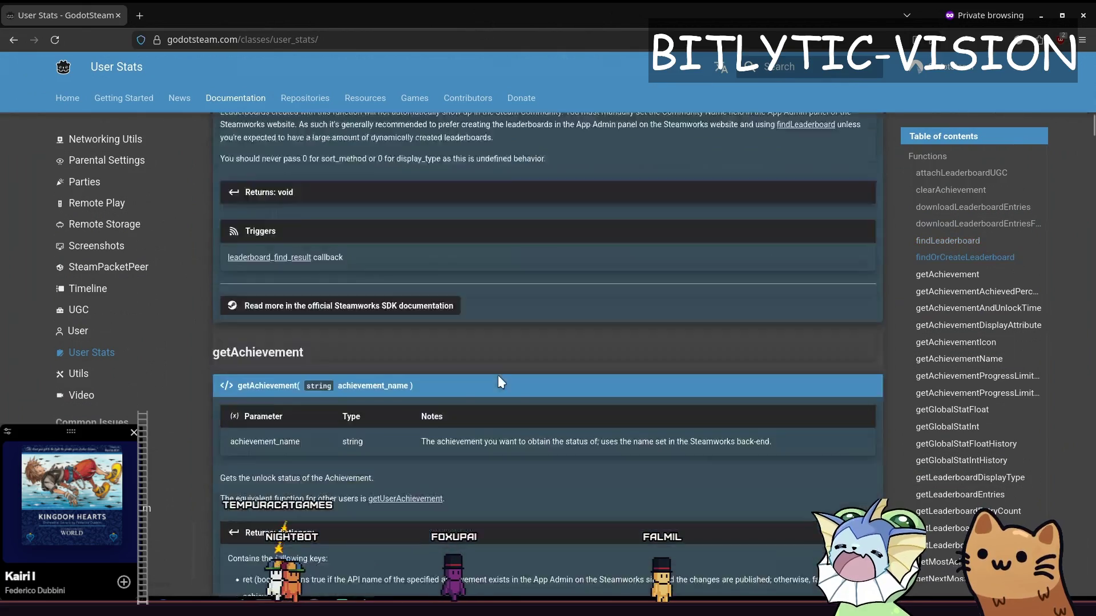
pyautogui.scroll(-13, 498, 375)
pyautogui.scroll(6, 507, 365)
pyautogui.scroll(-6, 507, 366)
pyautogui.scroll(-10, 508, 367)
pyautogui.scroll(-8, 496, 320)
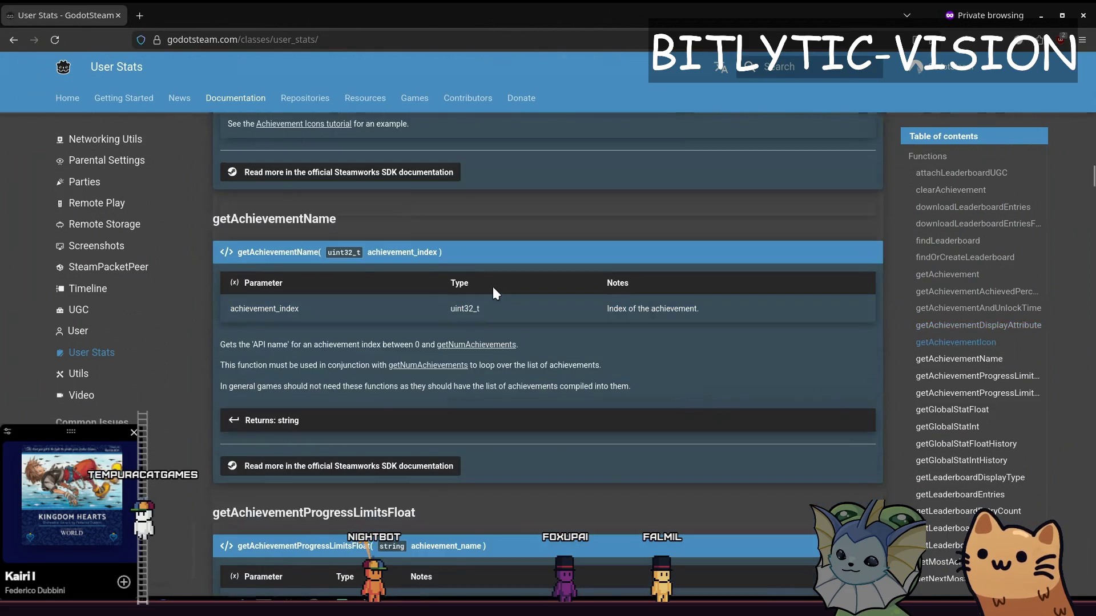
pyautogui.scroll(-20, 512, 211)
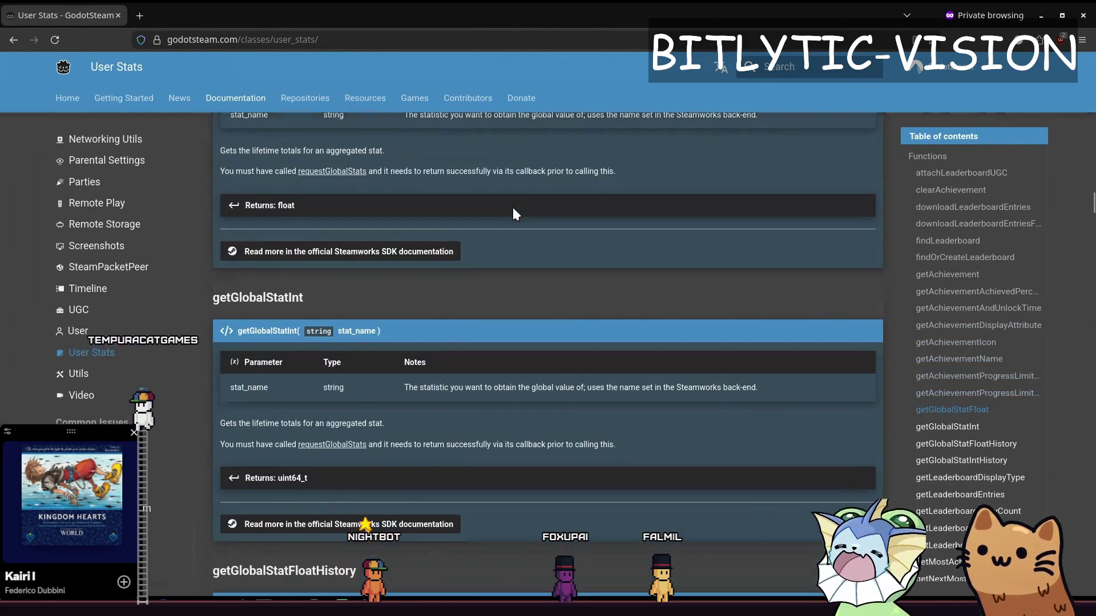
pyautogui.scroll(-3, 1021, 417)
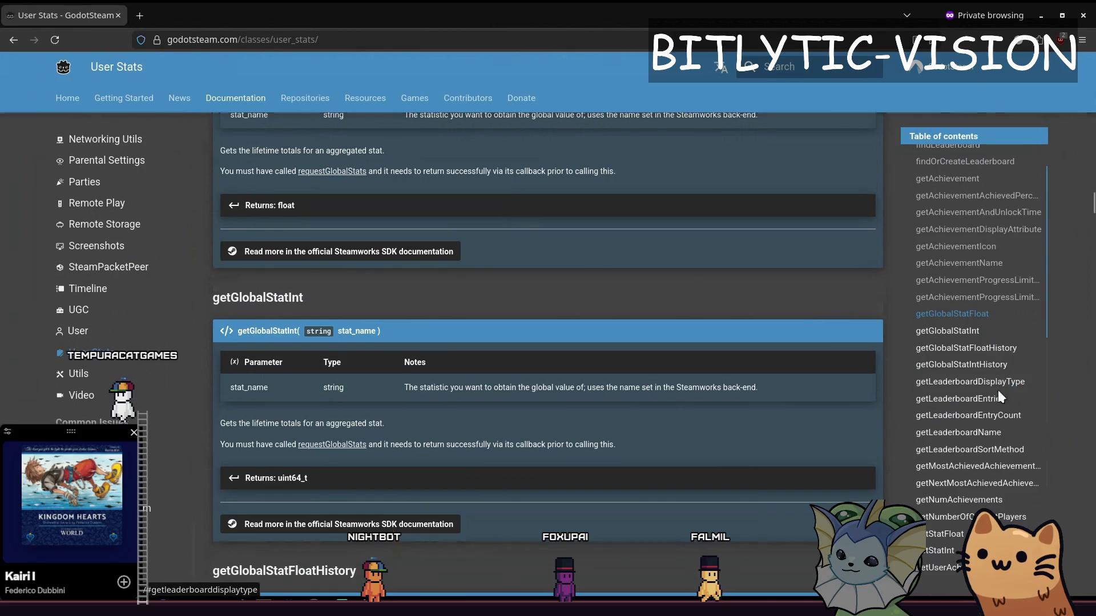
pyautogui.click(999, 390)
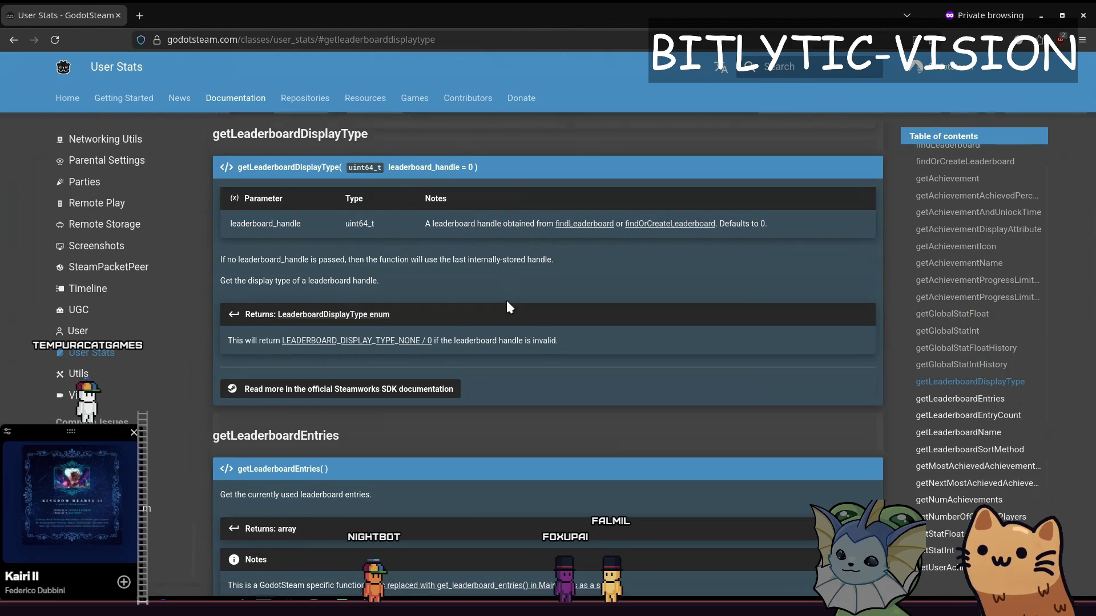
# Check the LeaderboardDisplayType enum values, return, and open the Utils class page.
pyautogui.click(406, 341)
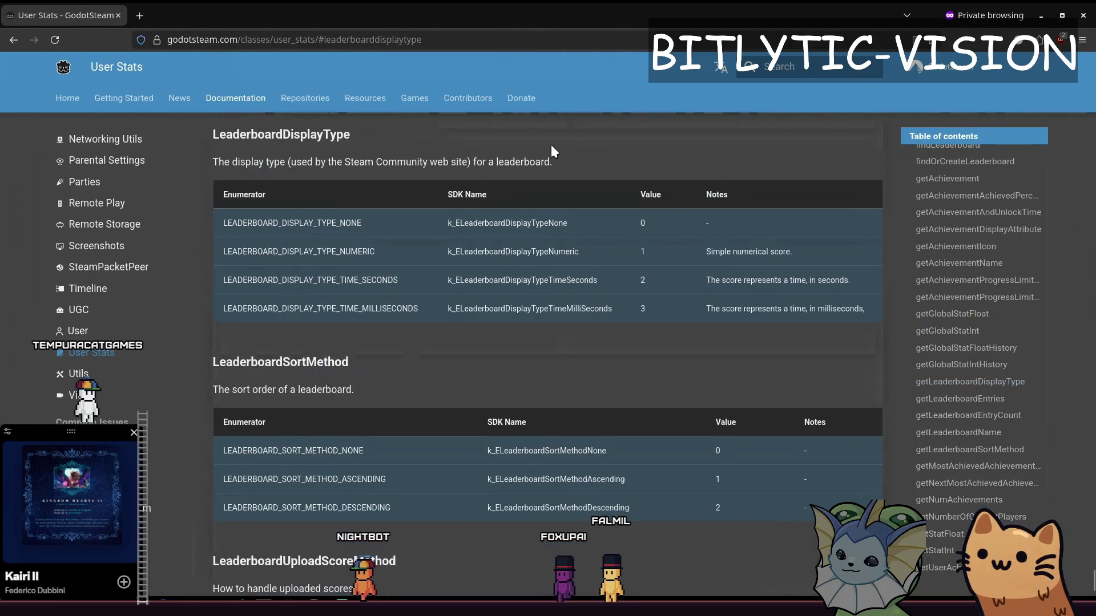
pyautogui.hotkey('alt', 'Left')
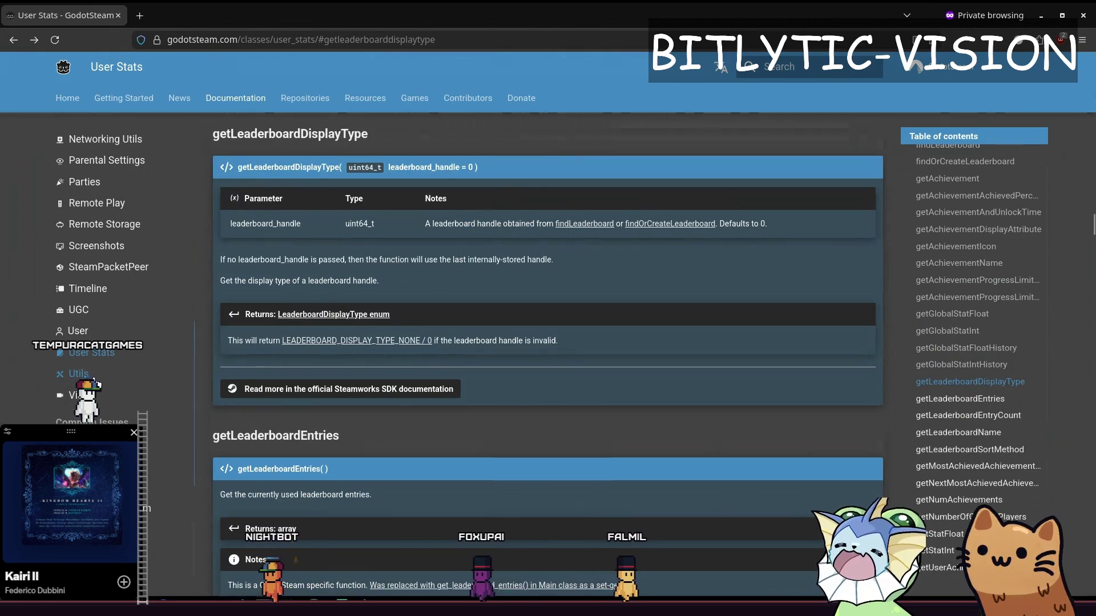
pyautogui.click(100, 378)
pyautogui.scroll(-10, 402, 292)
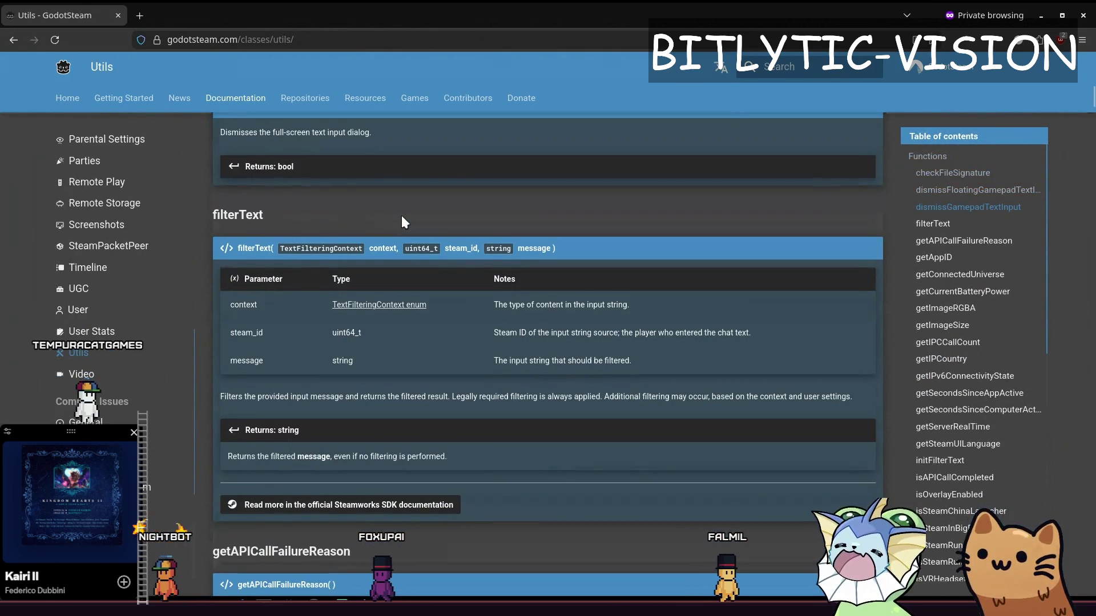
# Open the User class page and highlight advertiseGame's unsecured game server phrase.
pyautogui.scroll(-10, 406, 215)
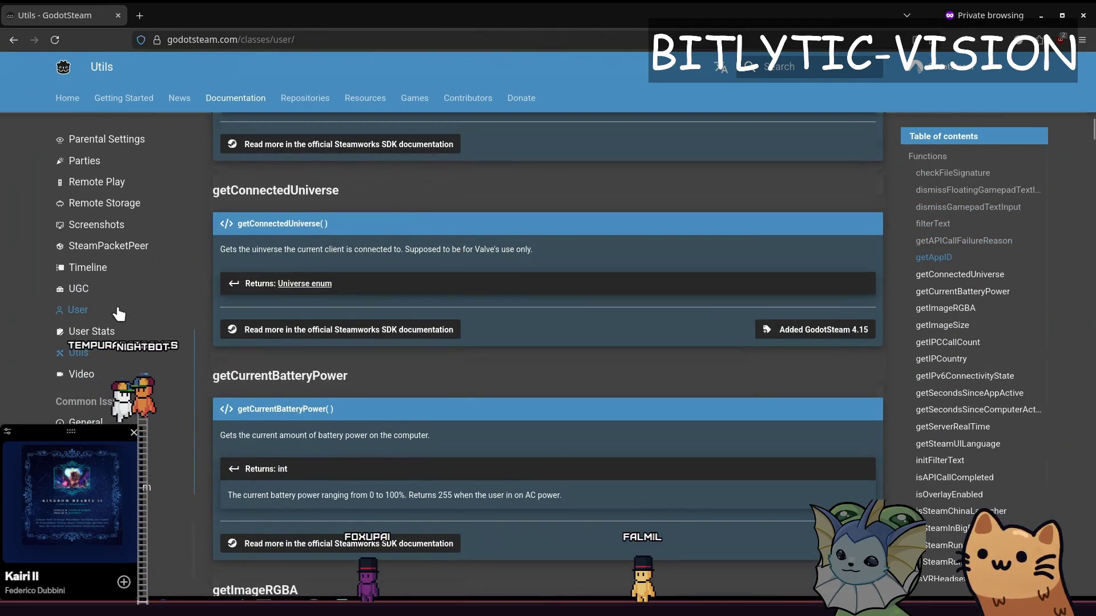
pyautogui.click(78, 310)
pyautogui.scroll(-4, 376, 297)
pyautogui.scroll(-2, 388, 274)
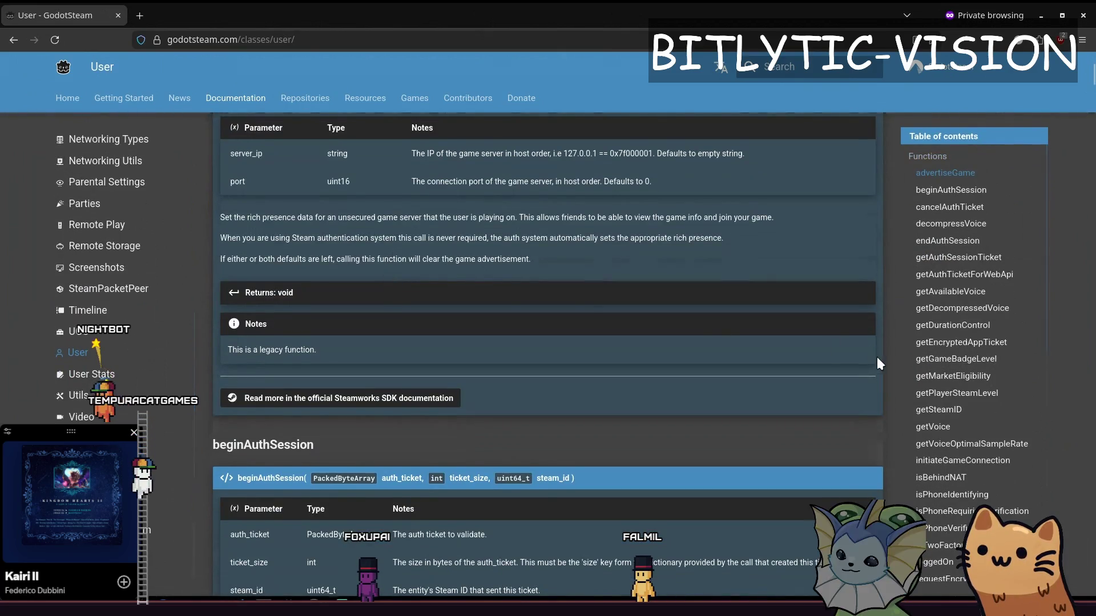
pyautogui.scroll(5, 346, 261)
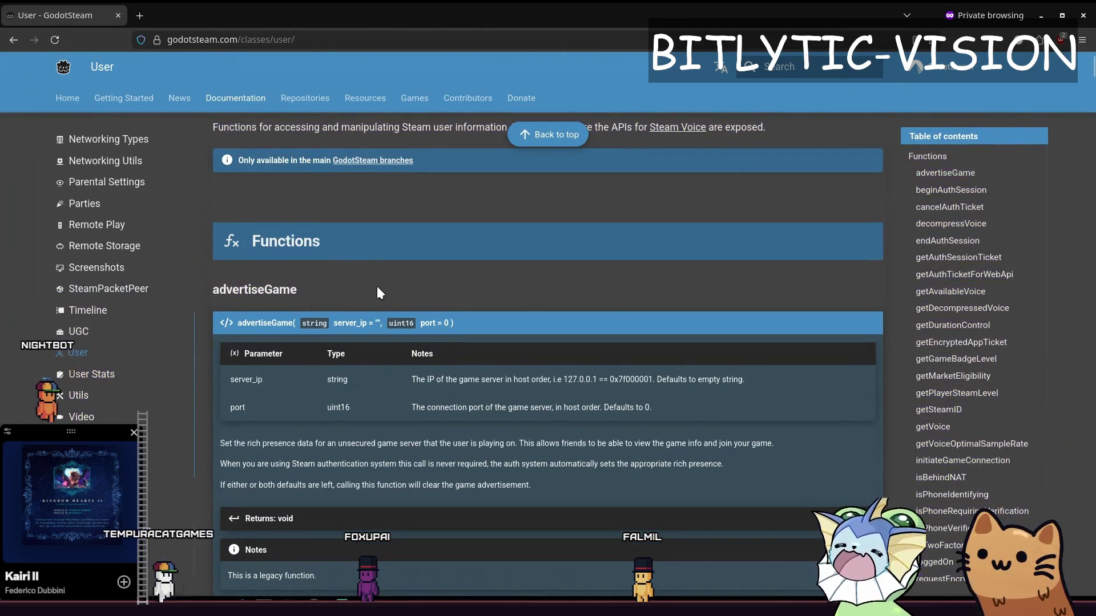
pyautogui.moveTo(327, 444); pyautogui.dragTo(674, 444)
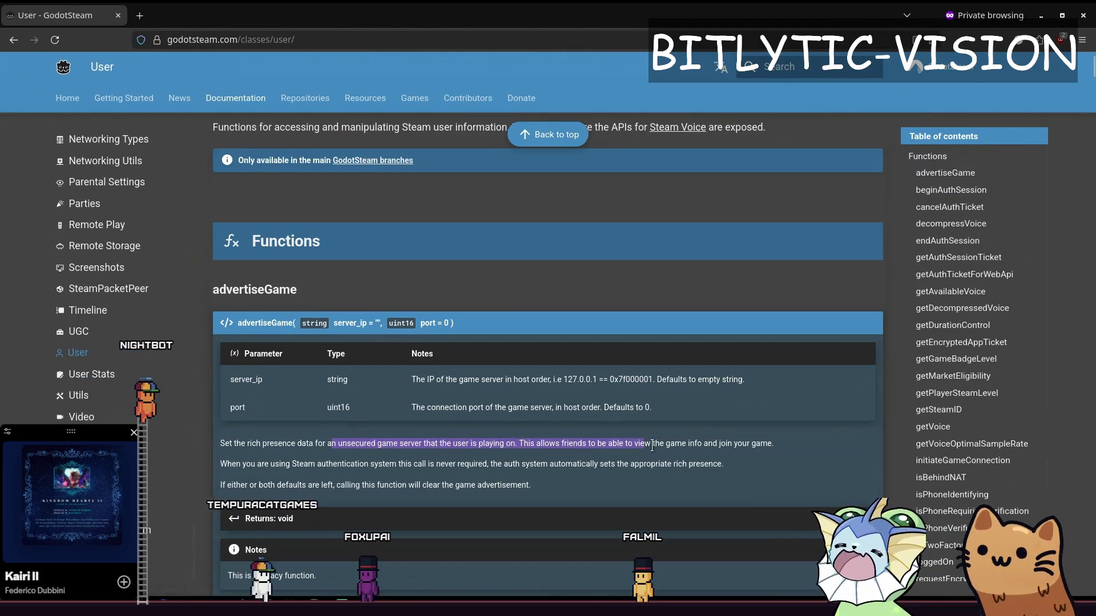
pyautogui.click(675, 444)
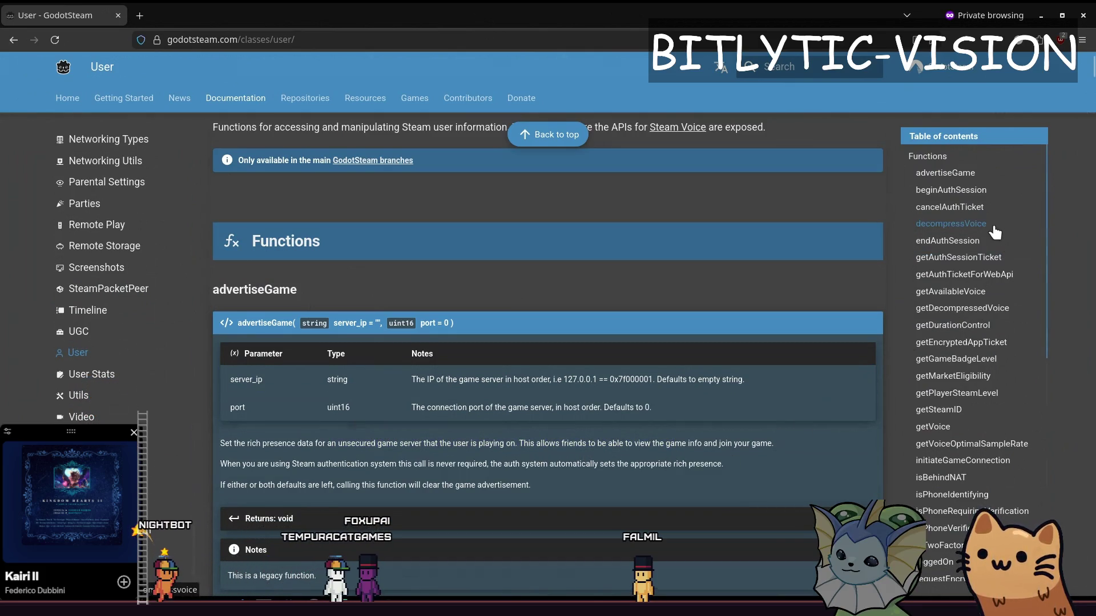
# Scroll further down the User page, then go to the User Stats class reference.
pyautogui.scroll(-2, 1048, 216)
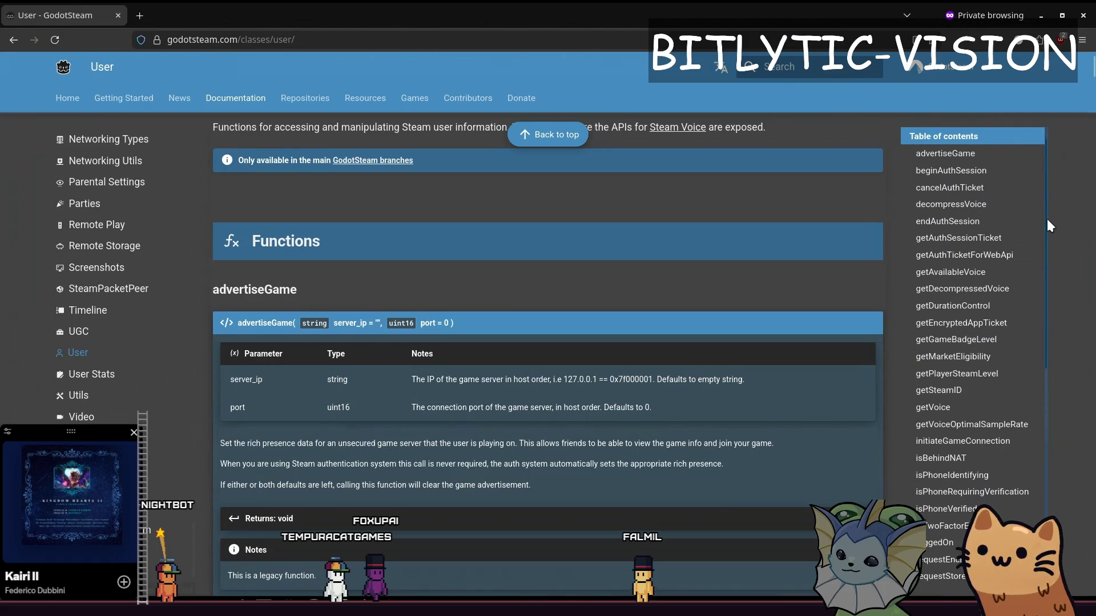
pyautogui.moveTo(1048, 234); pyautogui.dragTo(1058, 439)
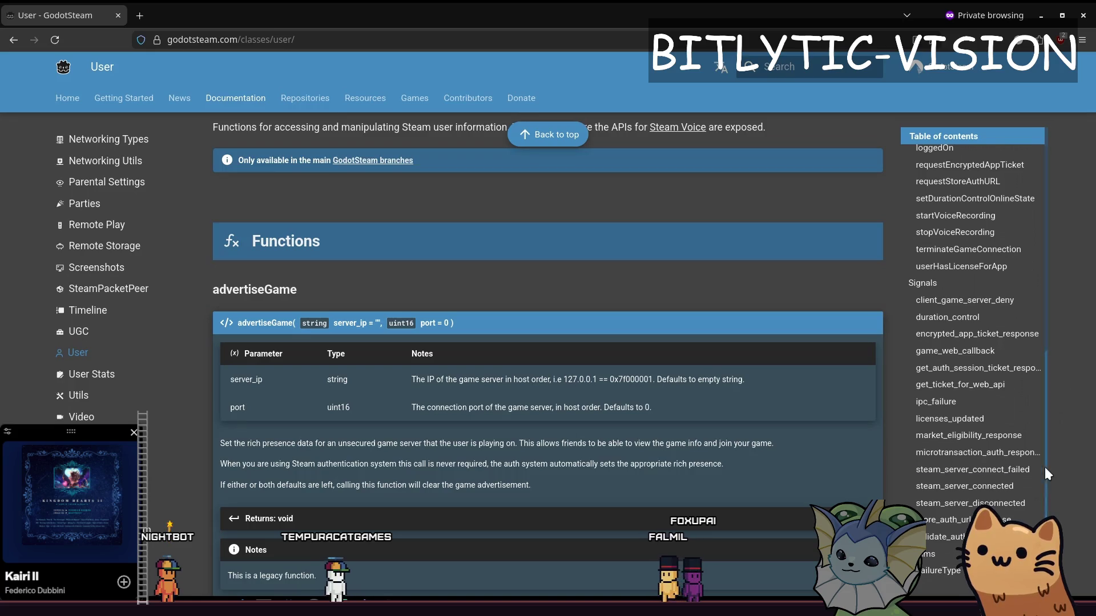
pyautogui.scroll(-1, 99, 333)
pyautogui.click(99, 328)
pyautogui.scroll(-5, 1005, 375)
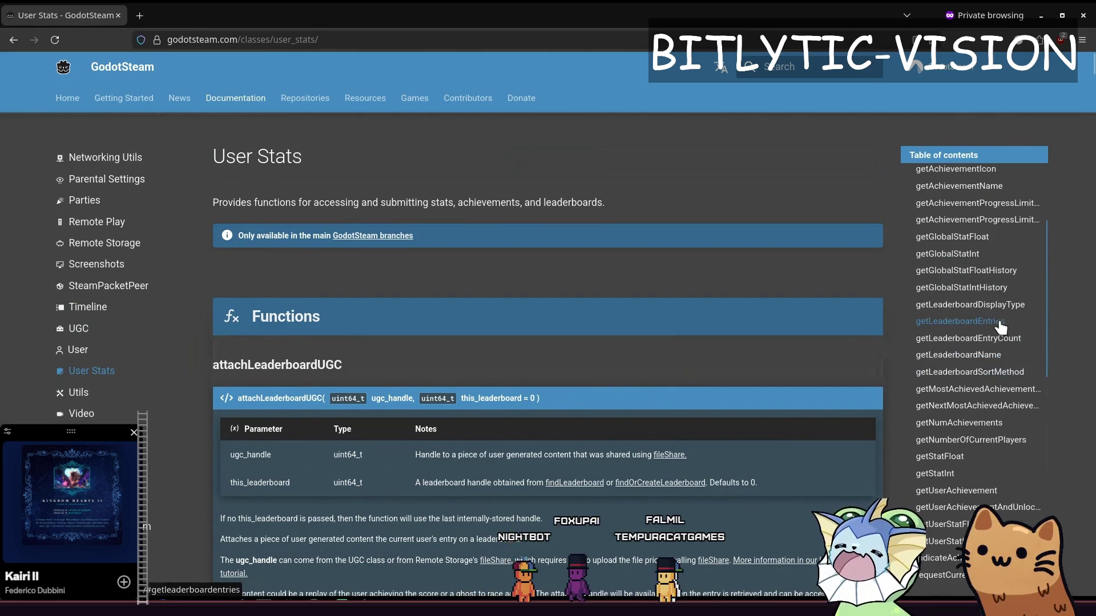
# Jump in turn to the storeStats, setStatFloat and setLeaderboardDetailsMax entries.
pyautogui.scroll(-3, 998, 417)
pyautogui.scroll(-6, 986, 400)
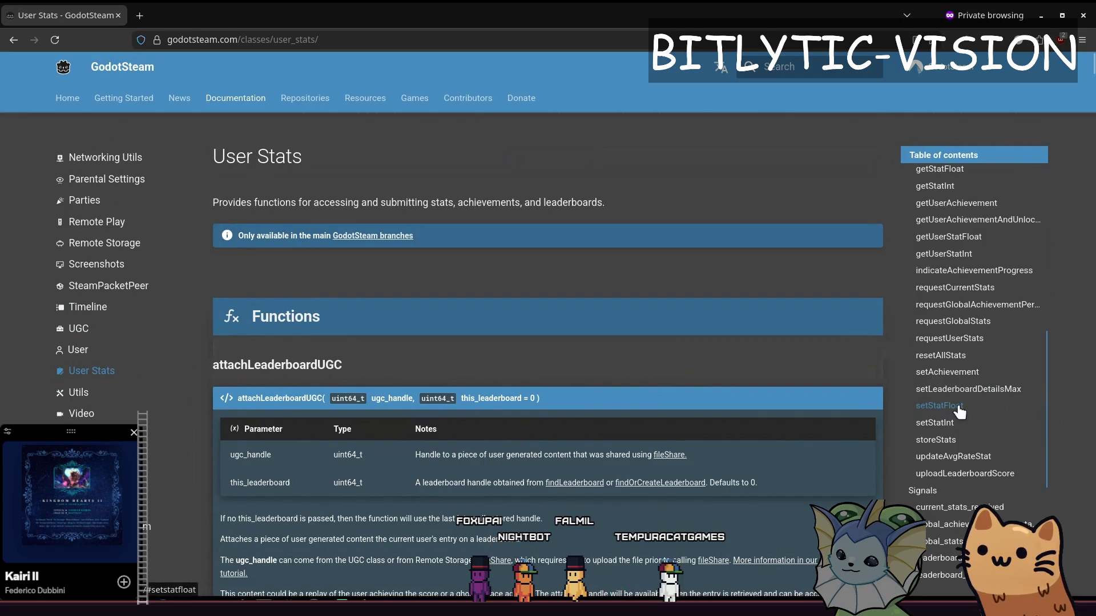
pyautogui.click(948, 437)
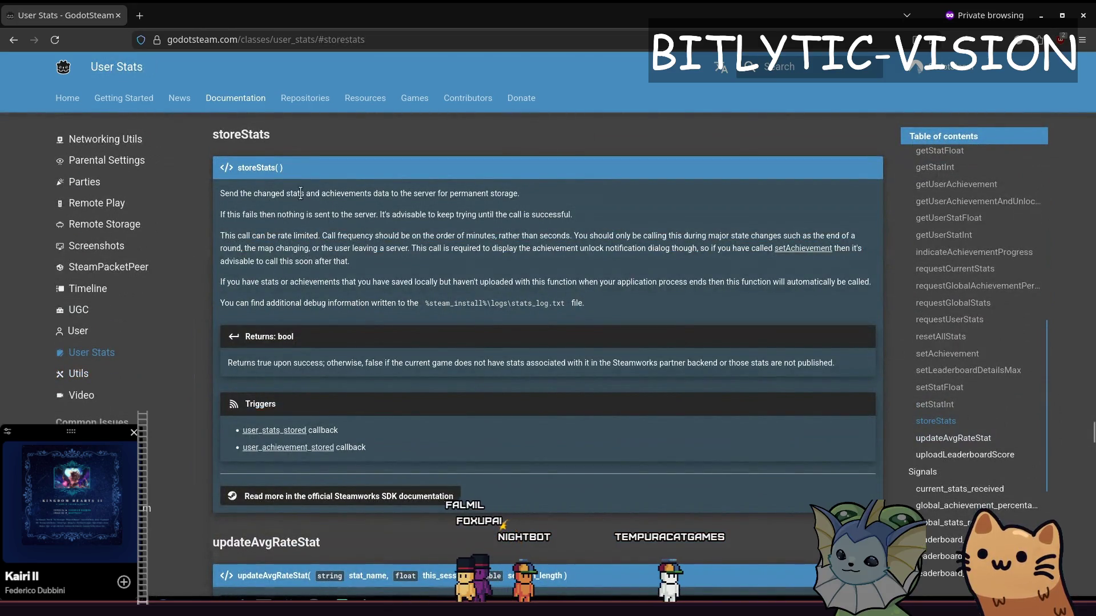
pyautogui.click(439, 200)
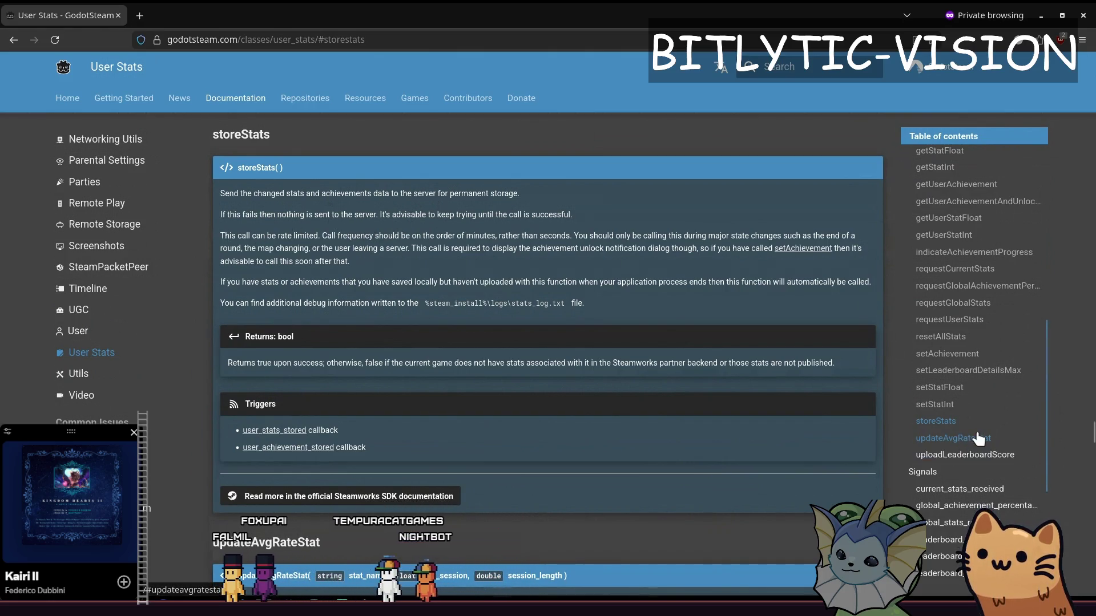
pyautogui.click(941, 393)
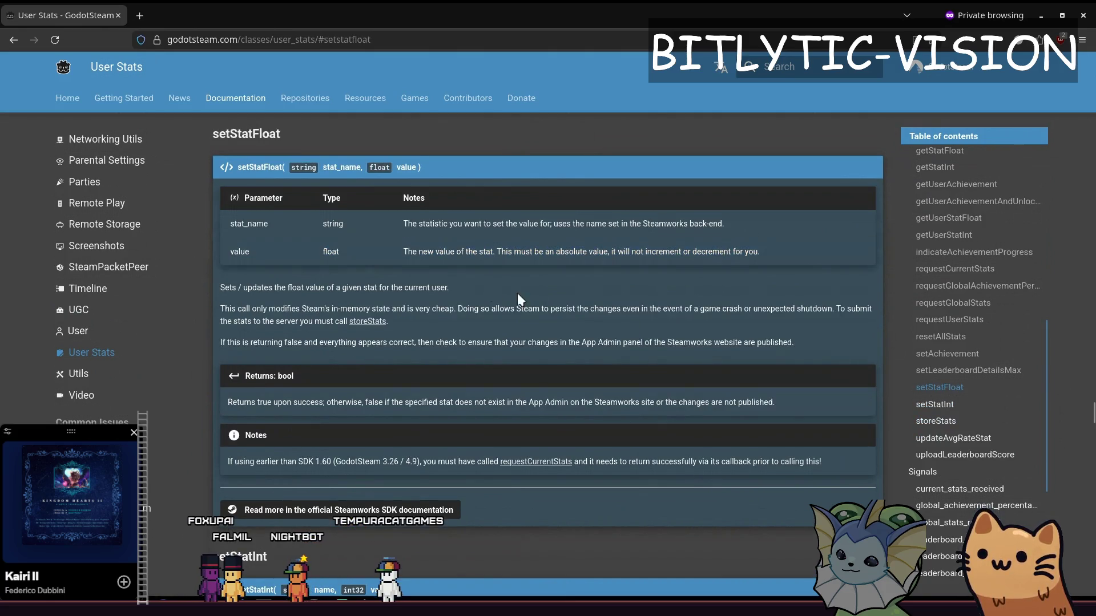
pyautogui.click(958, 371)
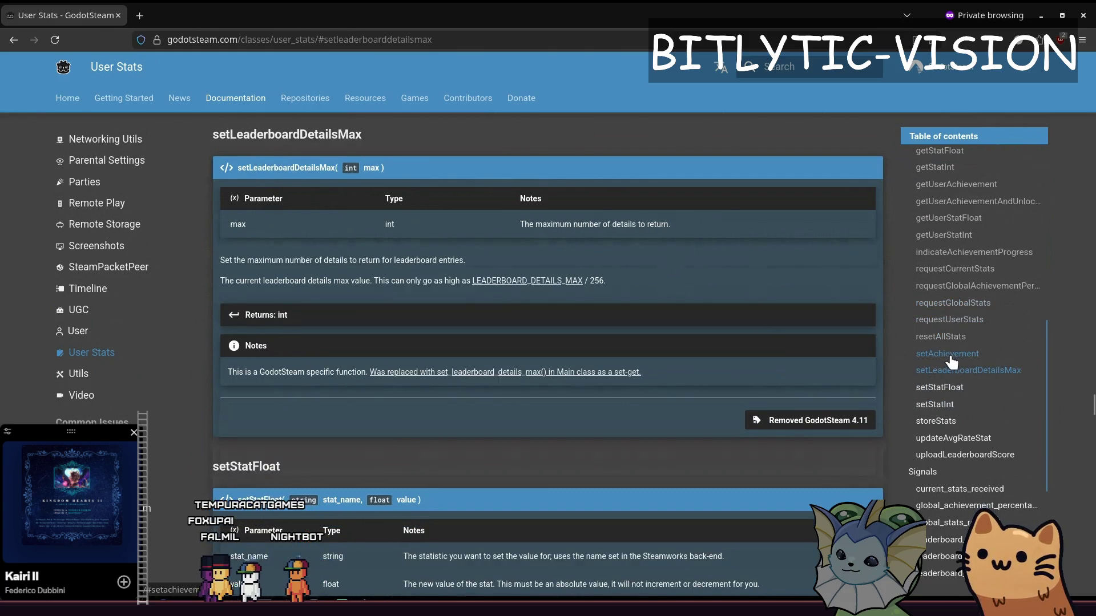
# Reread the storeStats description, then open the Inventory class reference.
pyautogui.scroll(4, 962, 308)
pyautogui.scroll(-2, 989, 334)
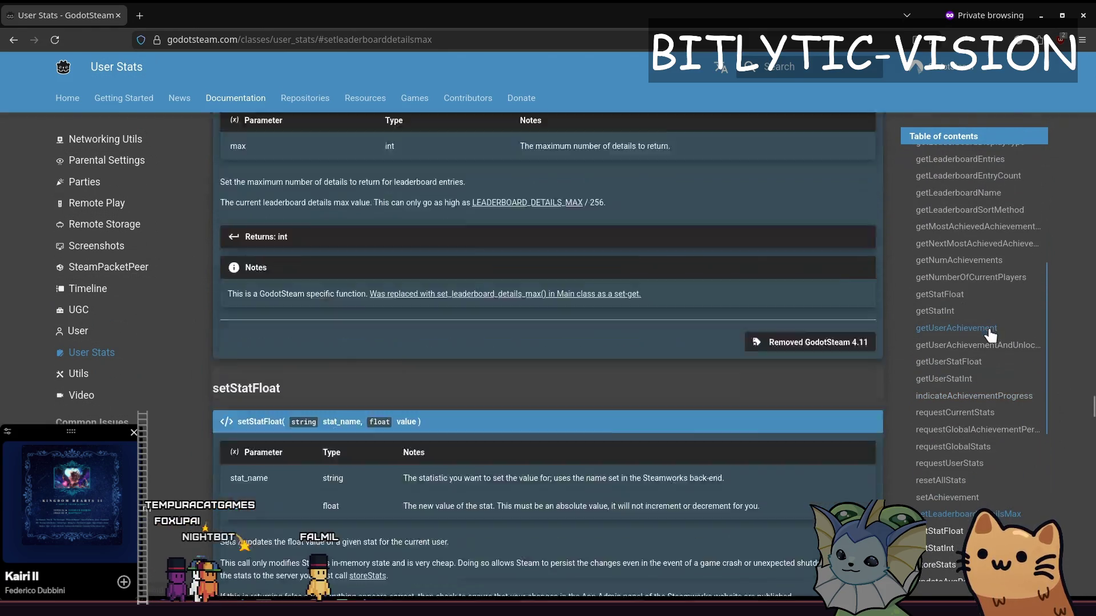
pyautogui.scroll(-5, 991, 335)
pyautogui.click(952, 279)
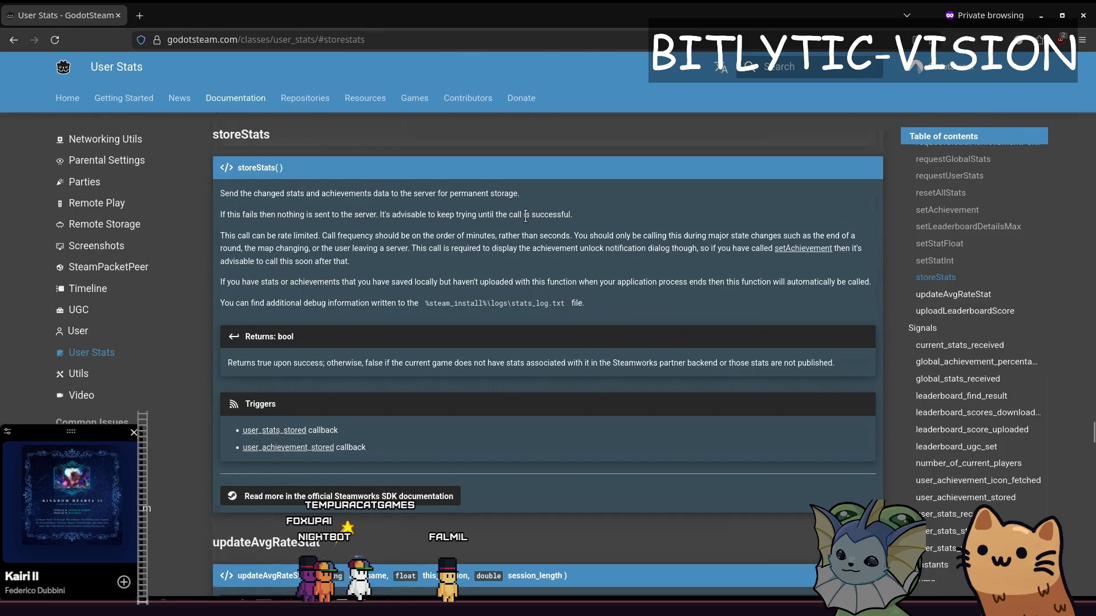
pyautogui.scroll(-1, 1008, 398)
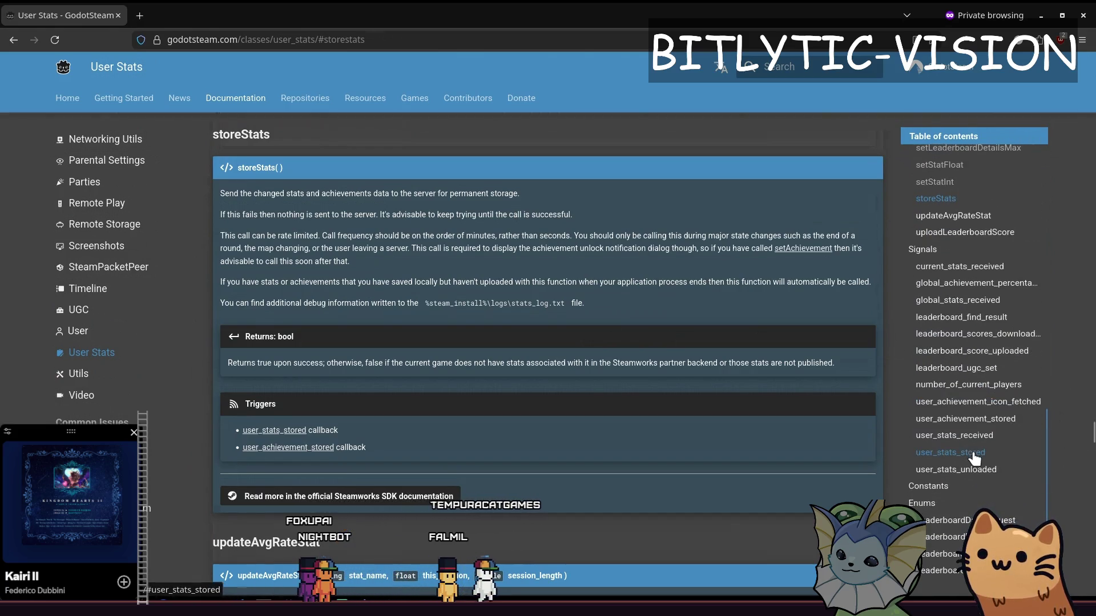
pyautogui.scroll(-3, 99, 393)
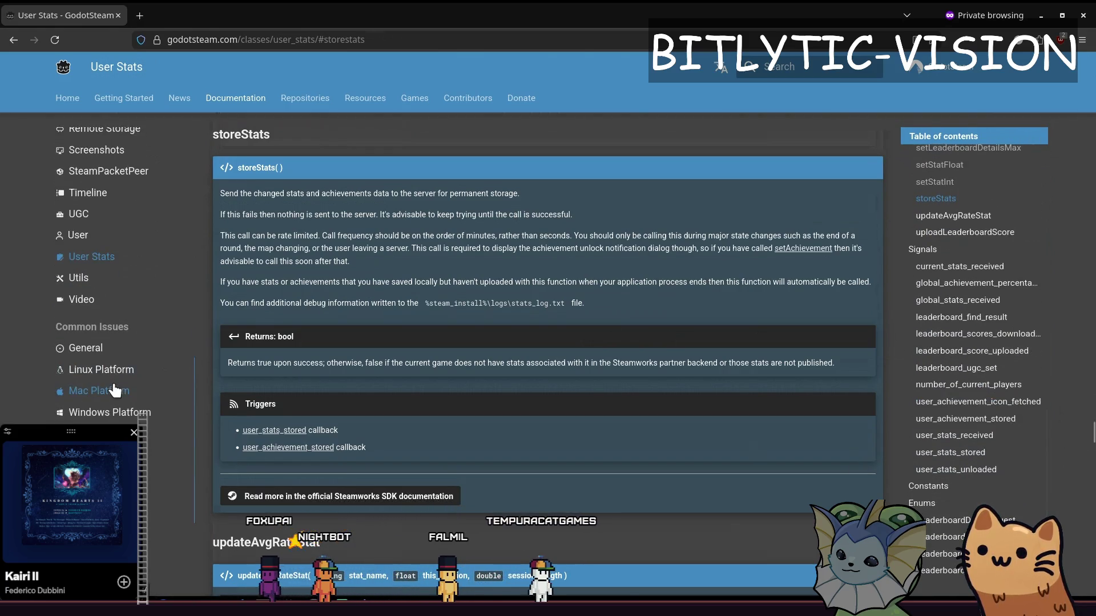
pyautogui.scroll(8, 169, 434)
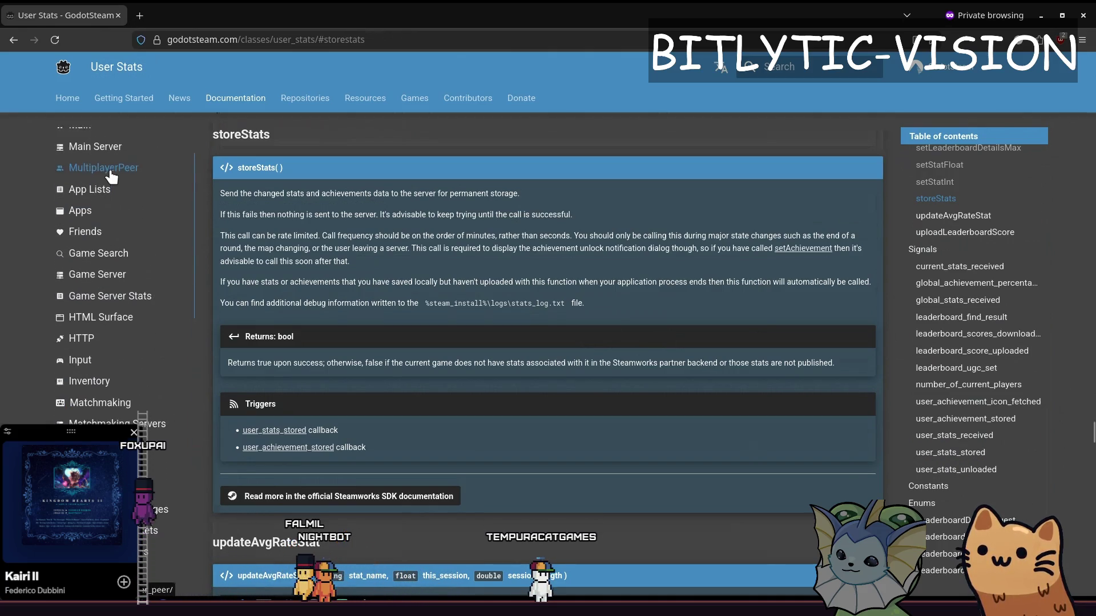
pyautogui.scroll(1, 141, 211)
pyautogui.scroll(-1, 164, 305)
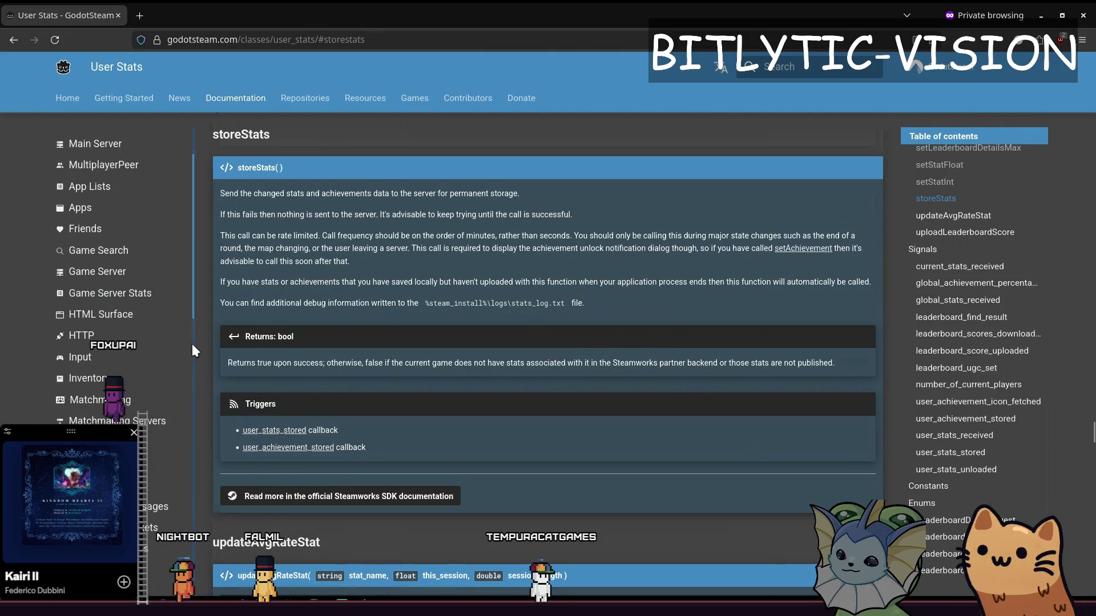
pyautogui.click(105, 386)
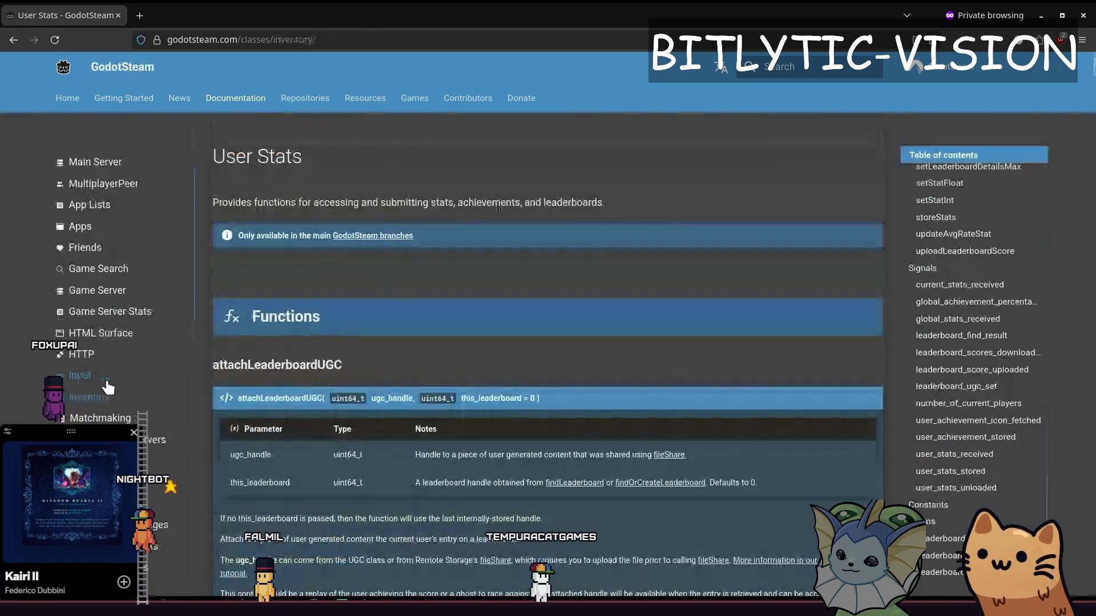
# Scroll the Inventory page to addPromoItems, then switch to Steamworks Stats and Achievements docs.
pyautogui.scroll(-10, 424, 331)
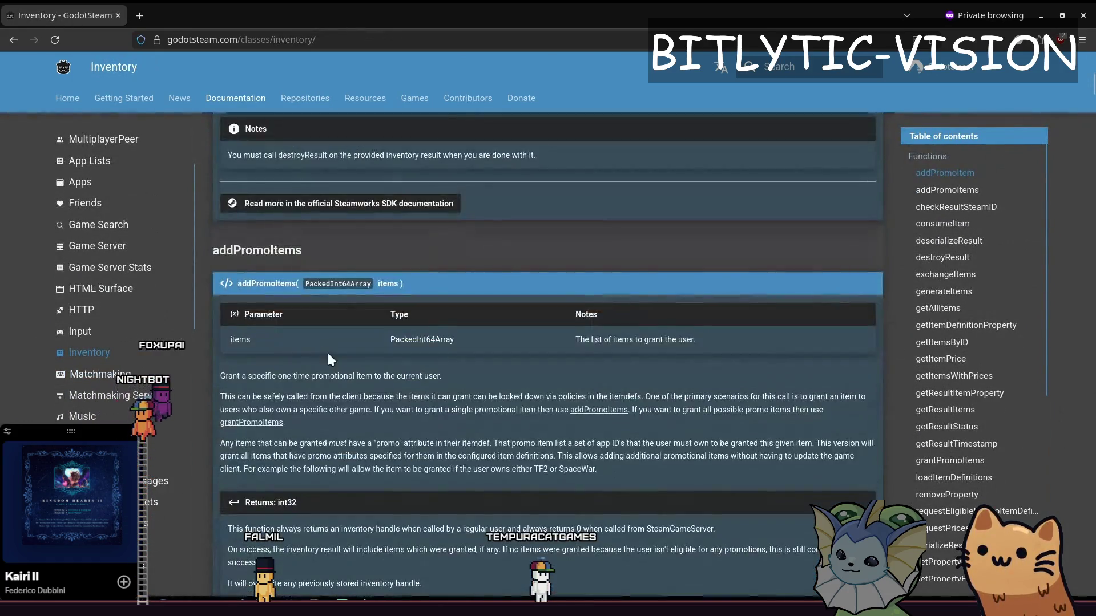
pyautogui.scroll(-2, 125, 365)
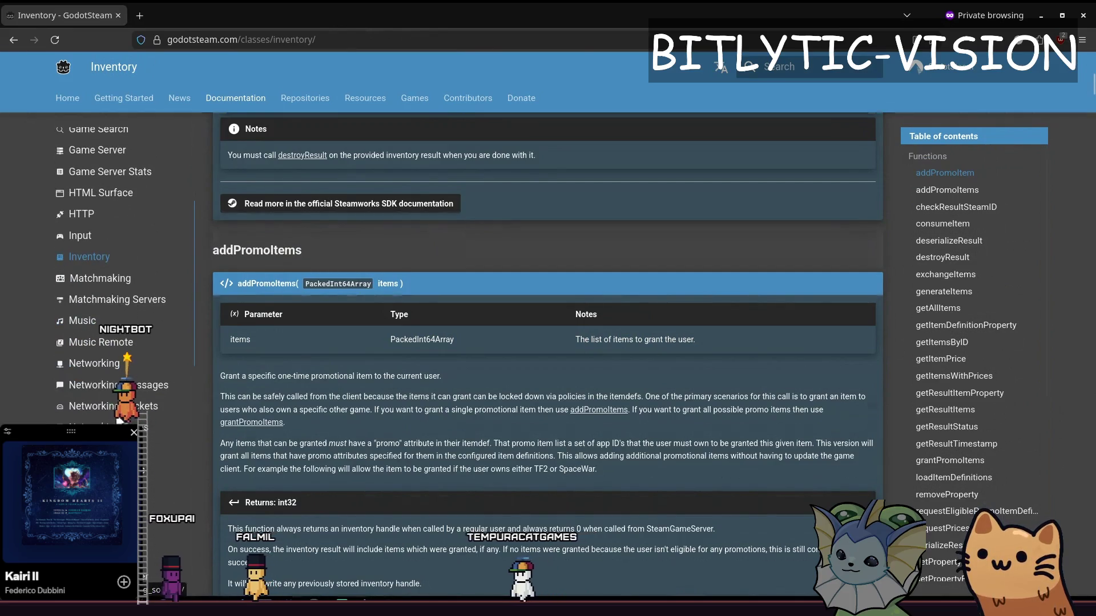
pyautogui.scroll(-3, 125, 365)
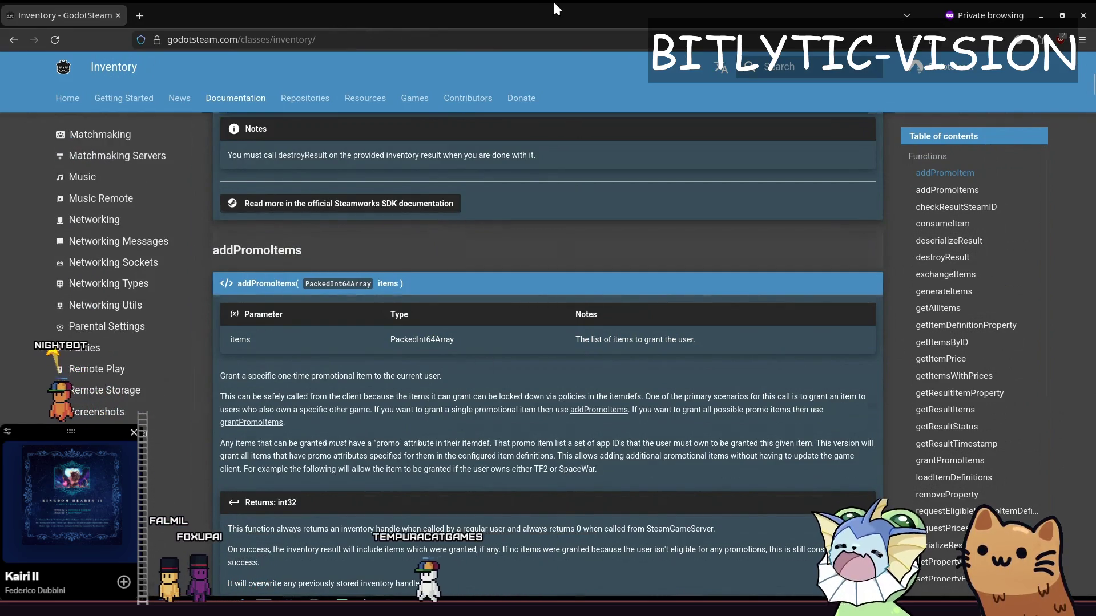
pyautogui.hotkey('ctrl', 'shift', 'p')
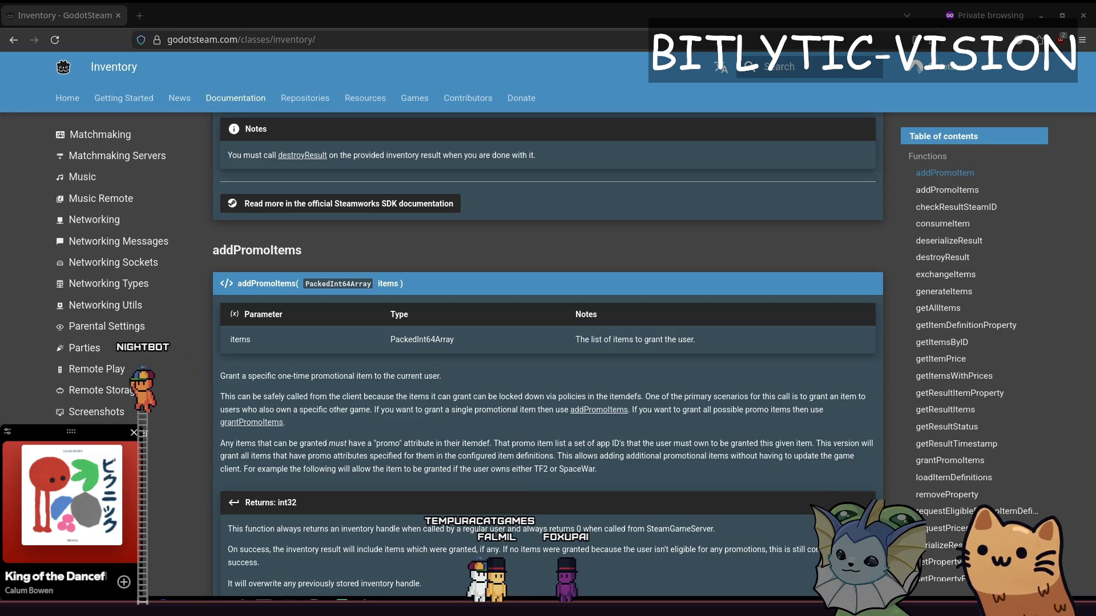
pyautogui.hotkey('alt', 'Left')
pyautogui.scroll(-5, 530, 312)
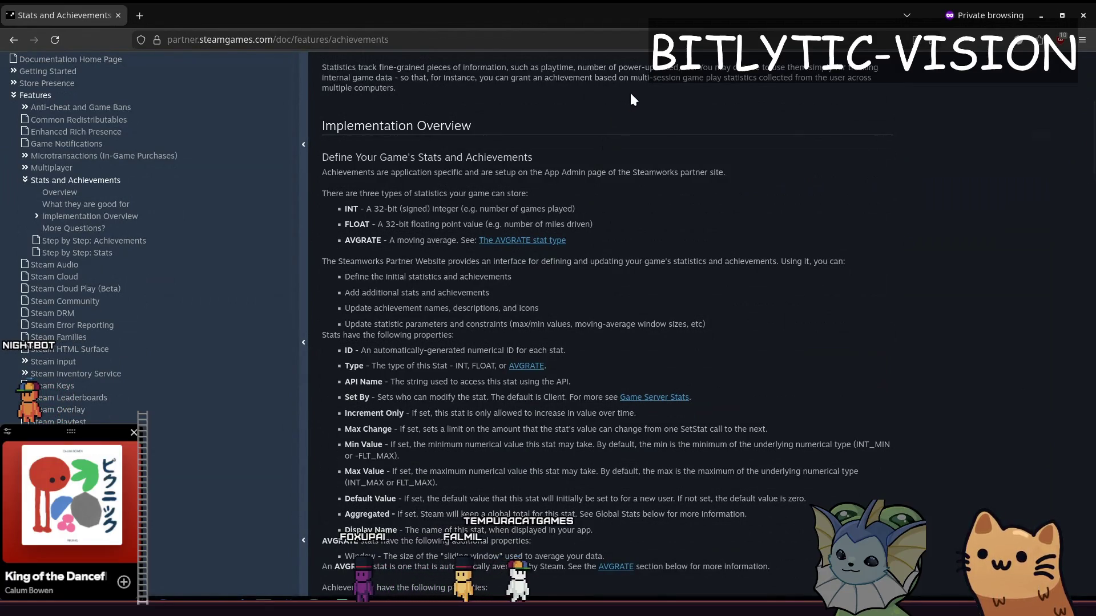
pyautogui.scroll(-3, 609, 108)
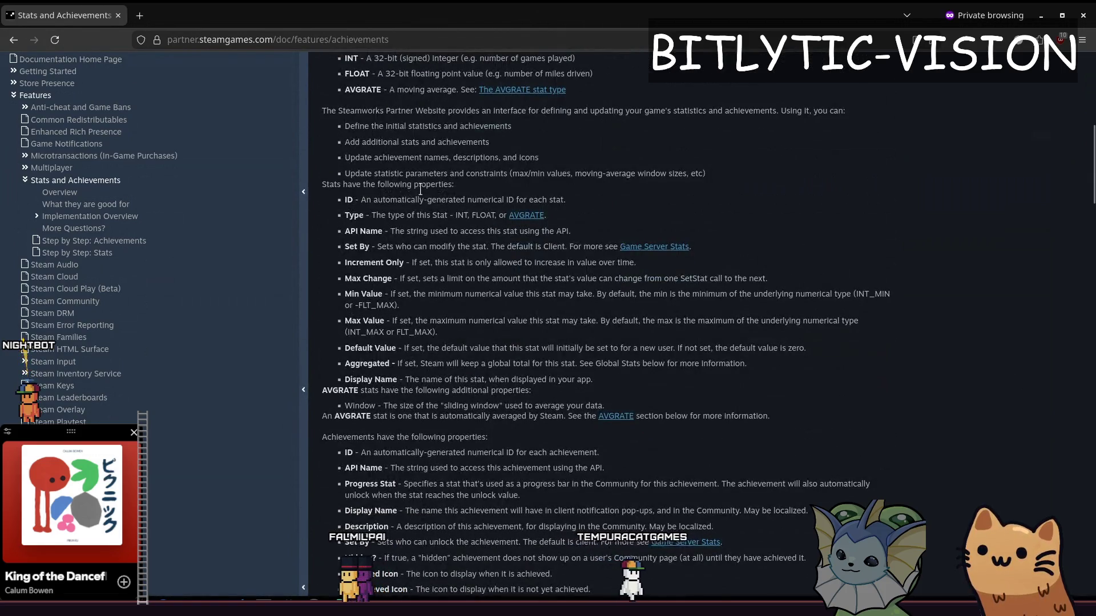
pyautogui.scroll(1, 366, 162)
pyautogui.moveTo(350, 187); pyautogui.dragTo(524, 200)
pyautogui.click(614, 185)
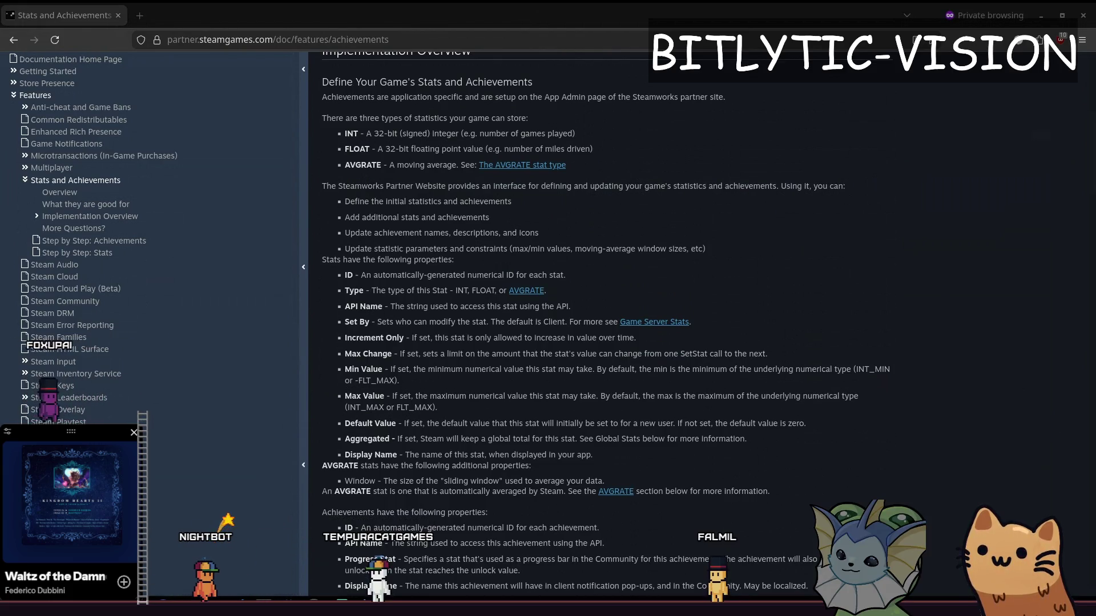
pyautogui.hotkey('alt', 'Tab')
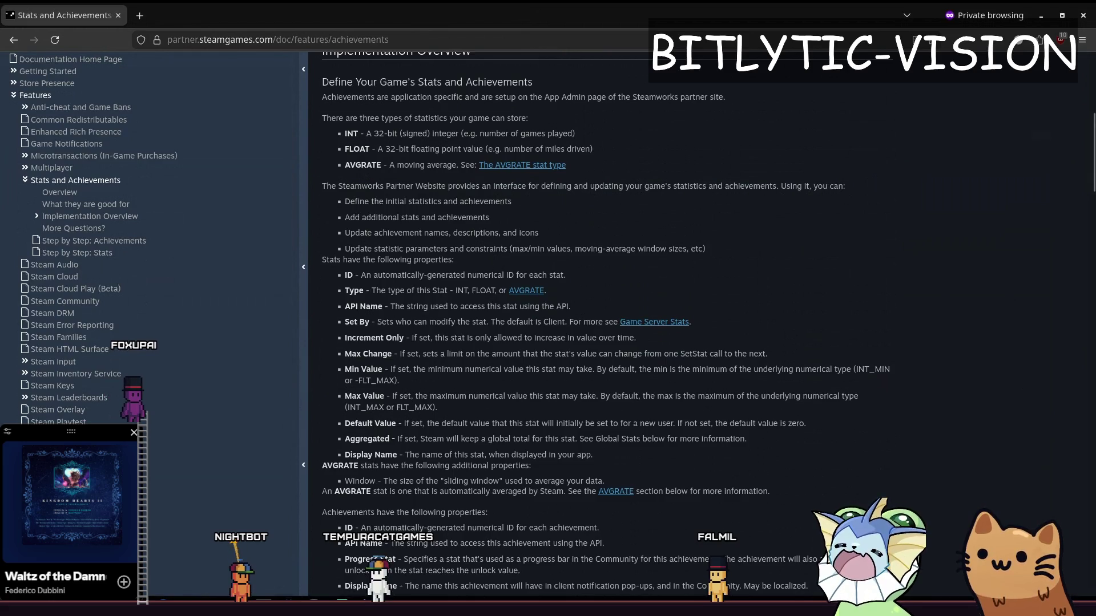
pyautogui.hotkey('alt', 'Tab')
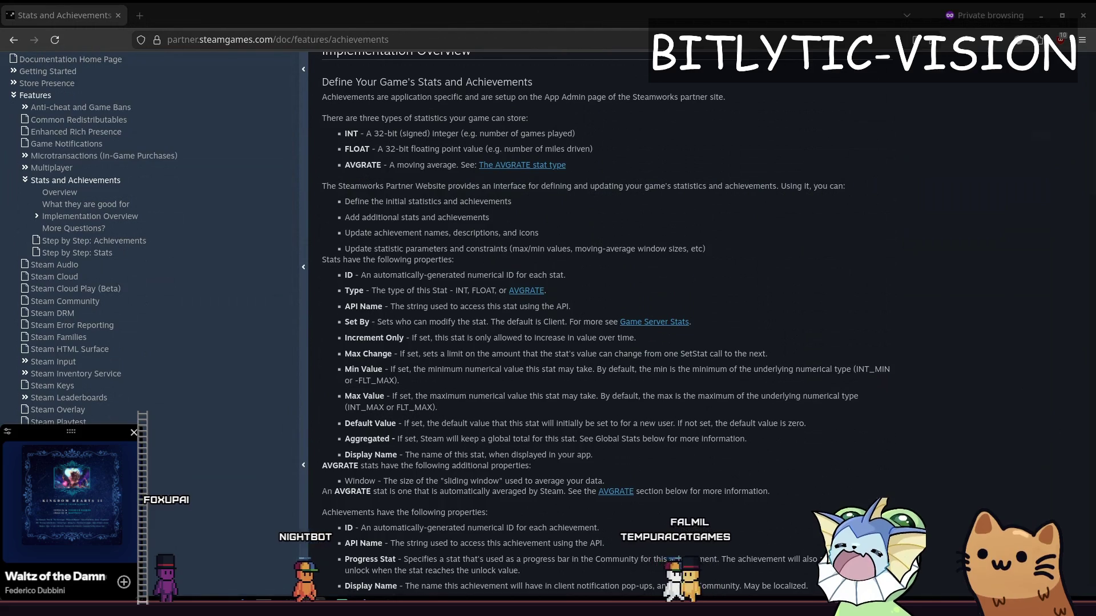
pyautogui.click(347, 278)
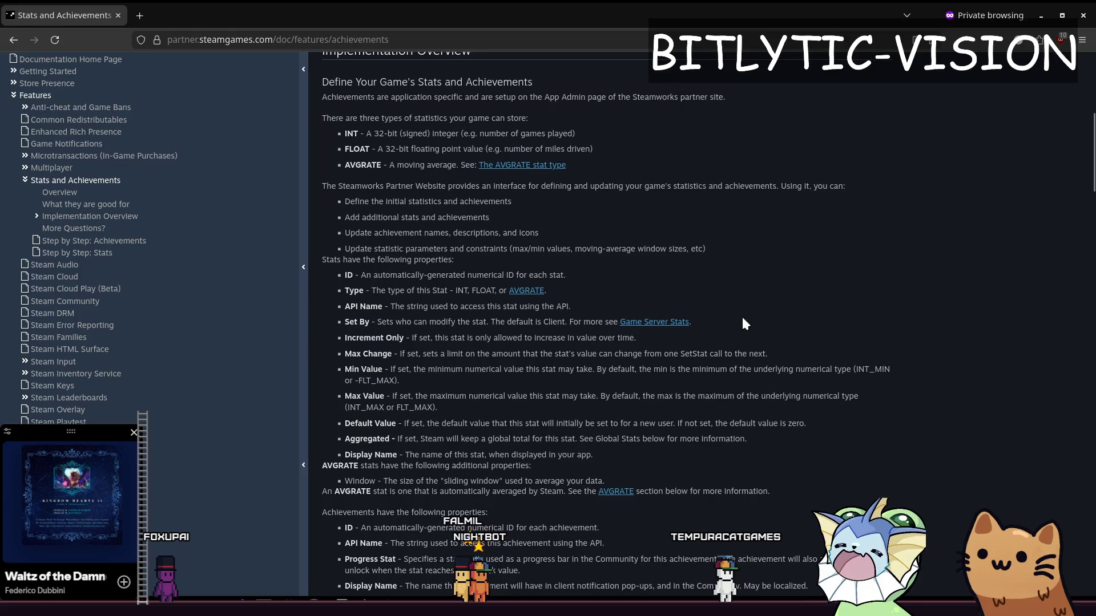
pyautogui.scroll(2, 745, 320)
pyautogui.scroll(-3, 752, 300)
pyautogui.scroll(10, 397, 197)
pyautogui.moveTo(528, 195); pyautogui.dragTo(575, 190)
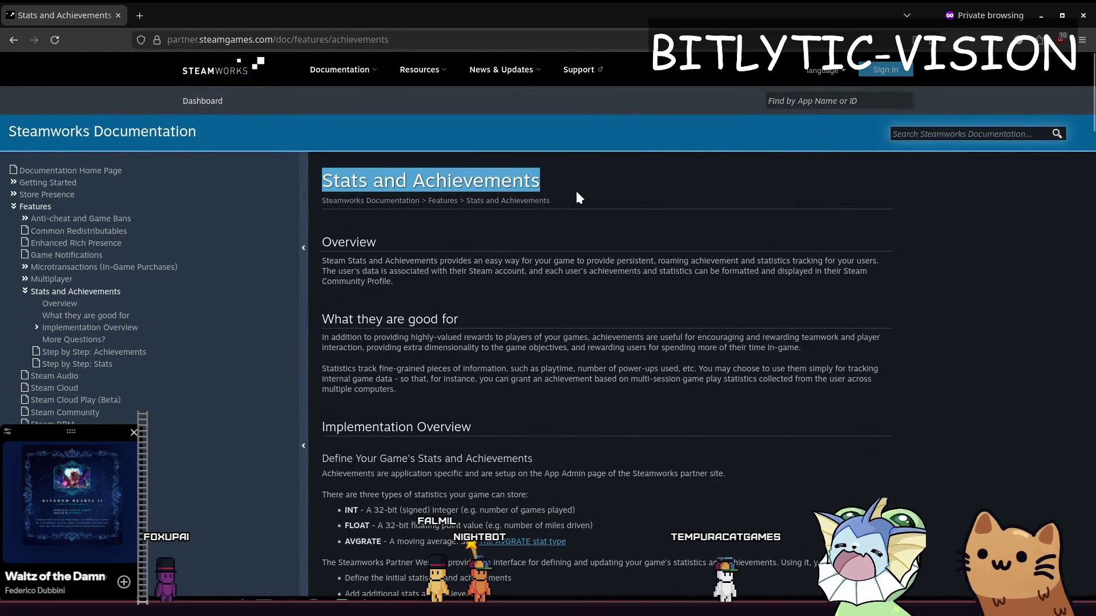
pyautogui.click(575, 189)
pyautogui.click(593, 194)
pyautogui.scroll(-5, 472, 190)
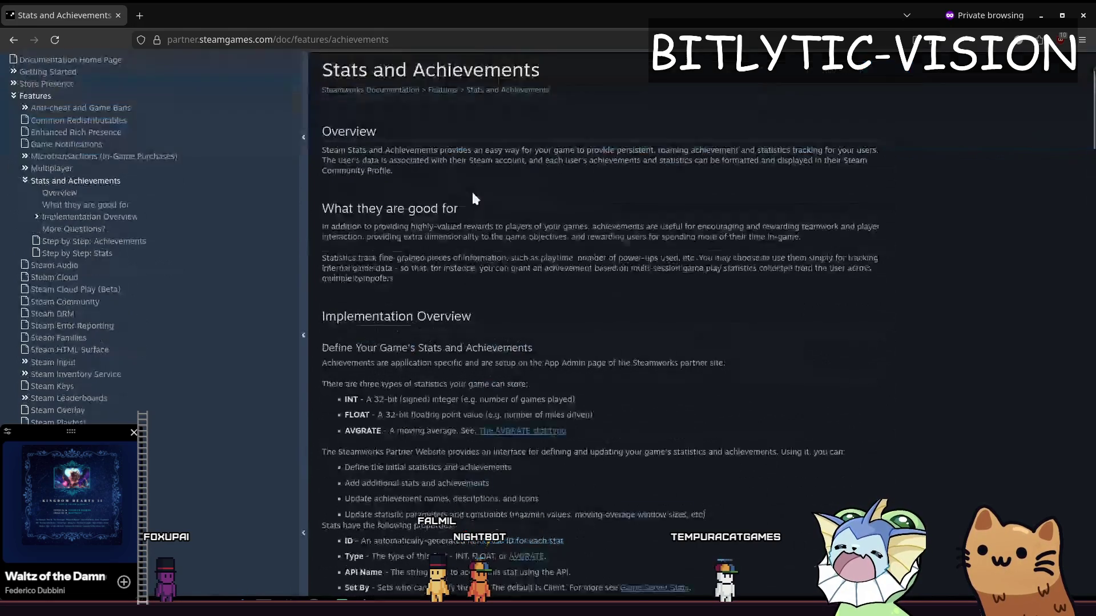
pyautogui.moveTo(348, 121); pyautogui.dragTo(406, 152)
pyautogui.click(347, 129)
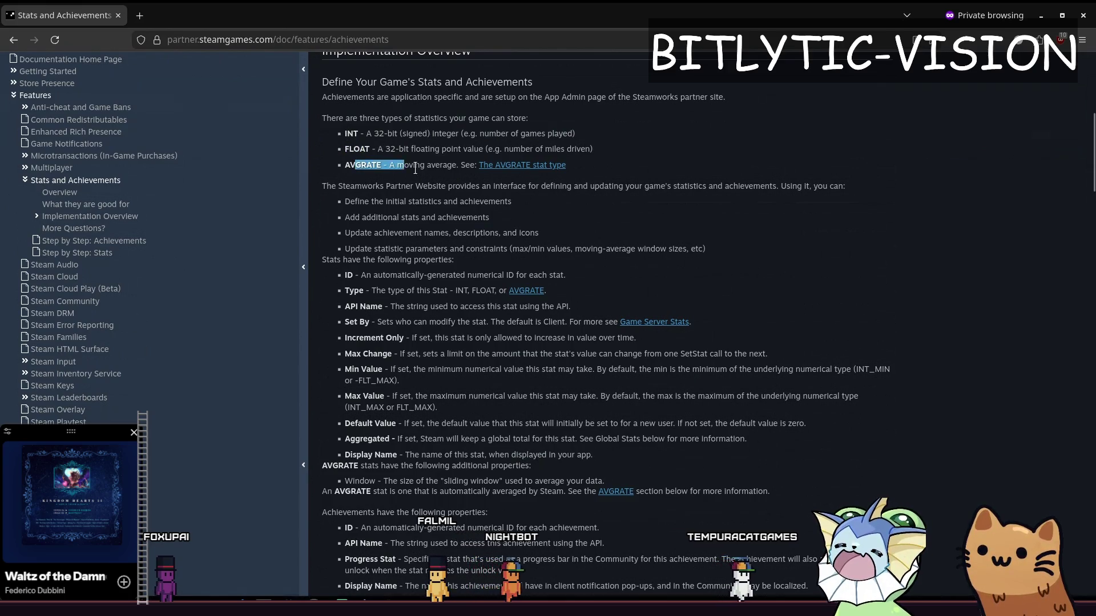
pyautogui.middleClick(489, 166)
pyautogui.click(199, 3)
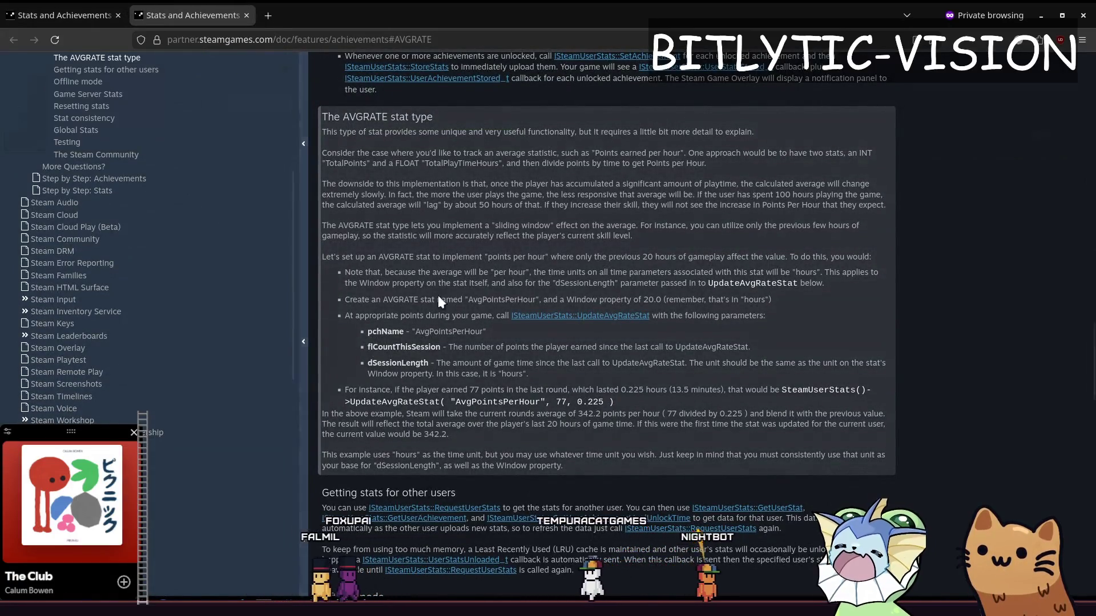
pyautogui.click(247, 16)
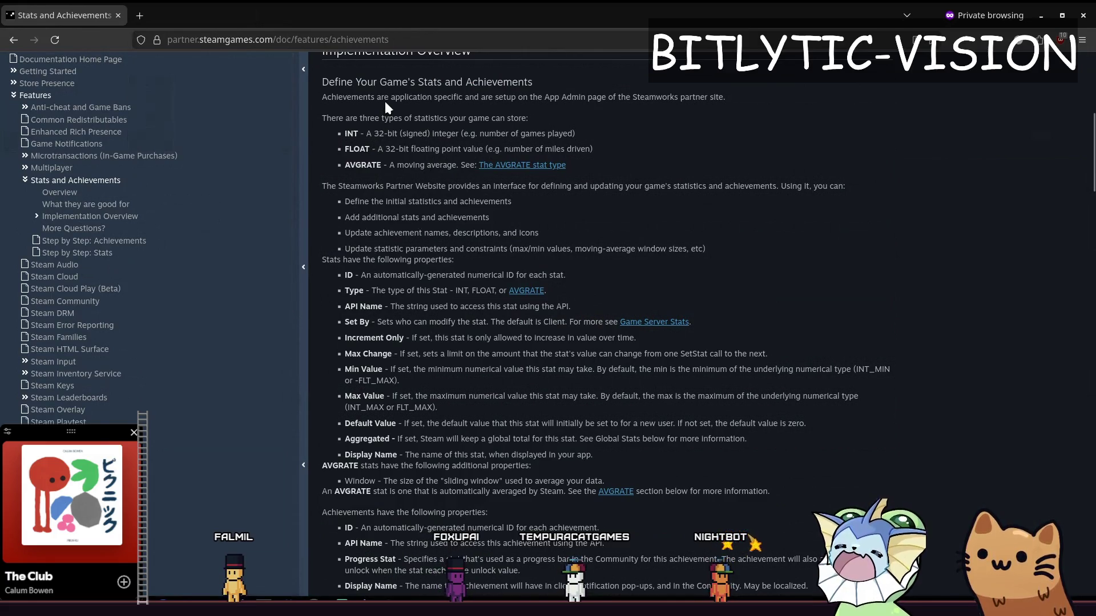
pyautogui.moveTo(349, 118); pyautogui.dragTo(382, 118)
pyautogui.click(546, 119)
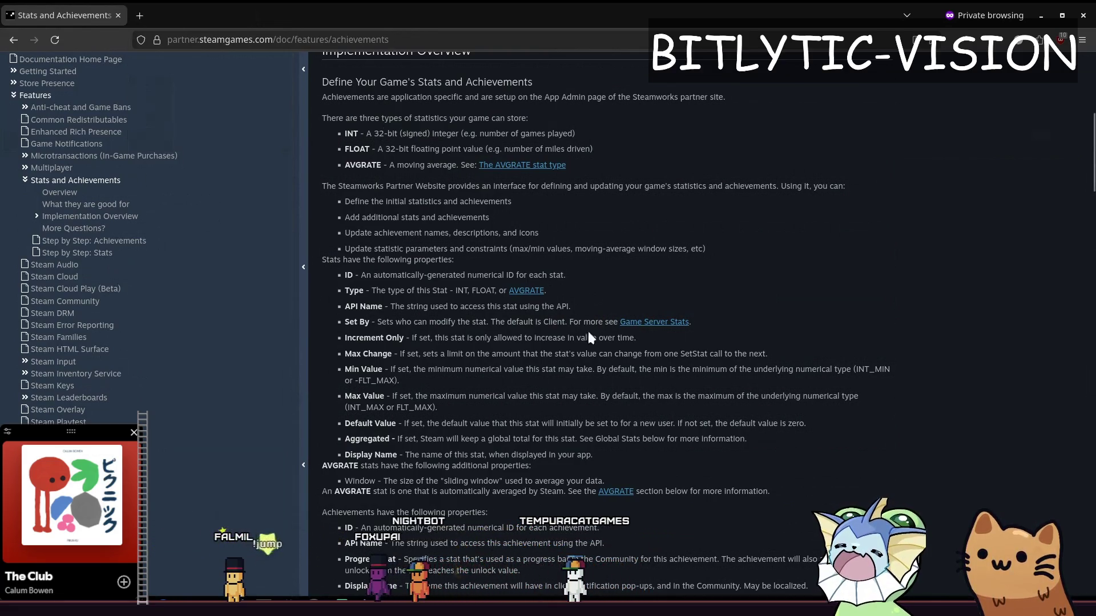
pyautogui.scroll(-5, 495, 183)
pyautogui.scroll(-5, 494, 182)
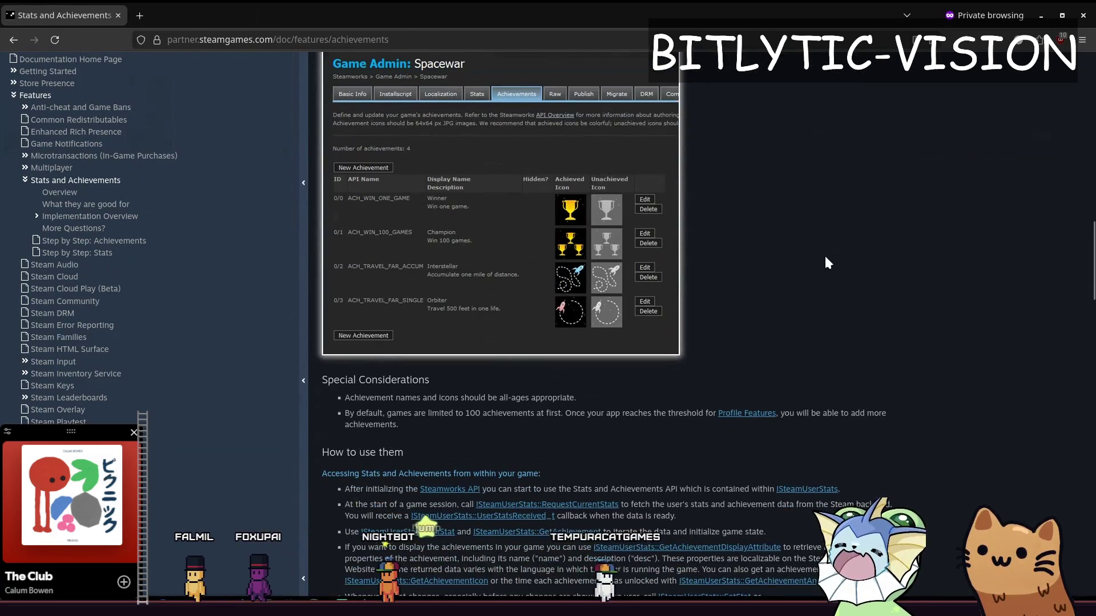
pyautogui.scroll(4, 823, 260)
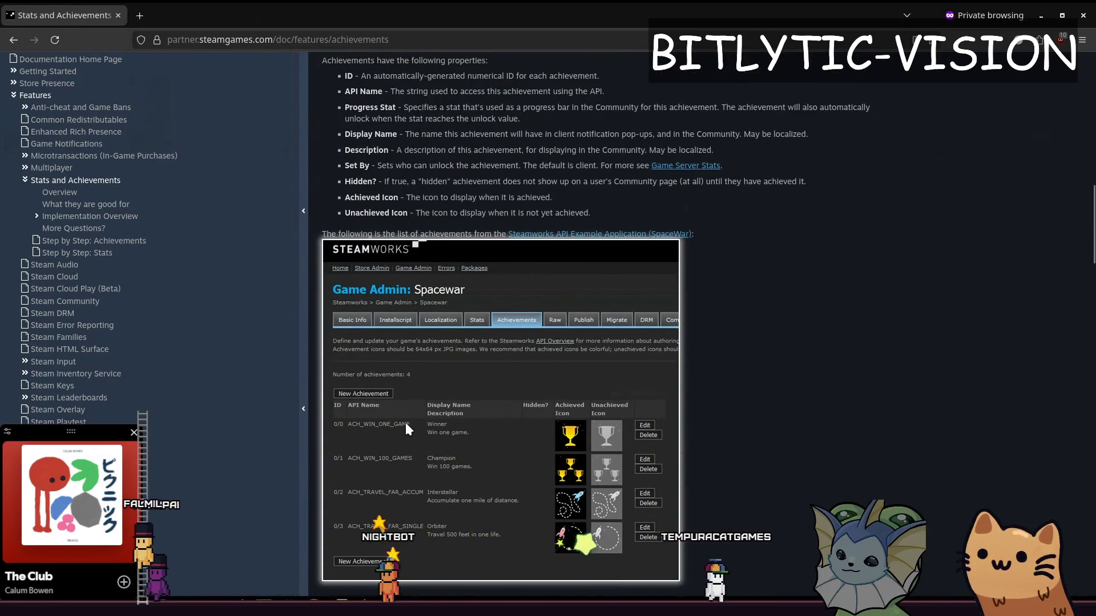
pyautogui.scroll(-5, 656, 199)
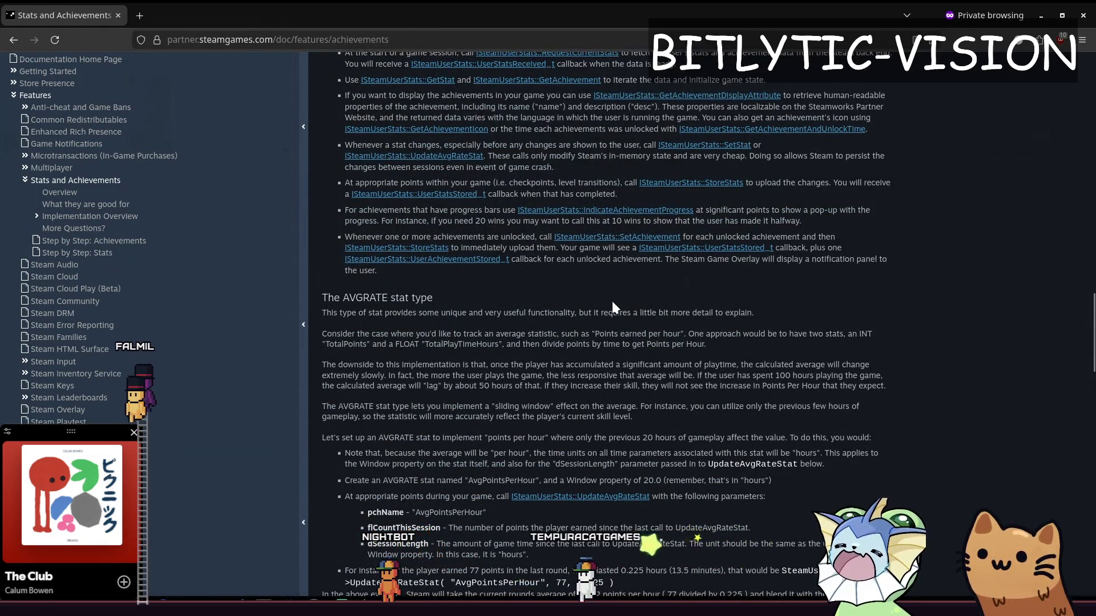
pyautogui.scroll(10, 623, 279)
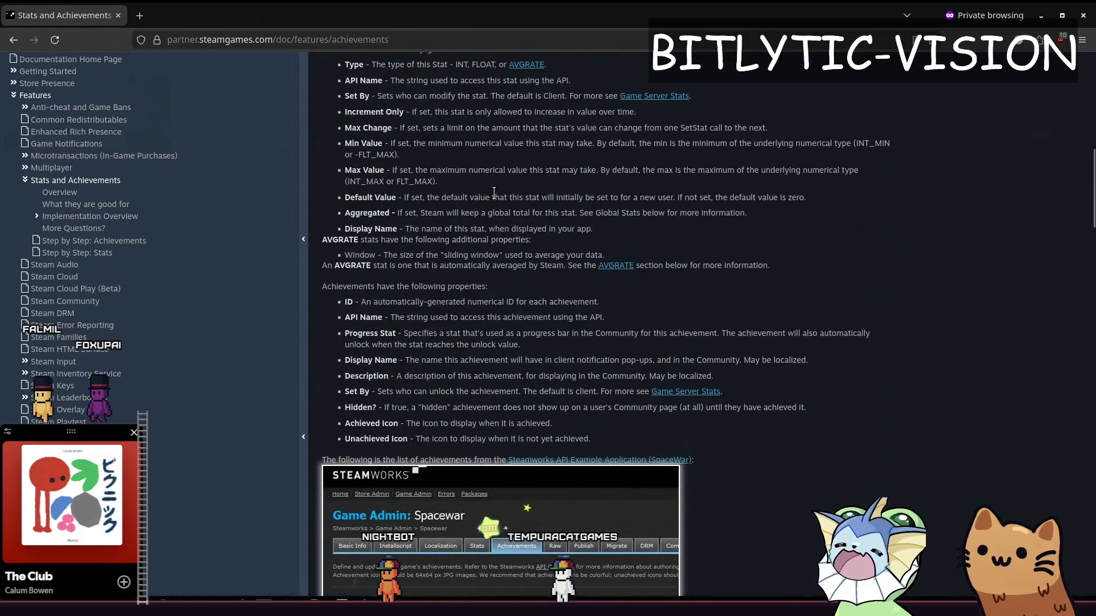
pyautogui.scroll(-5, 537, 403)
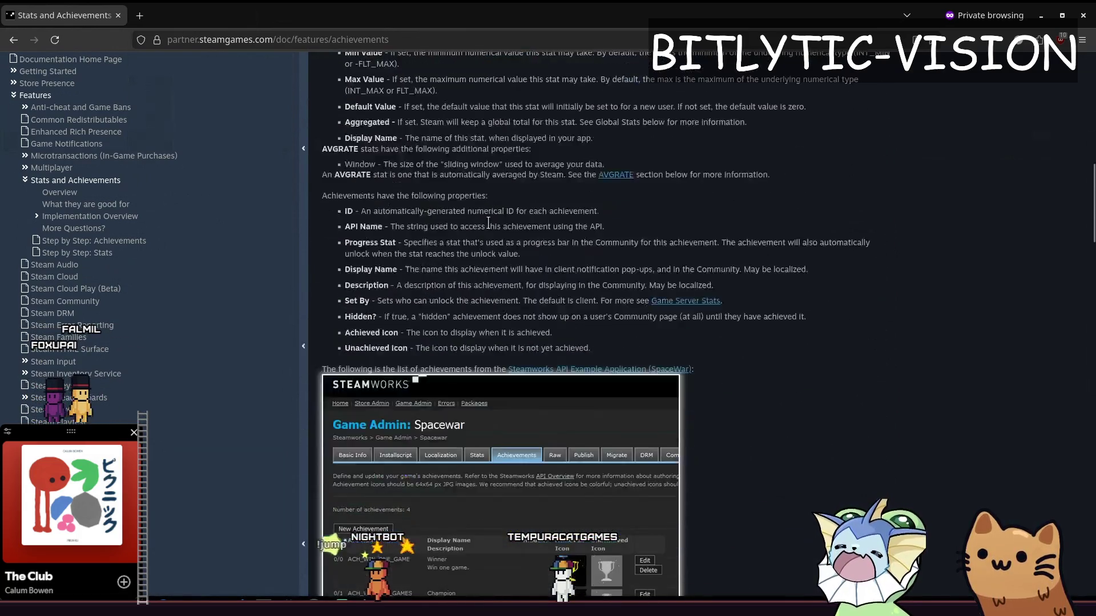
# Read through the Steam Cloud documentation page, then return to Stats and Achievements.
pyautogui.click(68, 278)
pyautogui.scroll(-5, 640, 246)
pyautogui.scroll(-6, 625, 231)
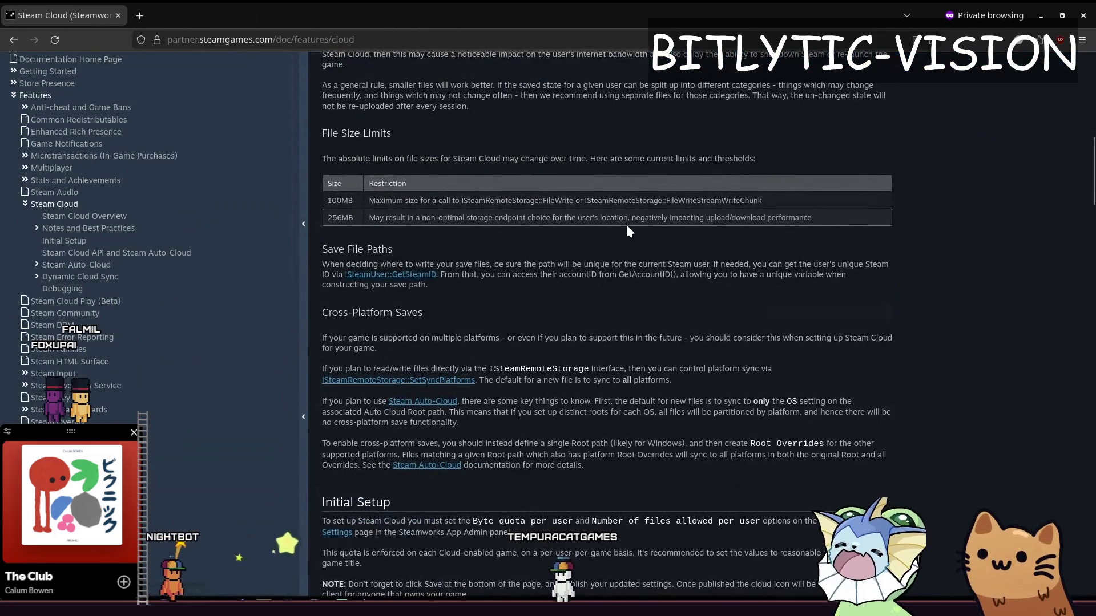
pyautogui.scroll(-5, 591, 248)
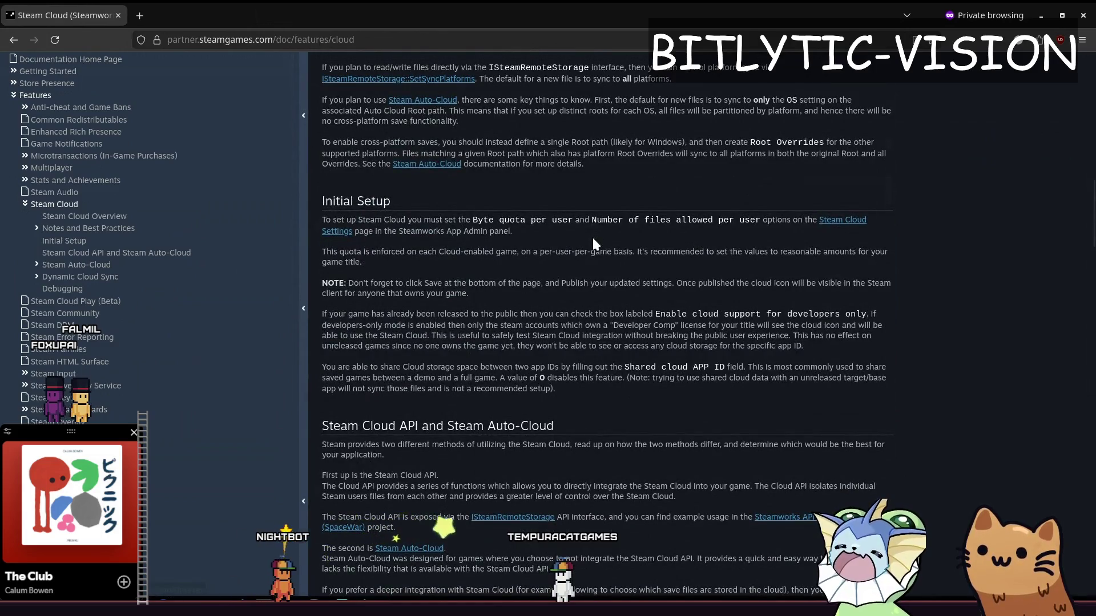
pyautogui.scroll(-9, 594, 234)
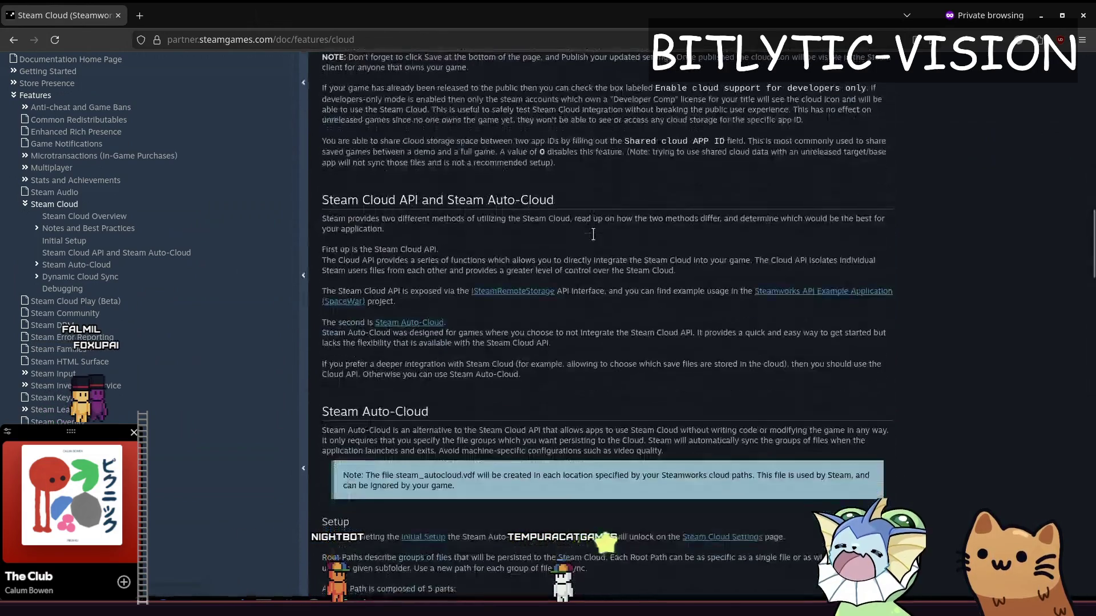
pyautogui.scroll(-12, 593, 234)
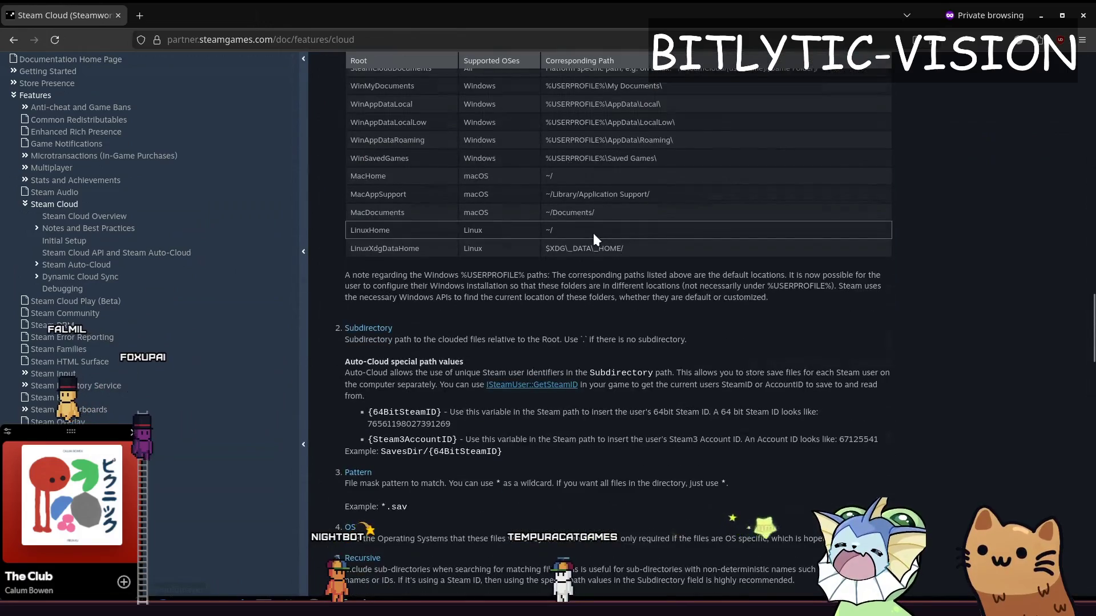
pyautogui.scroll(-5, 566, 153)
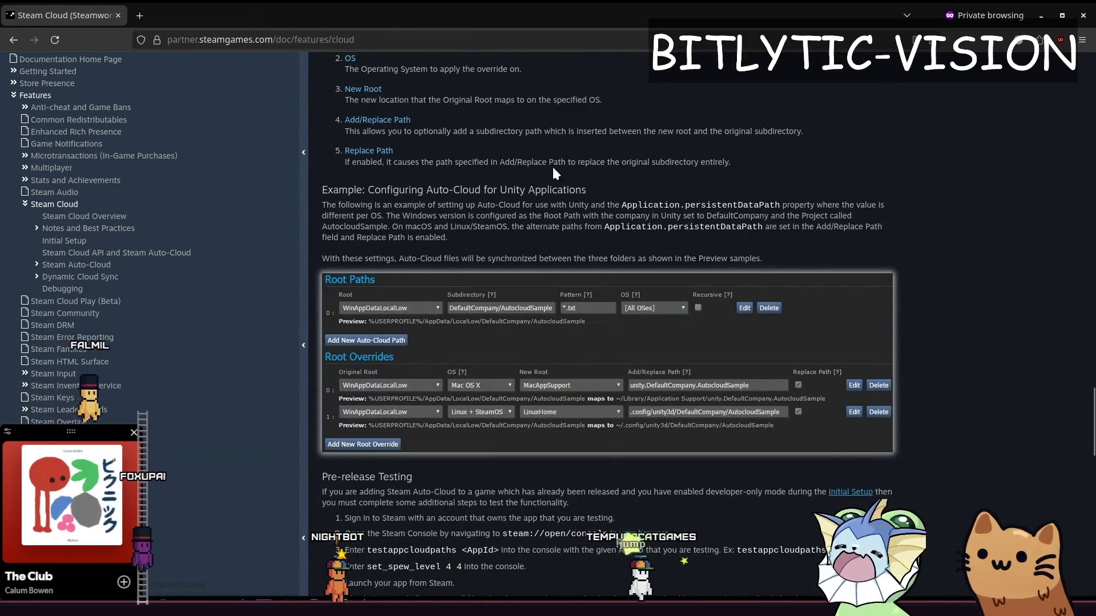
pyautogui.scroll(-3, 554, 155)
pyautogui.hotkey('alt', 'Left')
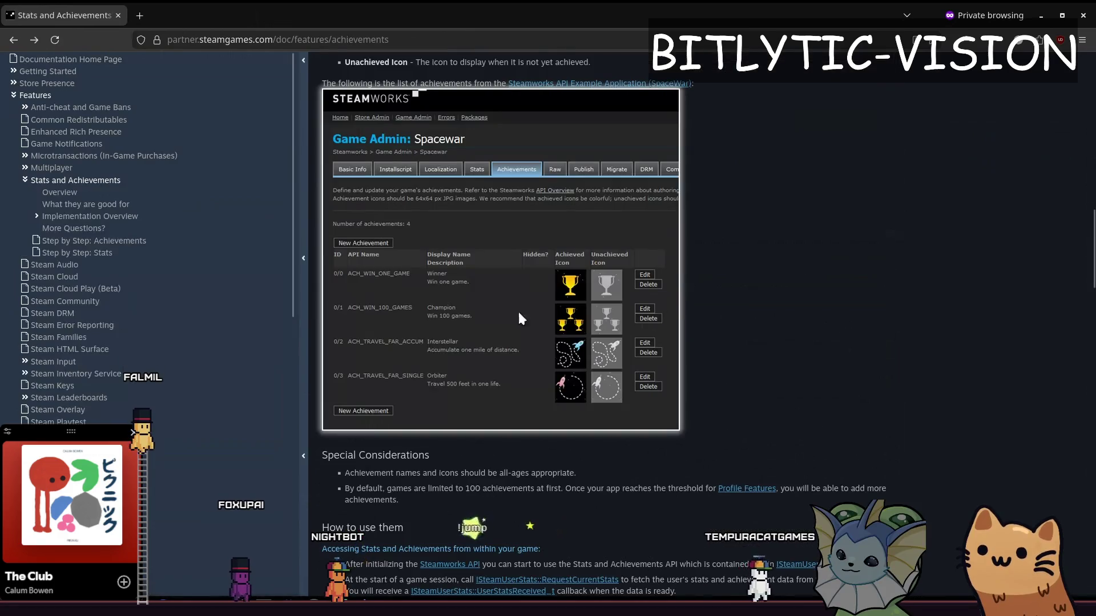
# Glance at Steam Leaderboards, highlight the INT, FLOAT and AVGRATE stat types, then bring GodotSteam forward.
pyautogui.click(89, 400)
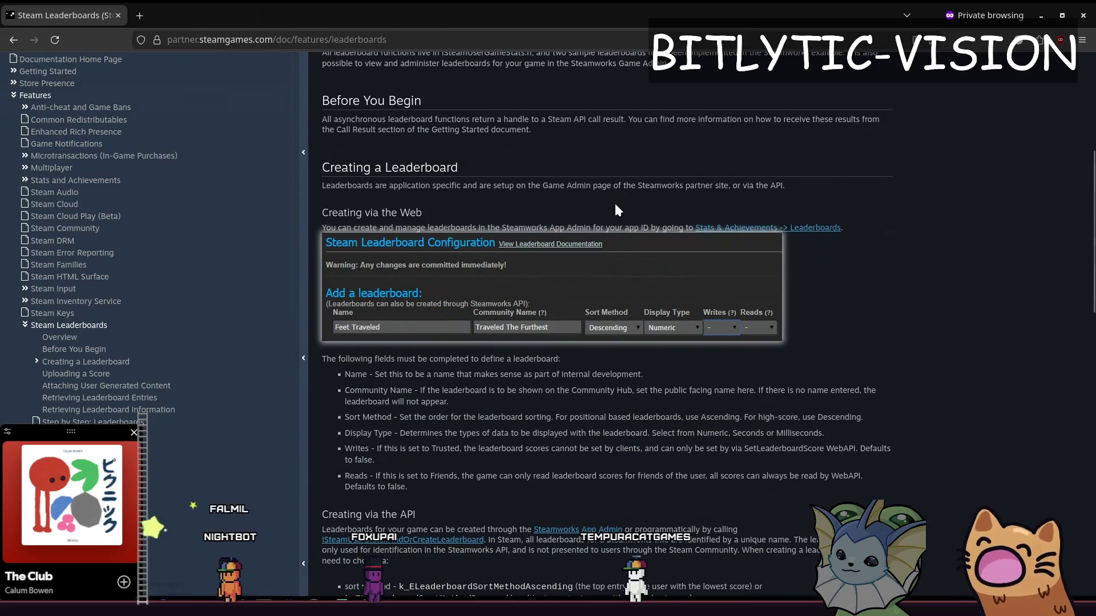
pyautogui.scroll(2, 615, 200)
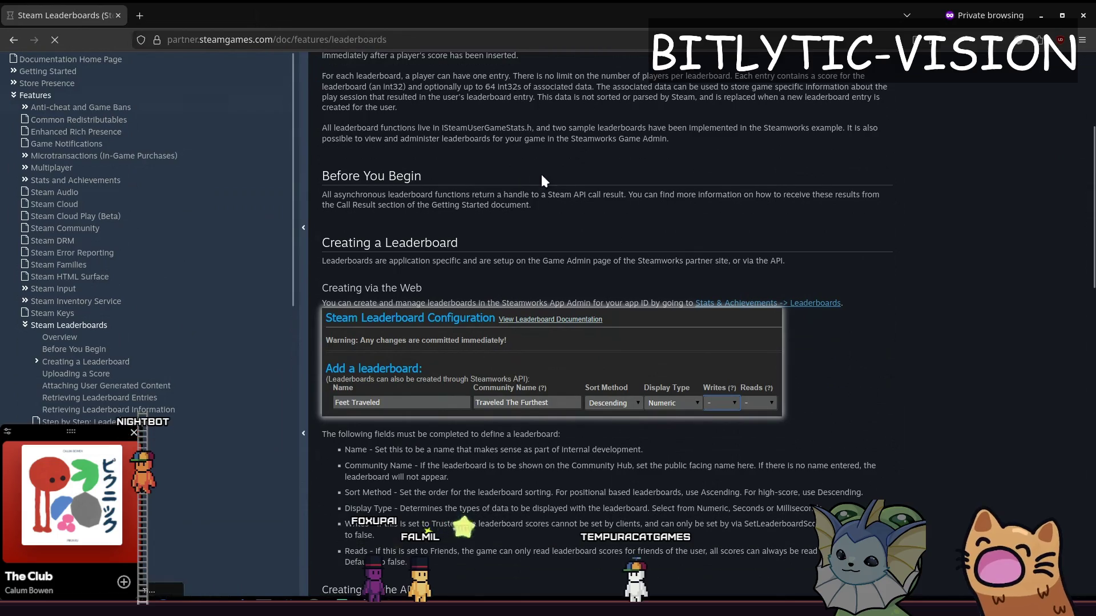
pyautogui.hotkey('alt', 'Left')
pyautogui.hotkey('alt', 'Left')
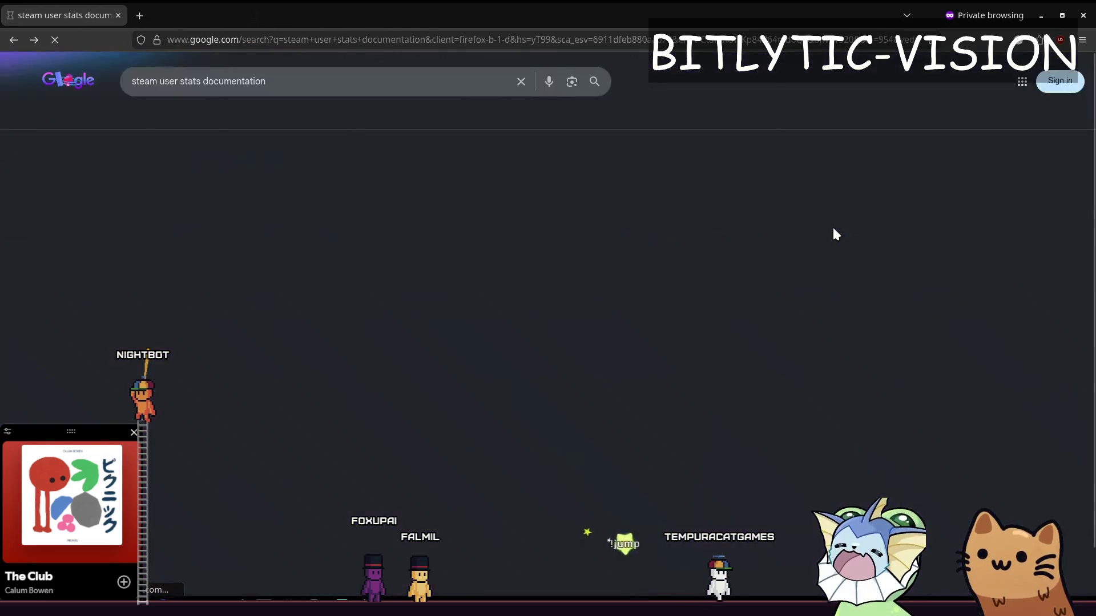
pyautogui.hotkey('alt', 'Right')
pyautogui.scroll(5, 641, 177)
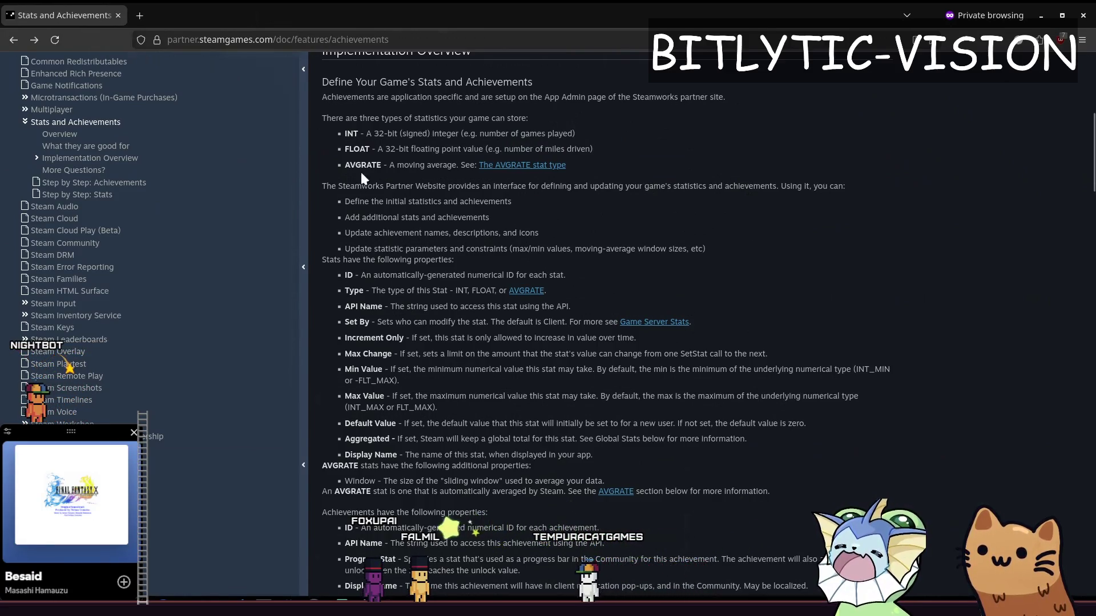
pyautogui.scroll(3, 361, 181)
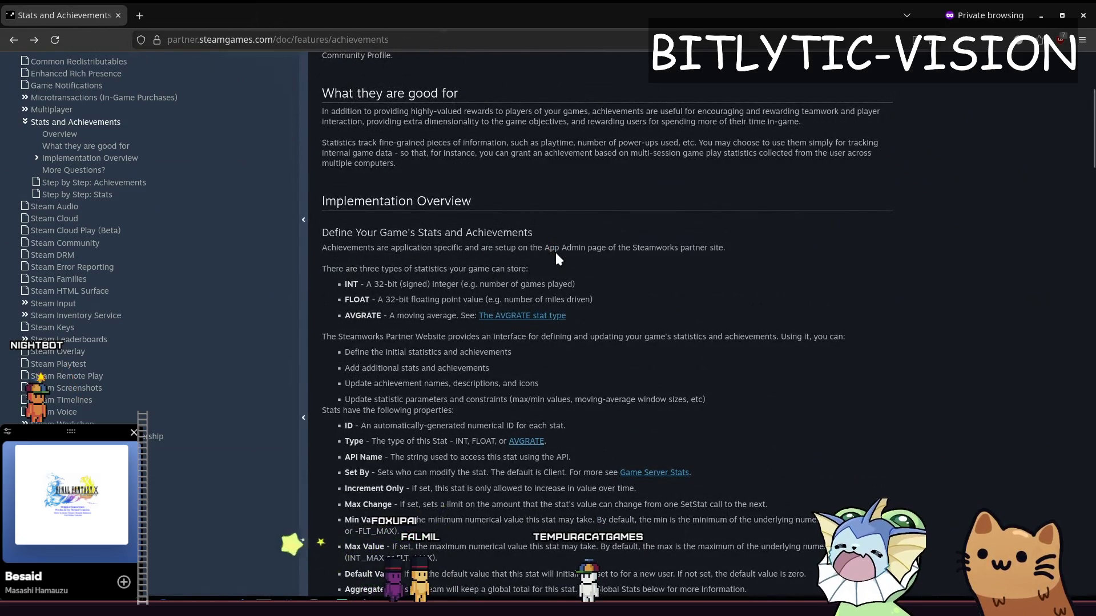
pyautogui.moveTo(389, 316); pyautogui.dragTo(327, 284)
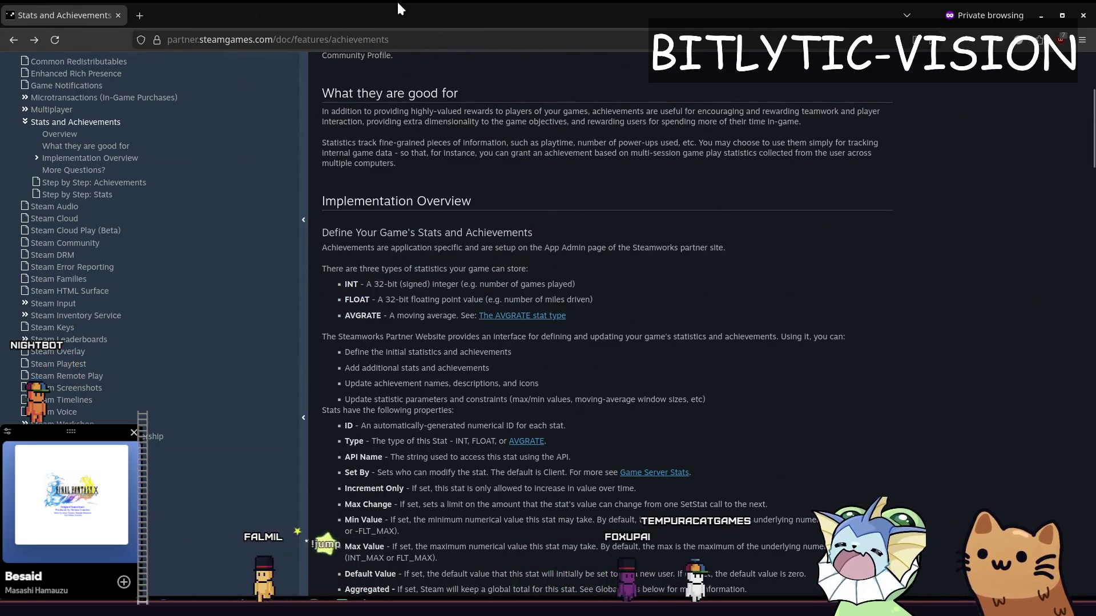
pyautogui.hotkey('alt', 'Tab')
pyautogui.scroll(-2, 408, 250)
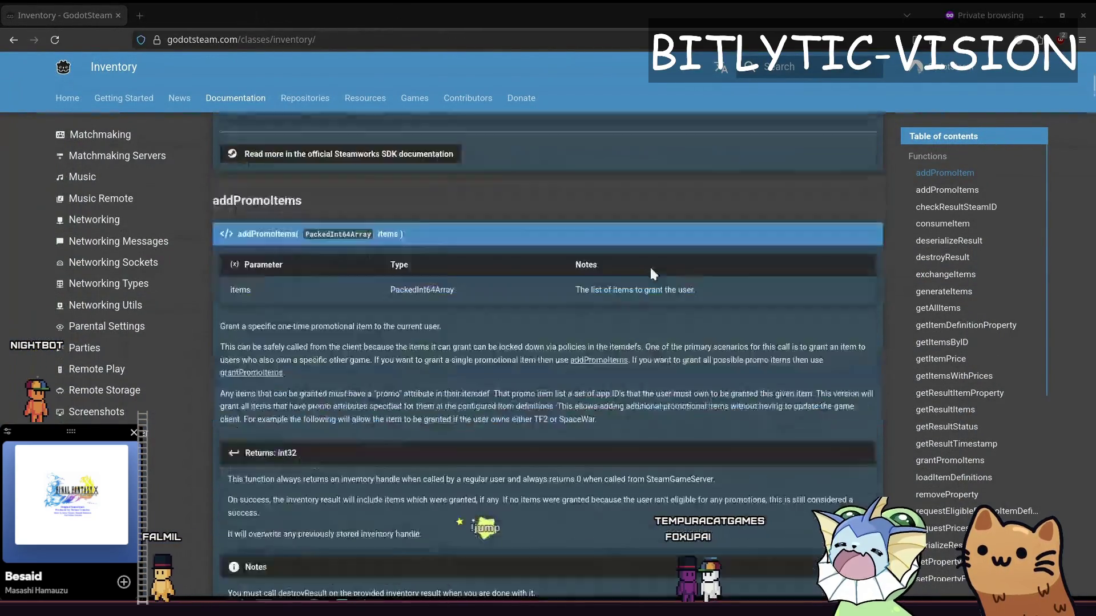
# Review GodotSteam's getStatInt, setStatFloat and setStatInt entries, then drag the Steamworks window back over.
pyautogui.scroll(-5, 107, 337)
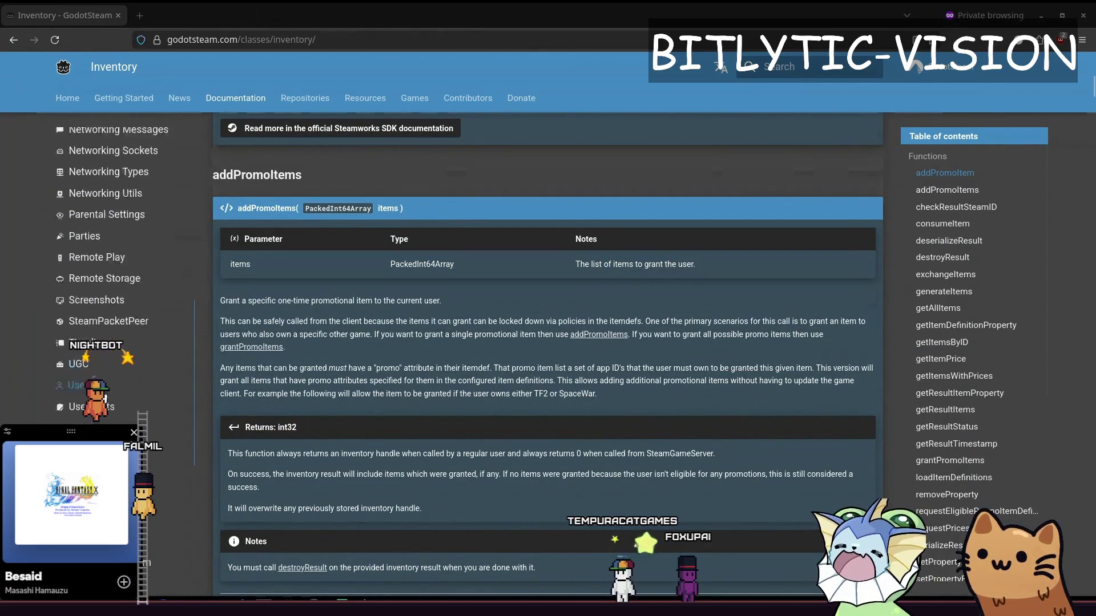
pyautogui.click(91, 328)
pyautogui.scroll(-10, 346, 257)
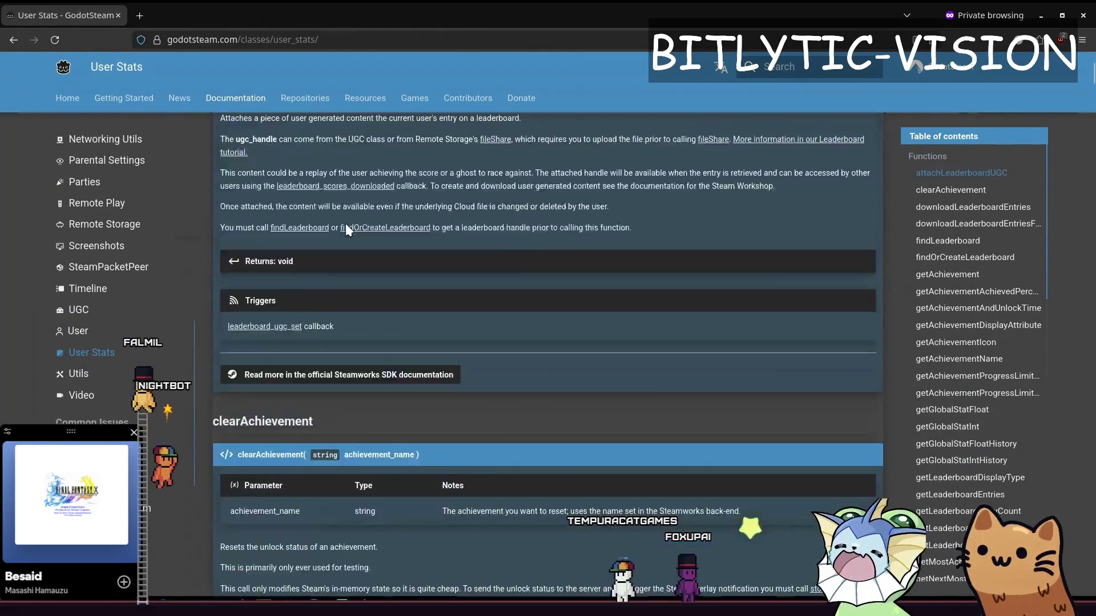
pyautogui.scroll(4, 967, 283)
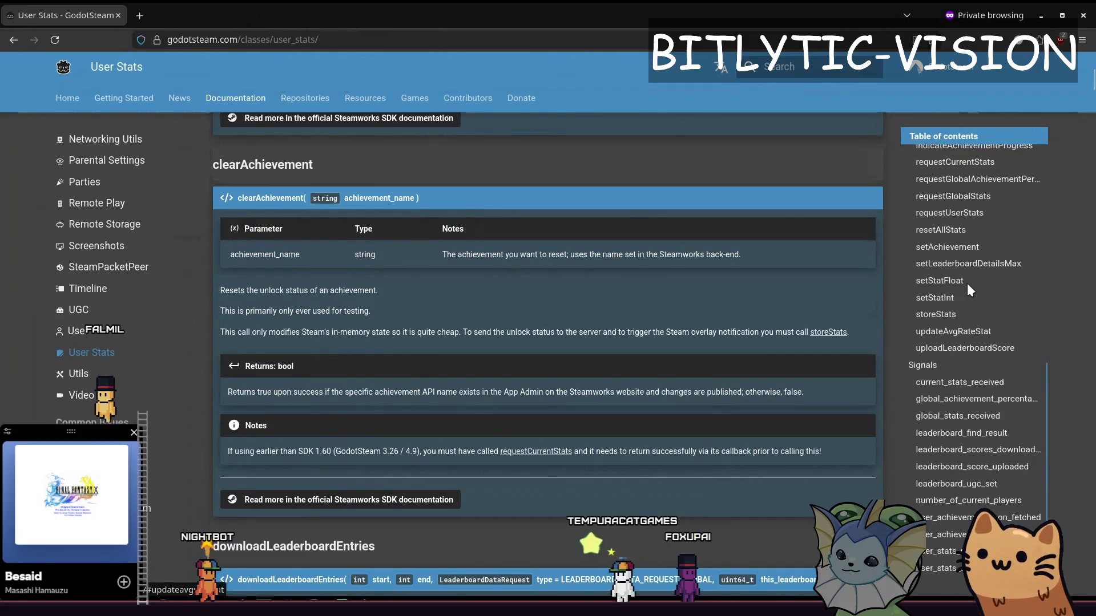
pyautogui.scroll(1, 947, 297)
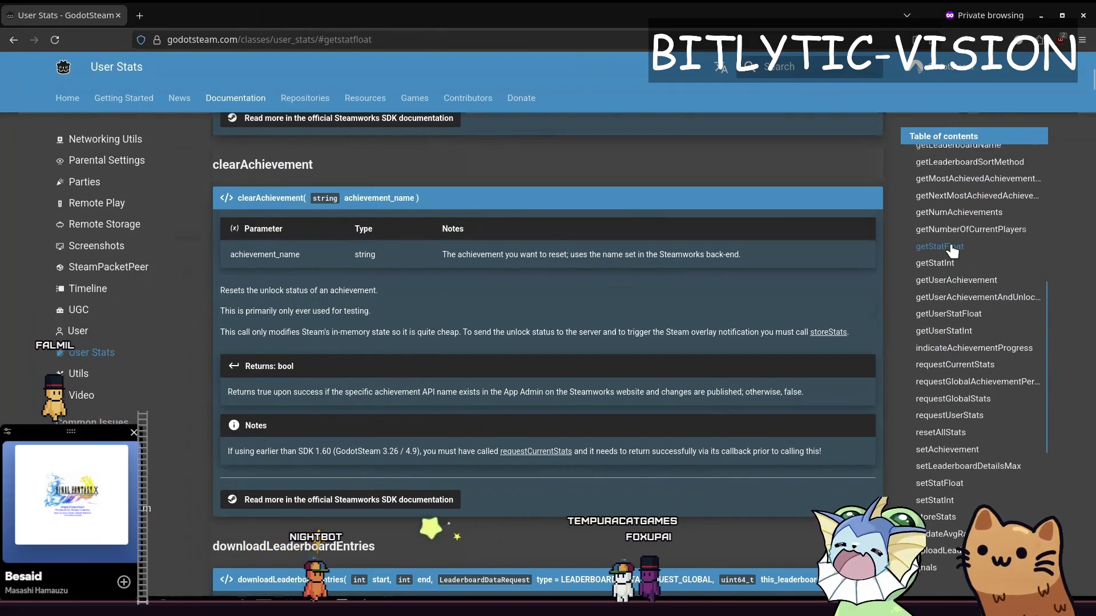
pyautogui.click(934, 264)
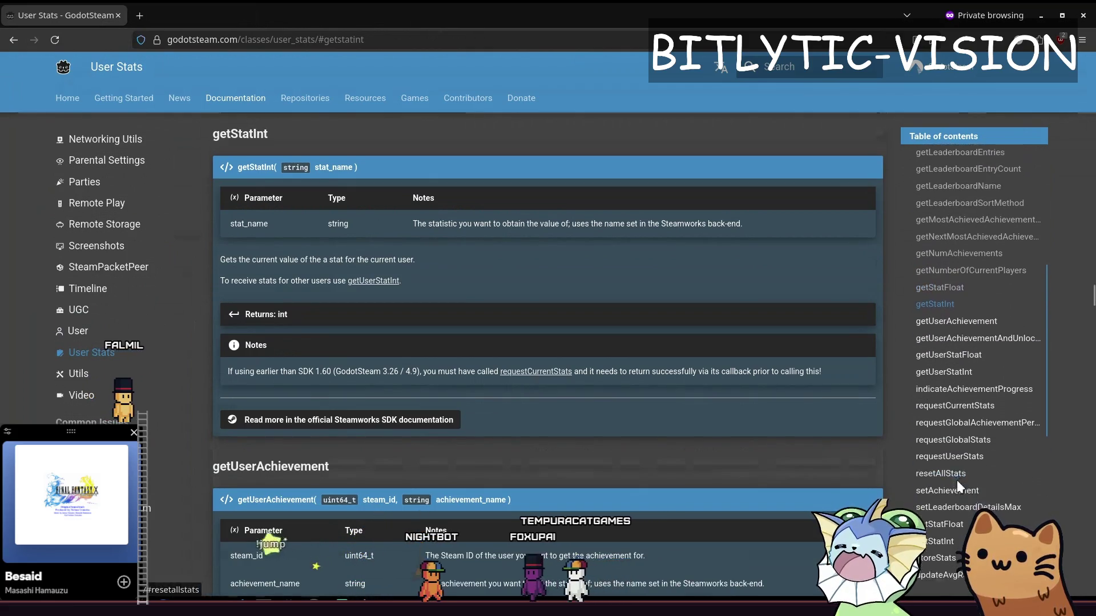
pyautogui.click(941, 488)
pyautogui.click(945, 501)
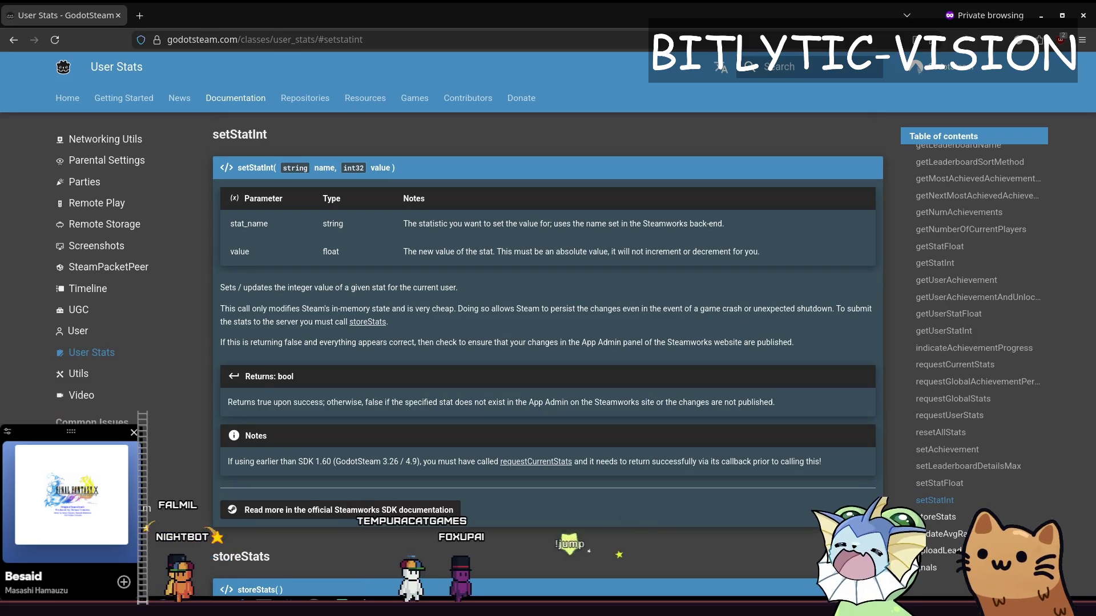
pyautogui.moveTo(1095, 201)
pyautogui.mouseDown()
pyautogui.moveTo(727, 201)
pyautogui.moveTo(714, 3)
pyautogui.mouseUp()
pyautogui.scroll(-5, 612, 277)
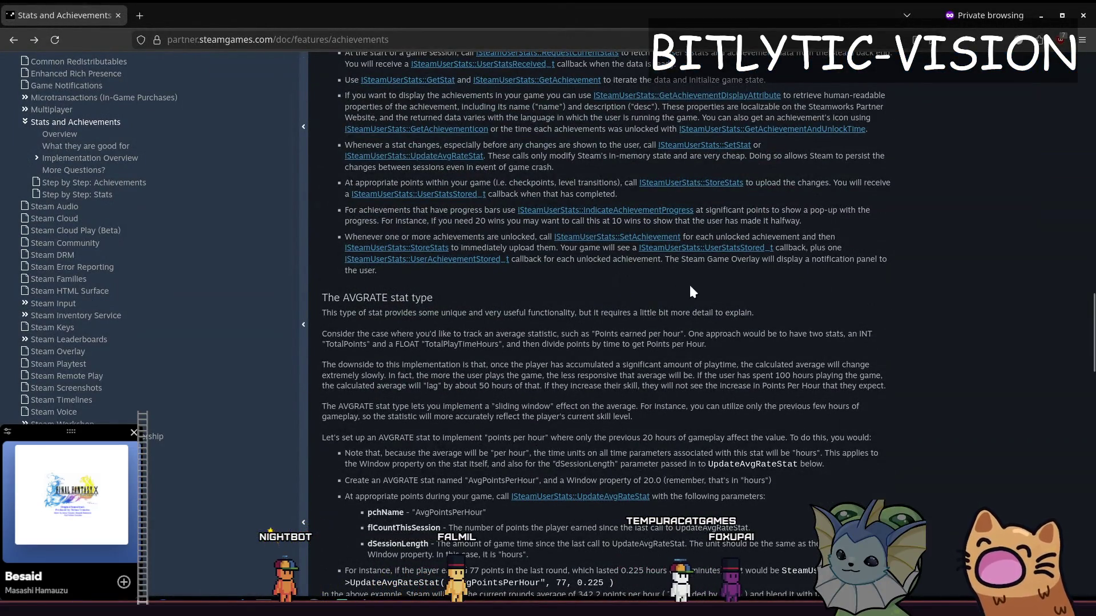
# Read down to Resetting stats, then select the opening lines of status_display.gd in Godot.
pyautogui.scroll(-5, 689, 283)
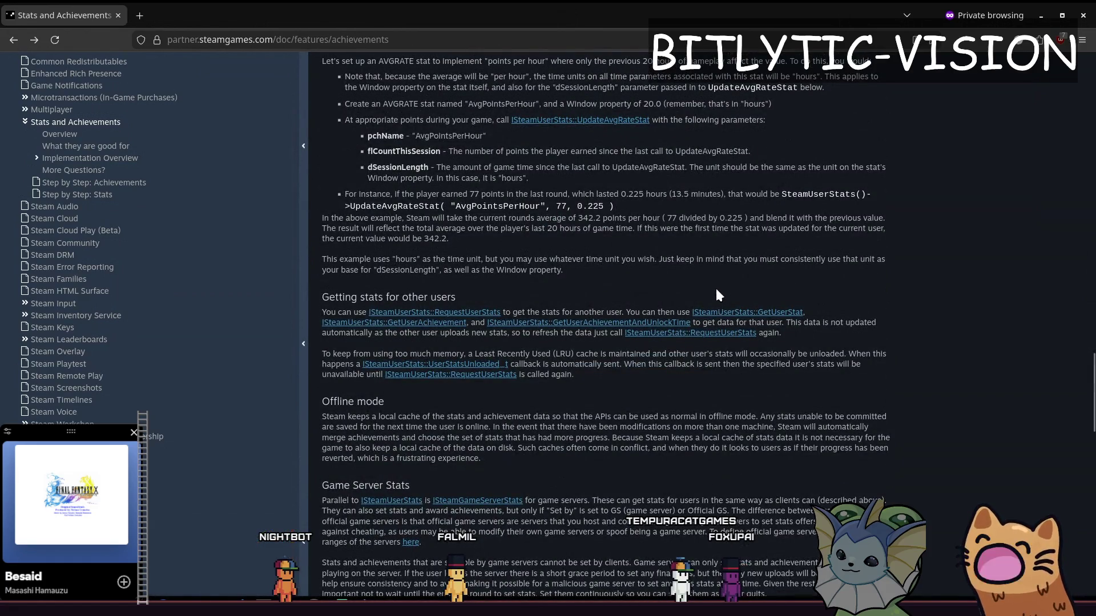
pyautogui.scroll(-4, 717, 293)
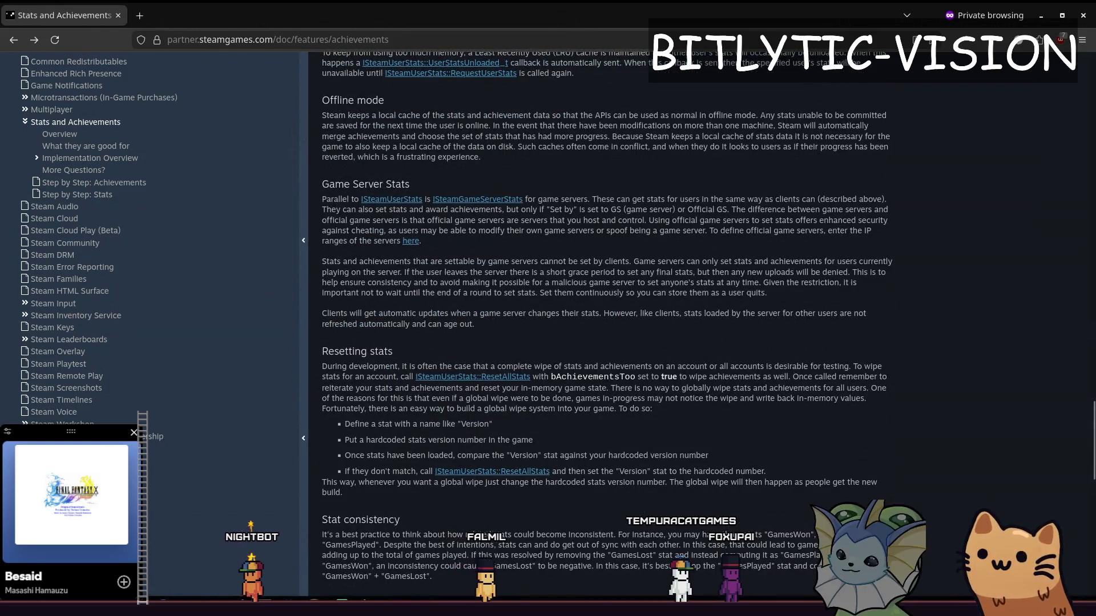
pyautogui.hotkey('alt', 'Tab')
pyautogui.moveTo(505, 227); pyautogui.dragTo(342, 80)
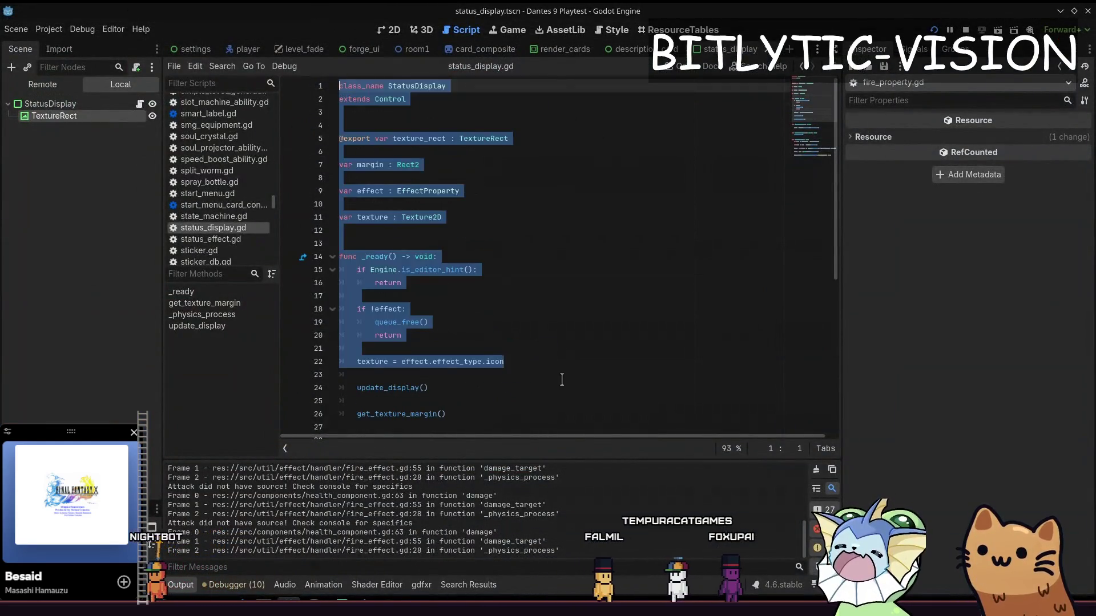
# Inspect status_display.gd's queue_free line and _ready checks, briefly opening Project Settings.
pyautogui.click(573, 354)
pyautogui.click(571, 322)
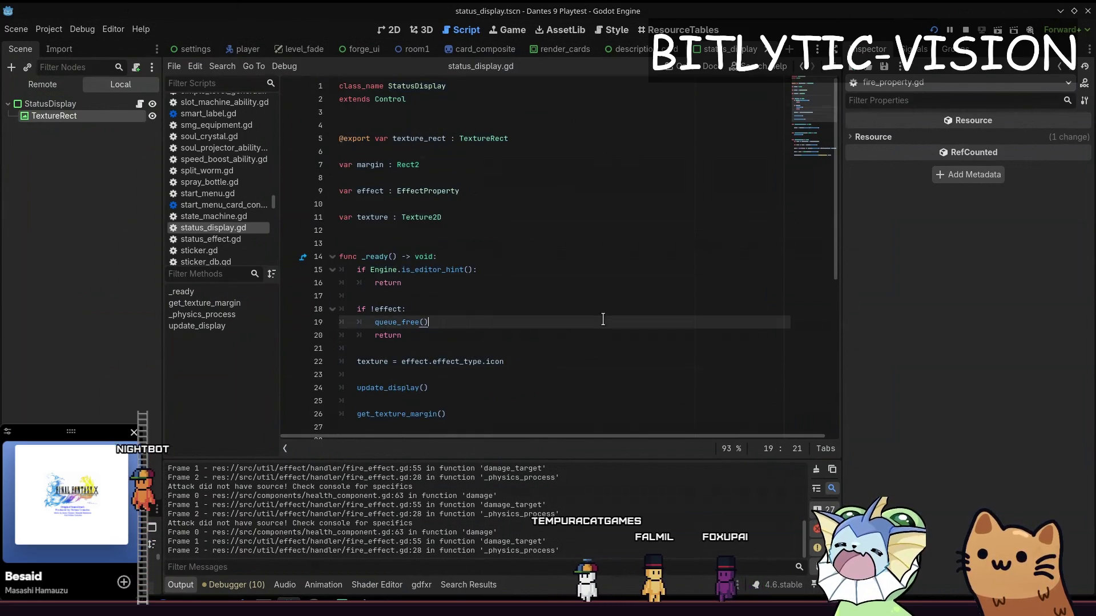
pyautogui.click(47, 28)
pyautogui.click(57, 45)
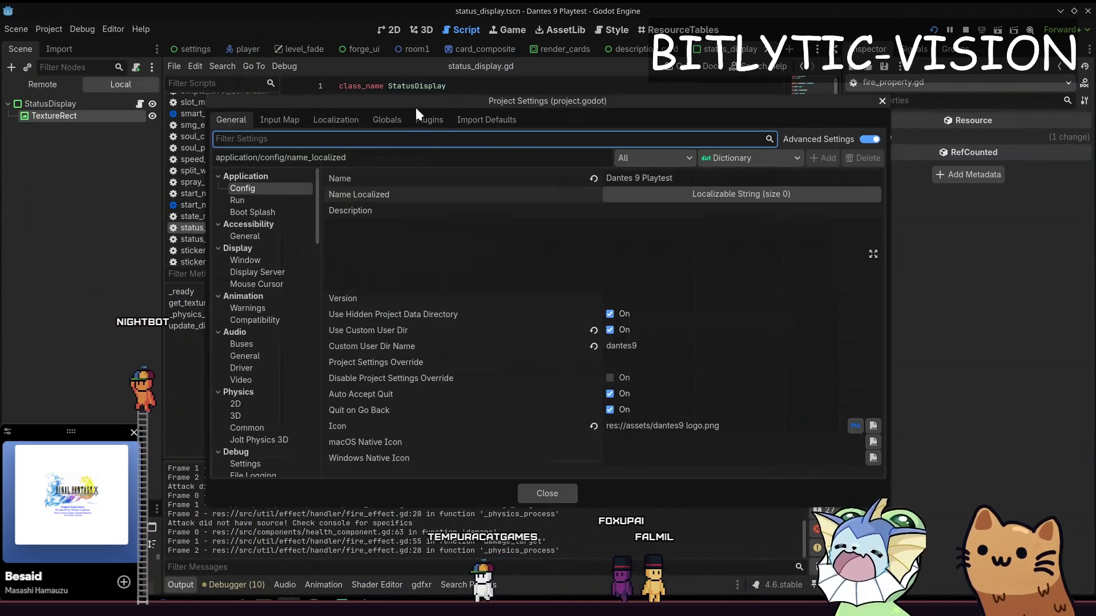
pyautogui.click(882, 98)
pyautogui.moveTo(403, 337)
pyautogui.mouseDown()
pyautogui.moveTo(342, 254)
pyautogui.moveTo(342, 80)
pyautogui.mouseUp()
pyautogui.click(503, 361)
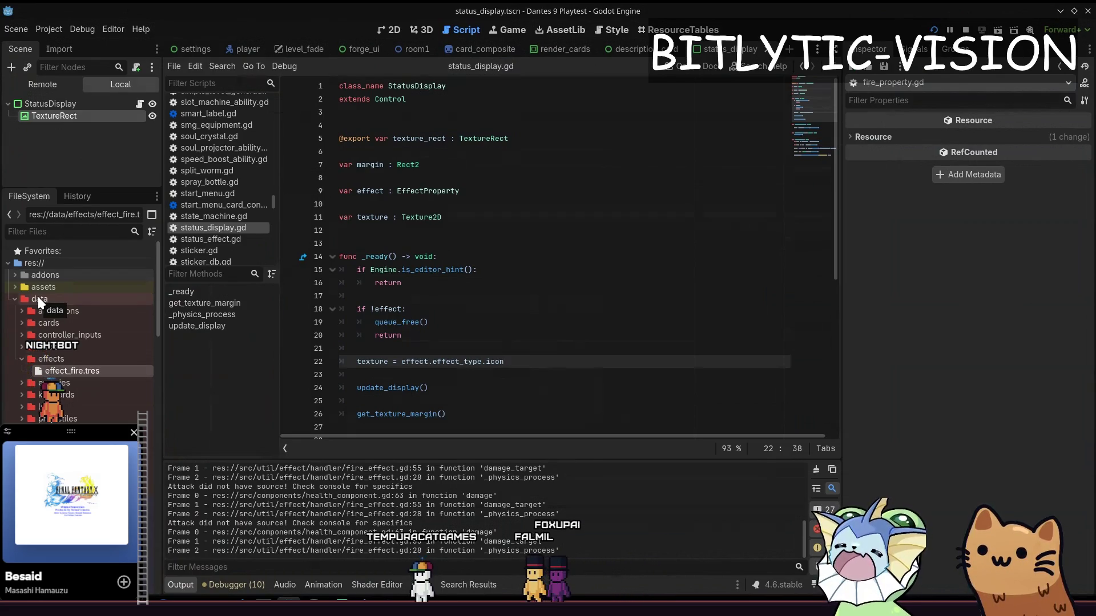
# Expand the cards folder, select card_ak47.tres, then return to the Steam documentation.
pyautogui.doubleClick(57, 323)
pyautogui.scroll(-5, 69, 319)
pyautogui.click(54, 262)
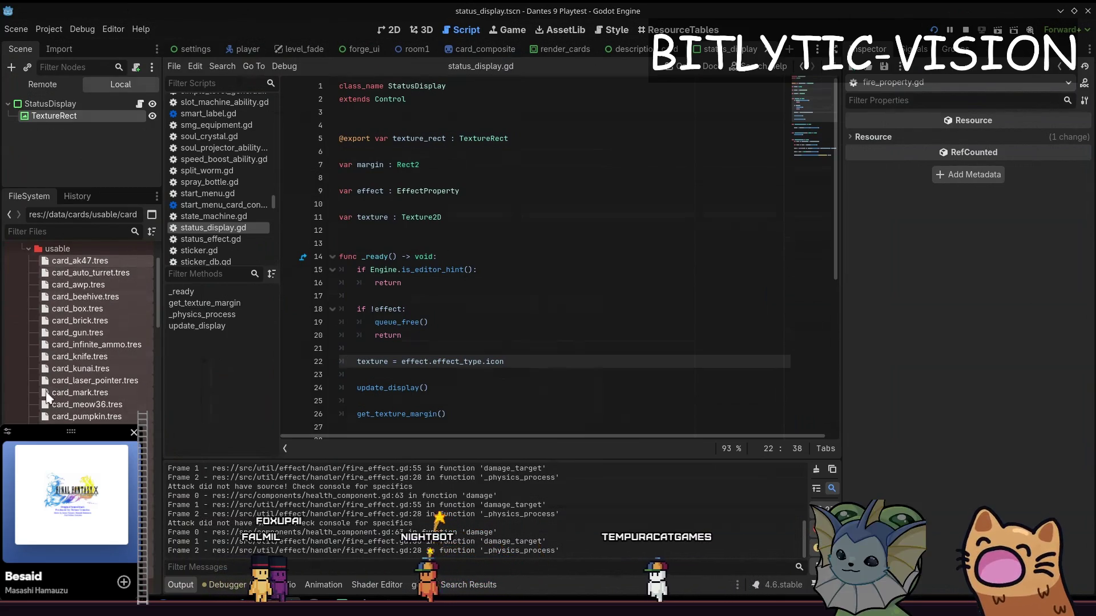
pyautogui.click(450, 253)
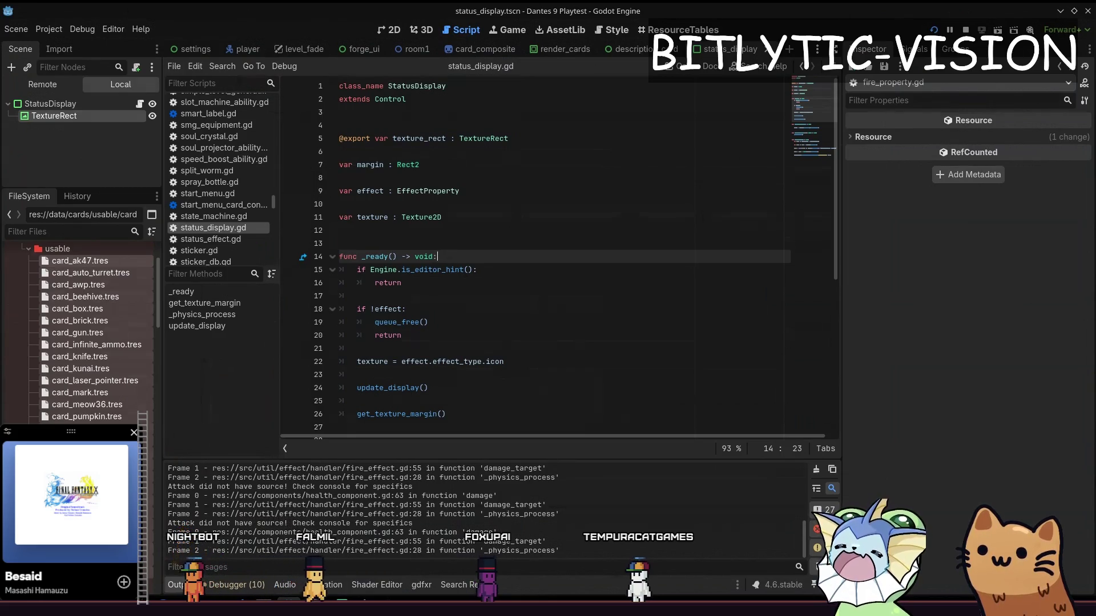
pyautogui.hotkey('alt', 'Tab')
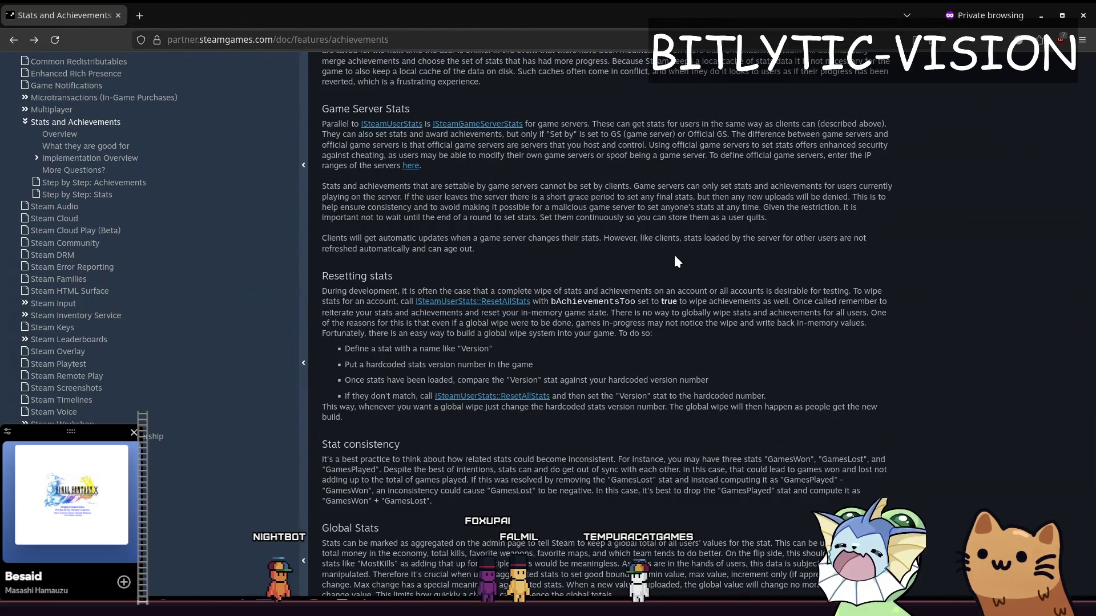
# Return to the Stats and Achievements page and jump to its 'What they are good for' section.
pyautogui.scroll(-5, 617, 245)
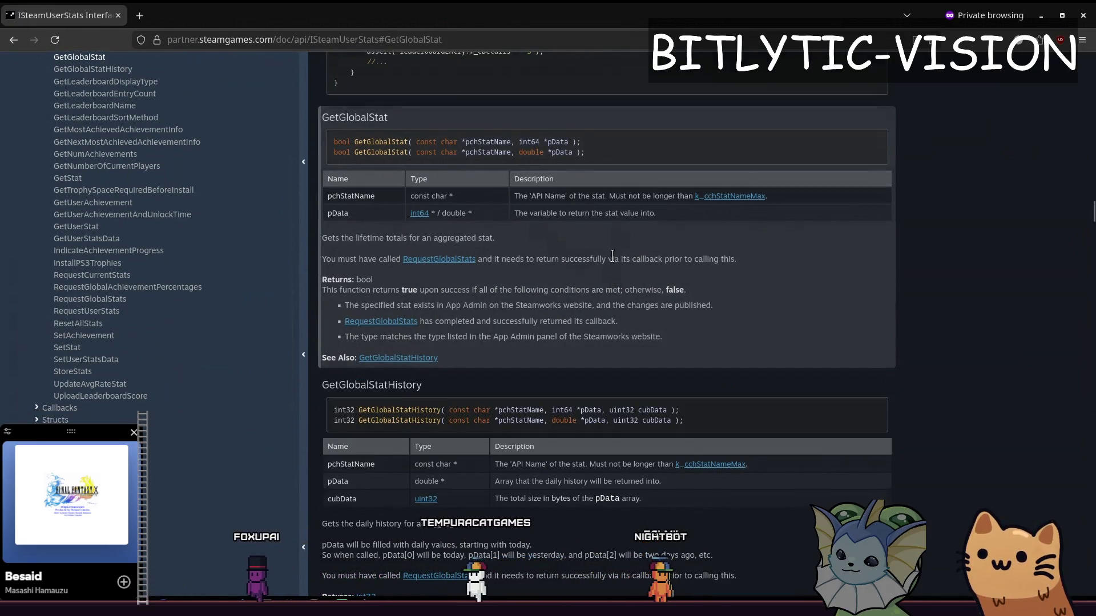
pyautogui.hotkey('alt', 'Left')
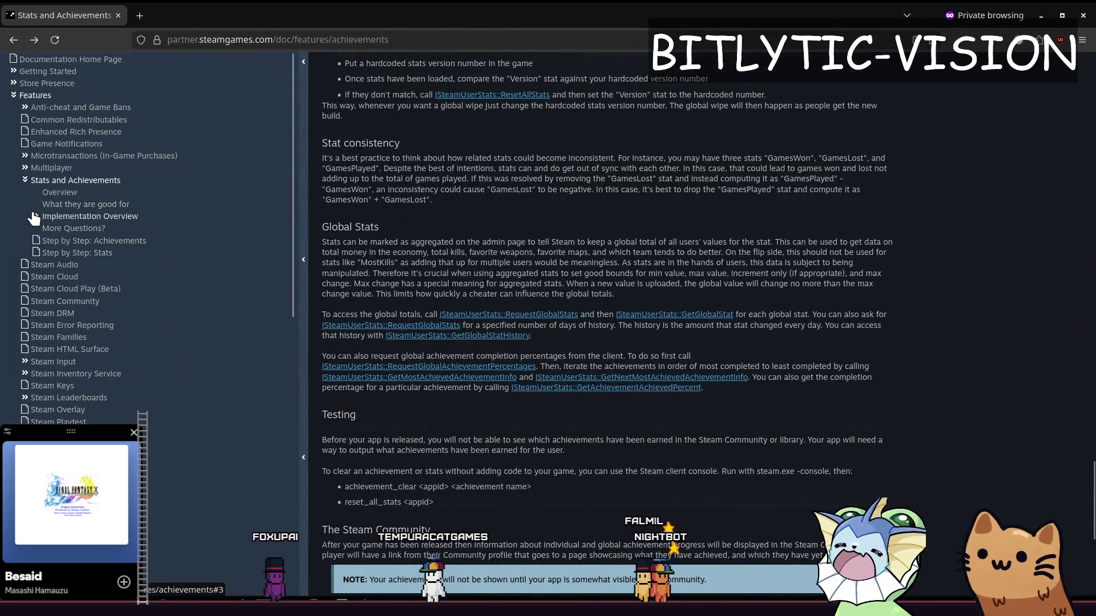
pyautogui.click(34, 217)
pyautogui.click(80, 204)
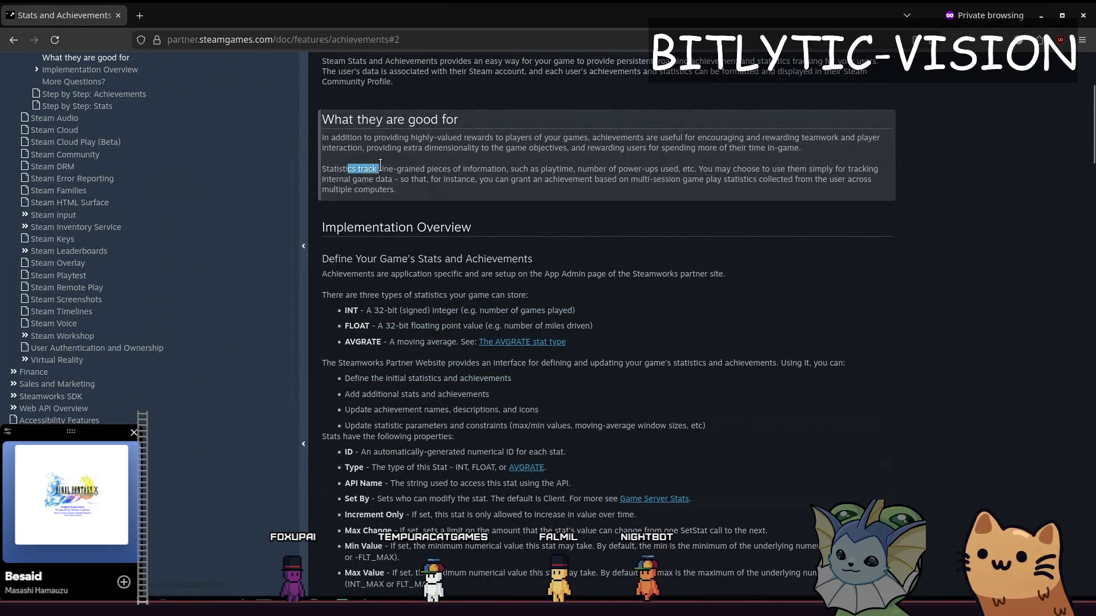
# Highlight the passages on tracking internal game data, AVGRATE and the three stat types while reading.
pyautogui.click(603, 175)
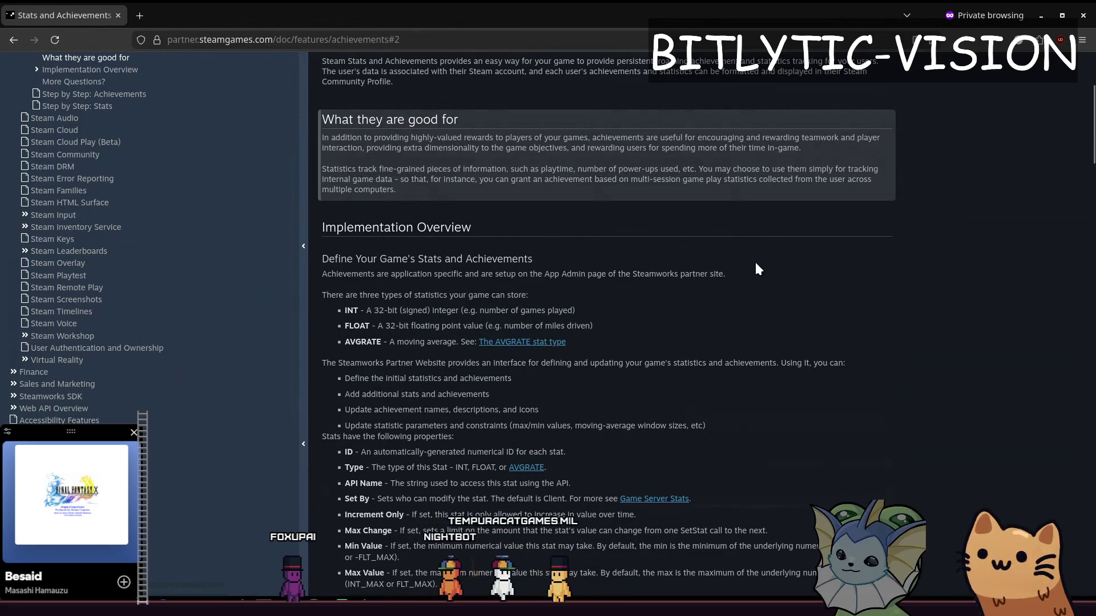
pyautogui.moveTo(770, 169)
pyautogui.mouseDown()
pyautogui.moveTo(795, 170)
pyautogui.moveTo(377, 178)
pyautogui.mouseUp()
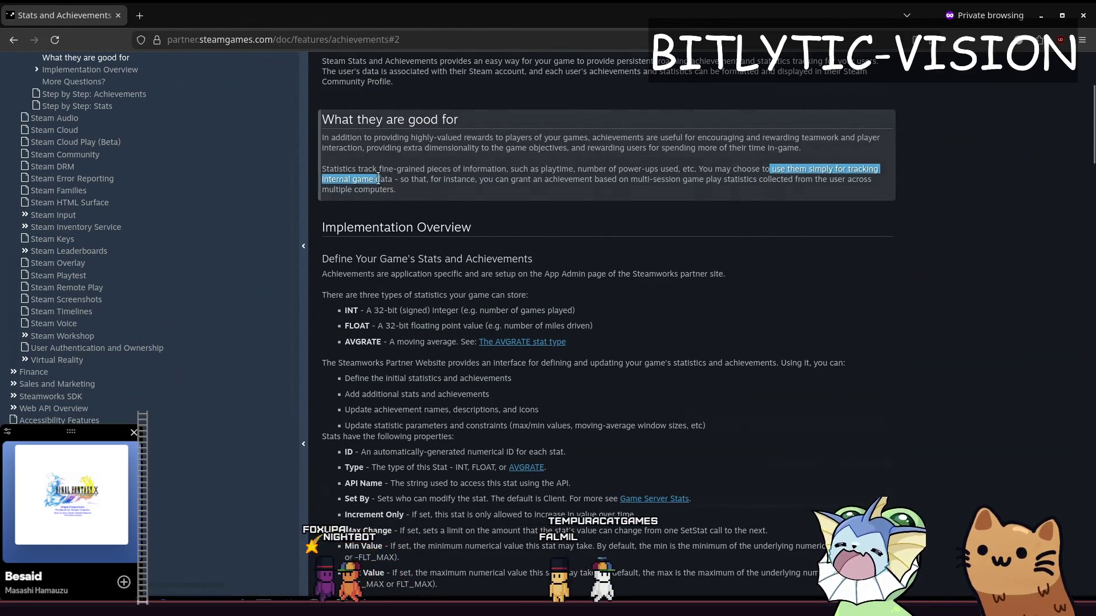
pyautogui.click(427, 198)
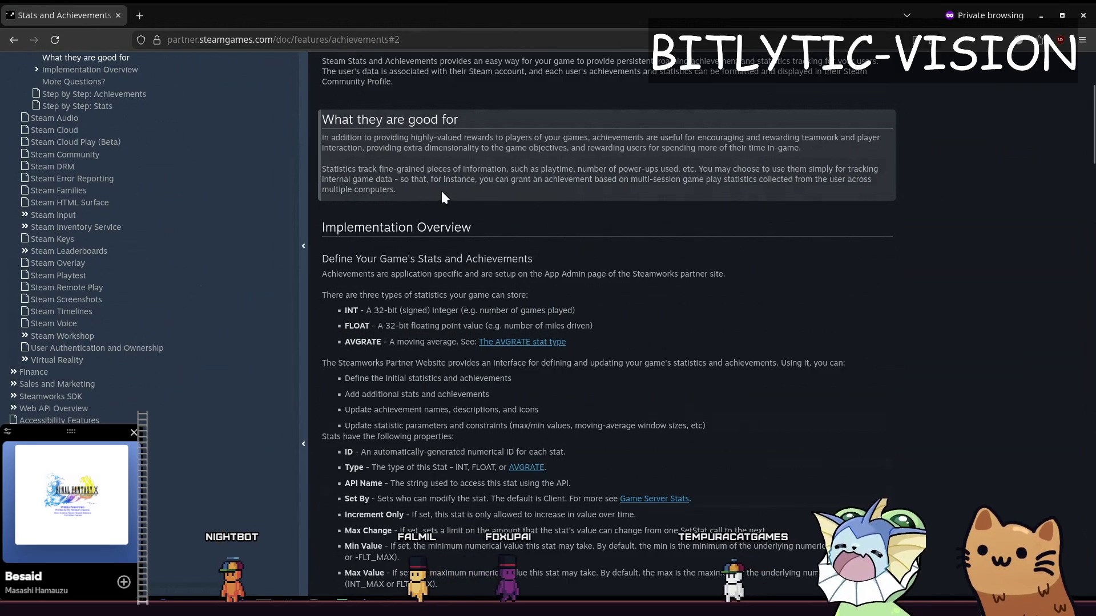
pyautogui.moveTo(409, 341)
pyautogui.mouseDown()
pyautogui.moveTo(383, 341)
pyautogui.moveTo(345, 310)
pyautogui.mouseUp()
pyautogui.click(397, 337)
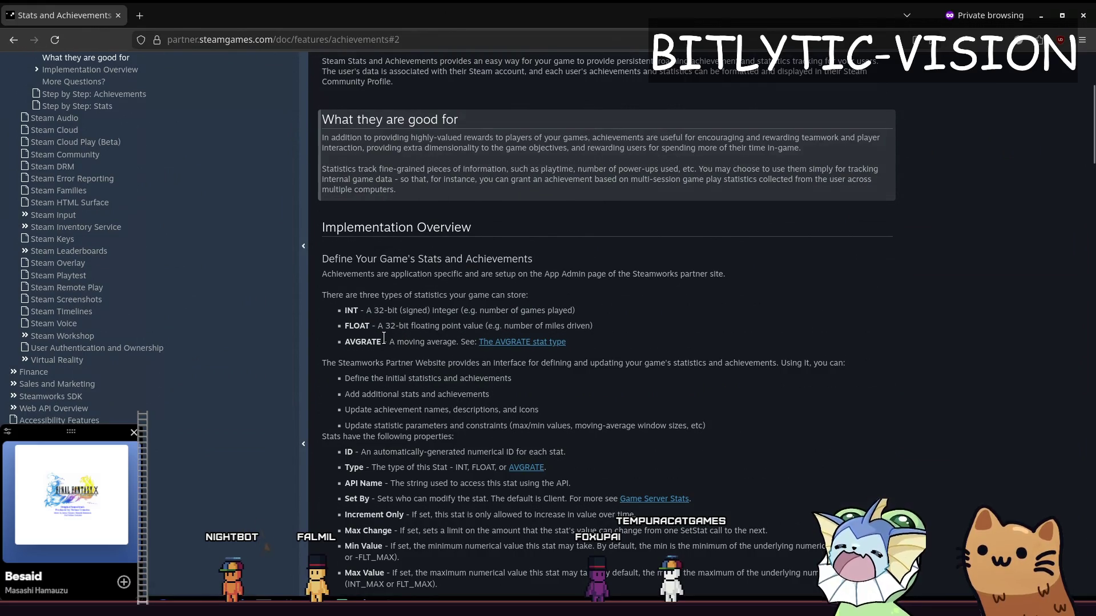
pyautogui.moveTo(388, 341)
pyautogui.mouseDown()
pyautogui.moveTo(341, 302)
pyautogui.moveTo(306, 298)
pyautogui.moveTo(324, 305)
pyautogui.mouseUp()
pyautogui.click(367, 327)
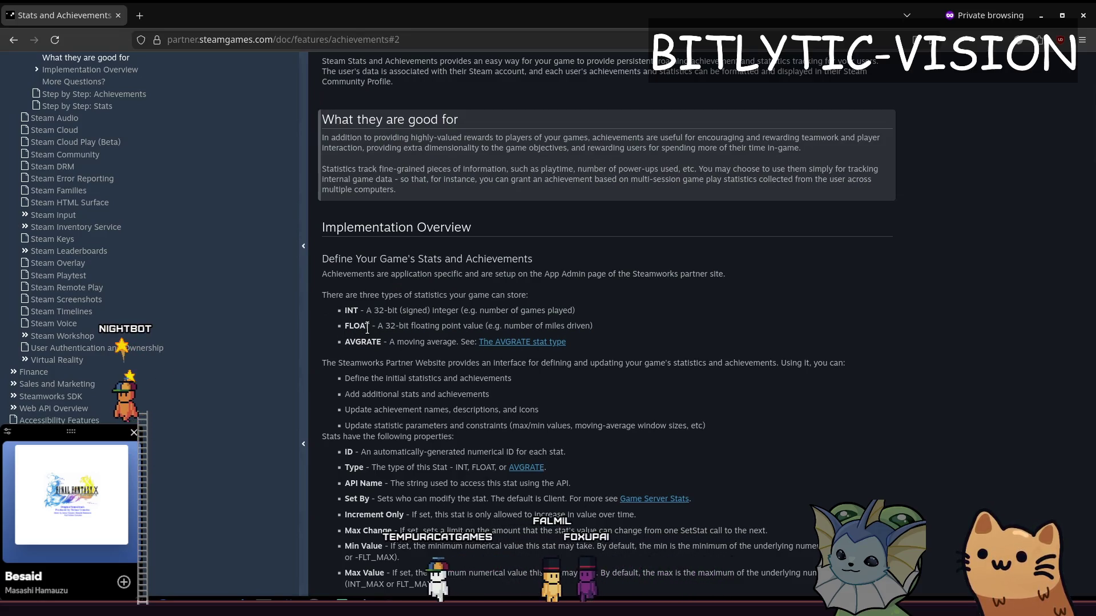
pyautogui.scroll(-5, 364, 325)
pyautogui.scroll(3, 400, 325)
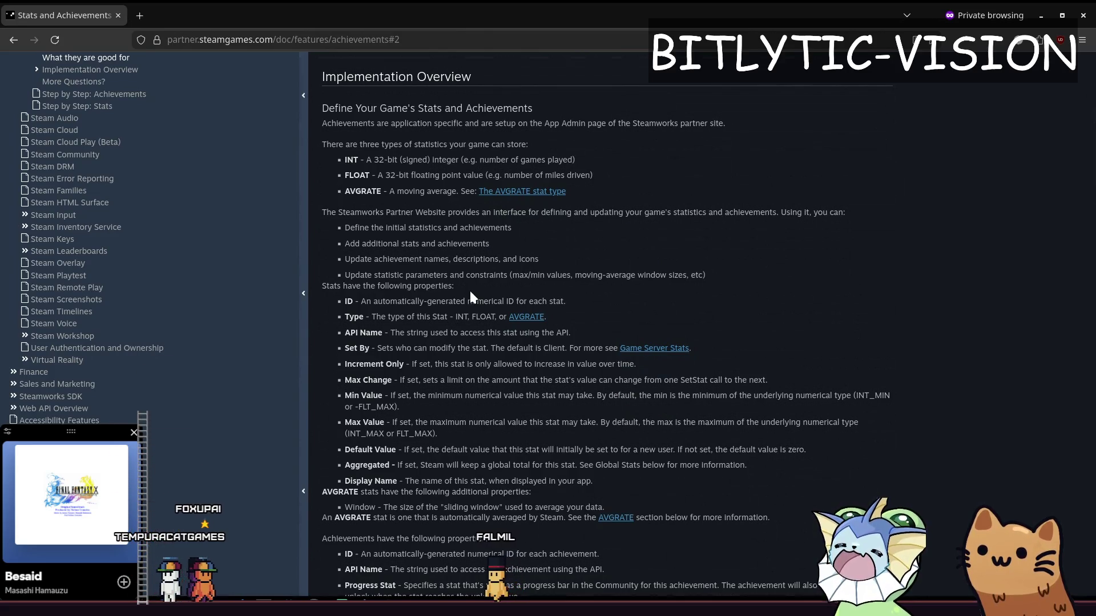
# Scroll through the rest of the achievements documentation page.
pyautogui.scroll(-4, 514, 286)
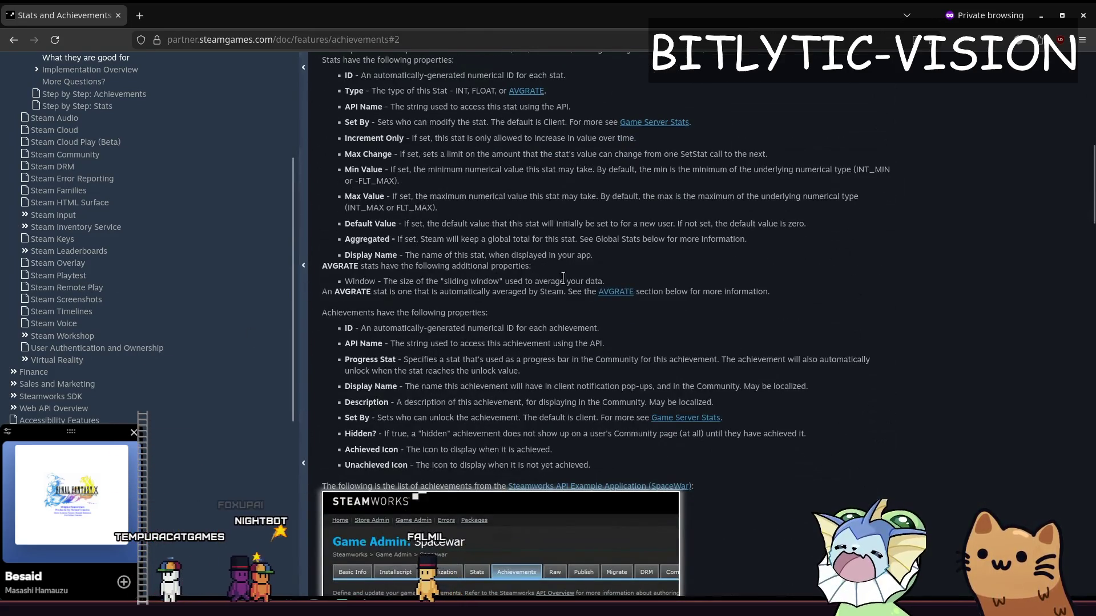
pyautogui.middleClick(727, 324)
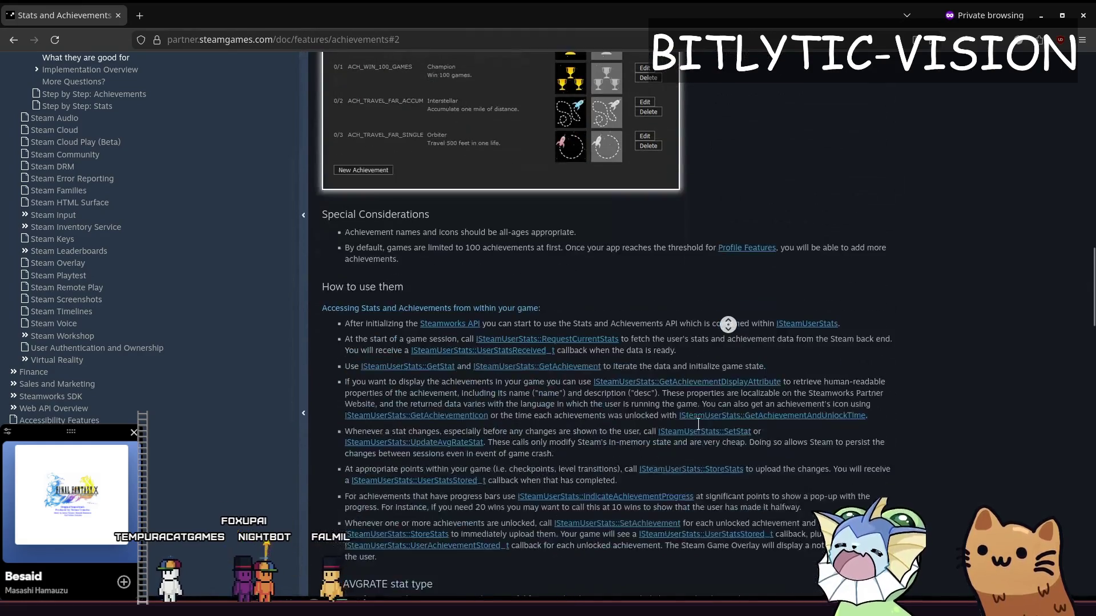
pyautogui.middleClick(550, 396)
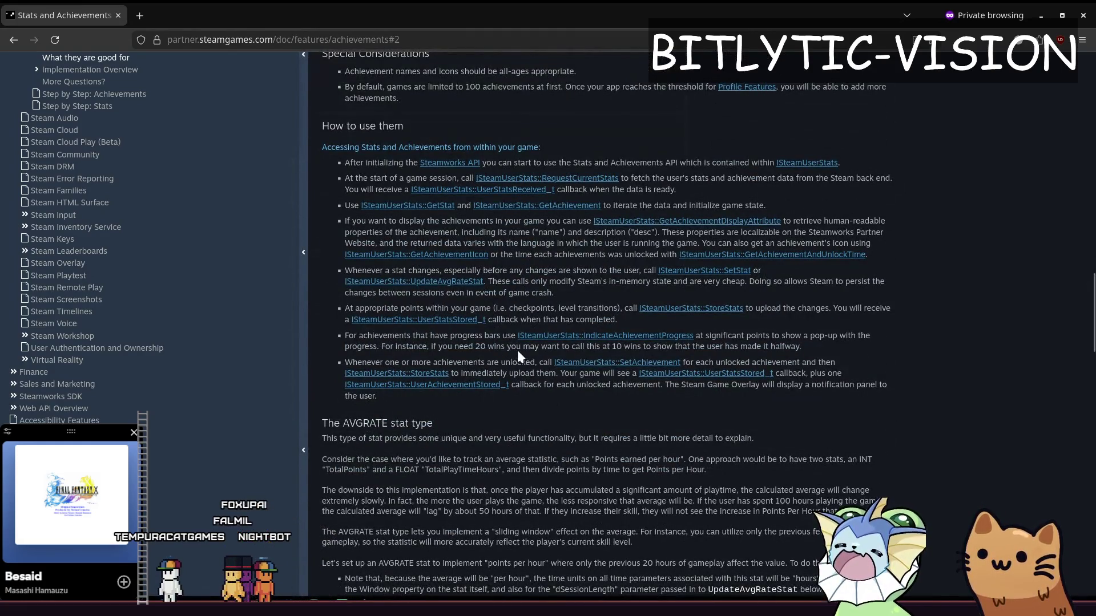
pyautogui.scroll(-5, 798, 343)
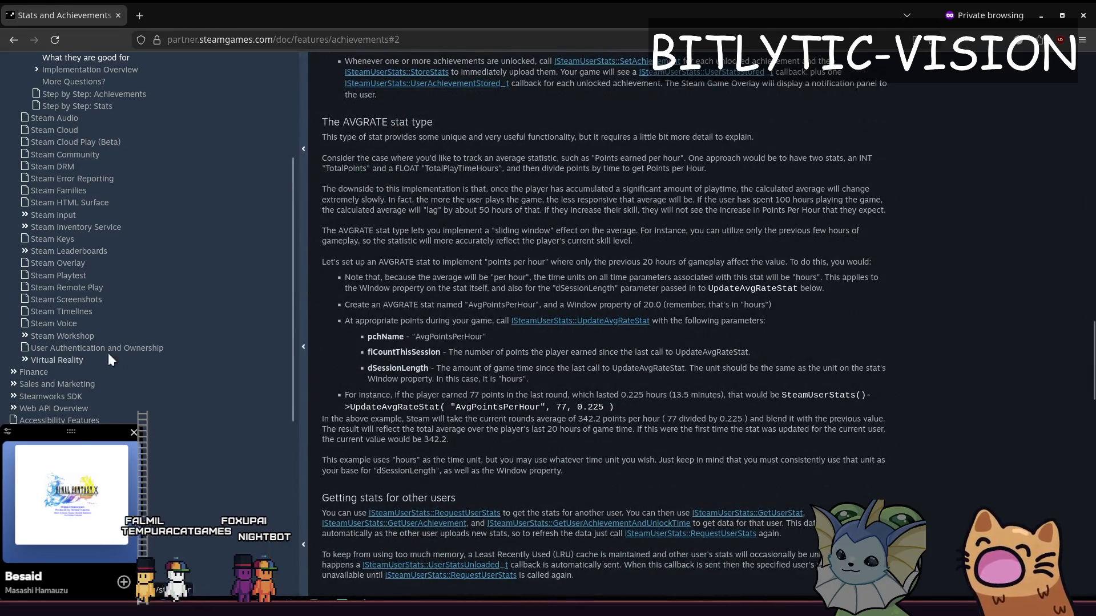
pyautogui.scroll(-5, 145, 325)
# Scan the Steamworks API Reference interface table (ISteamApps, ISteamUserStats), then return to Godot.
pyautogui.click(63, 370)
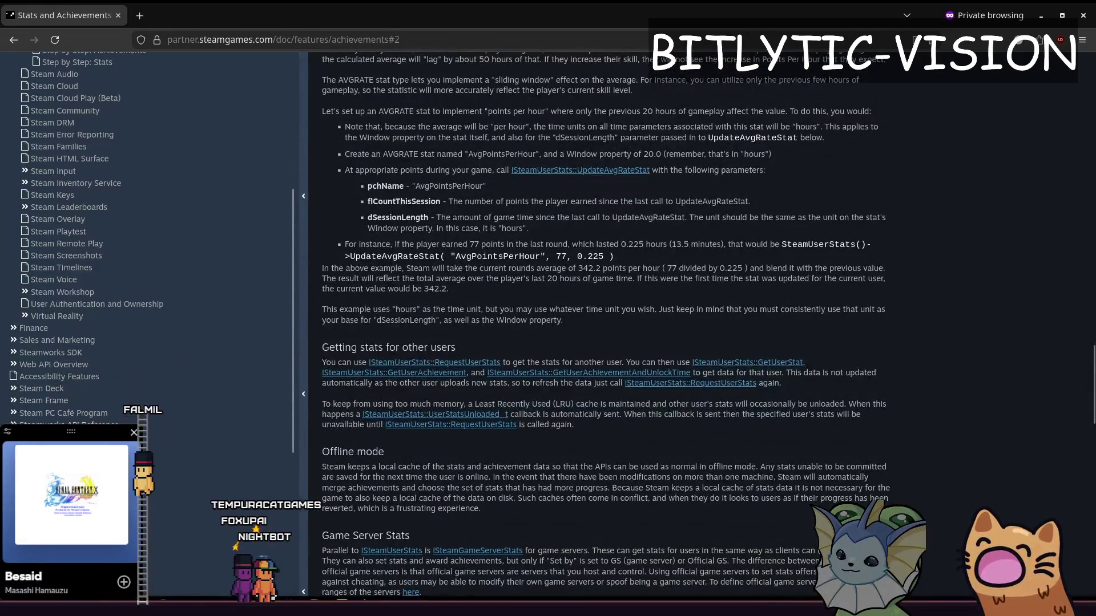
pyautogui.scroll(-4, 392, 279)
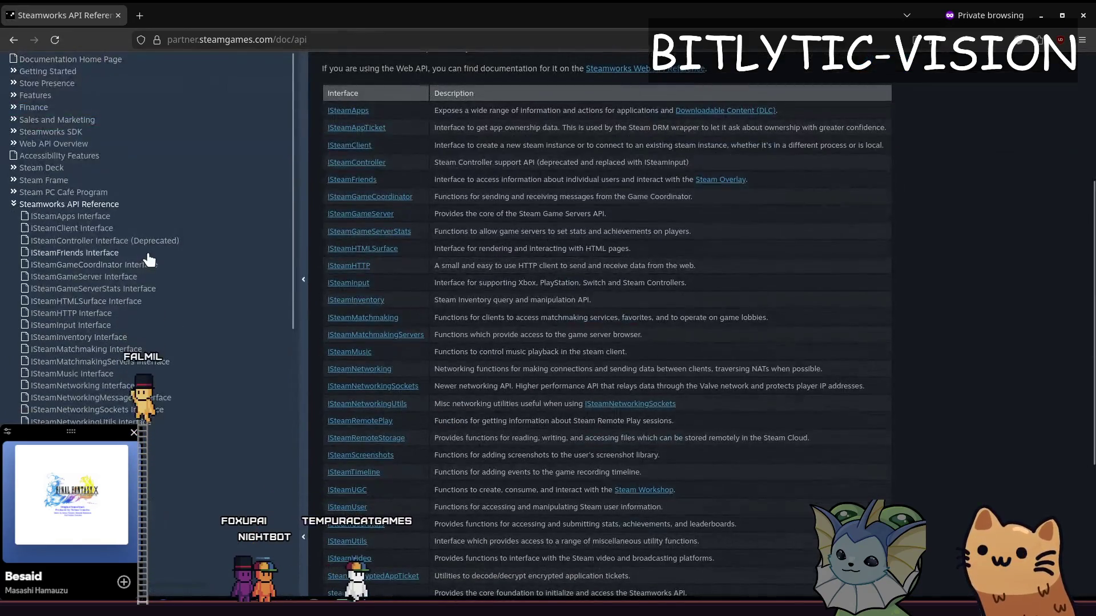
pyautogui.scroll(-3, 150, 251)
pyautogui.scroll(-2, 233, 310)
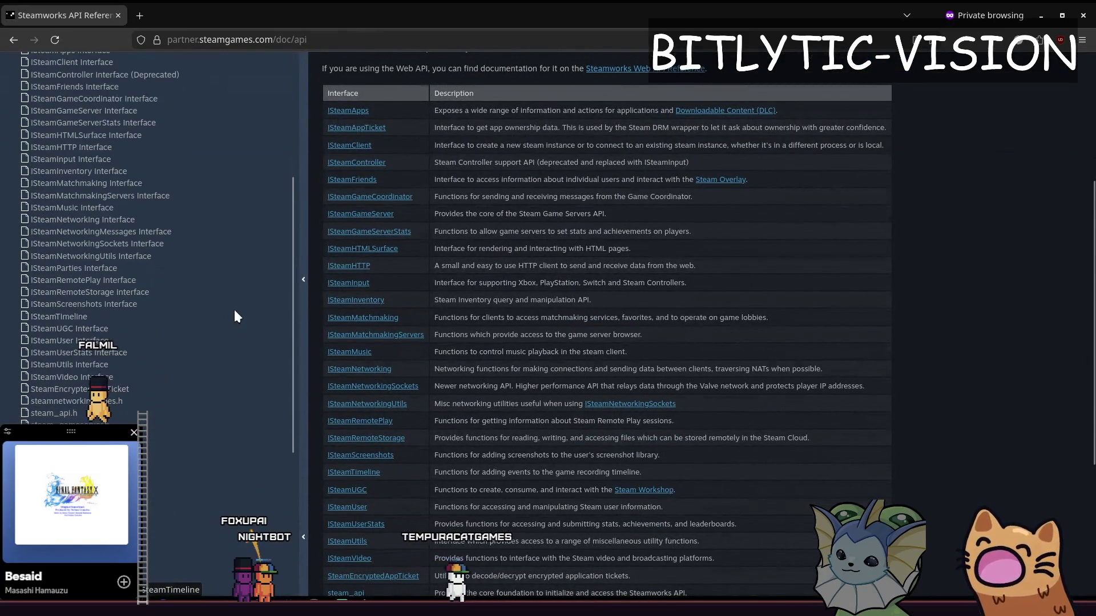
pyautogui.scroll(5, 239, 331)
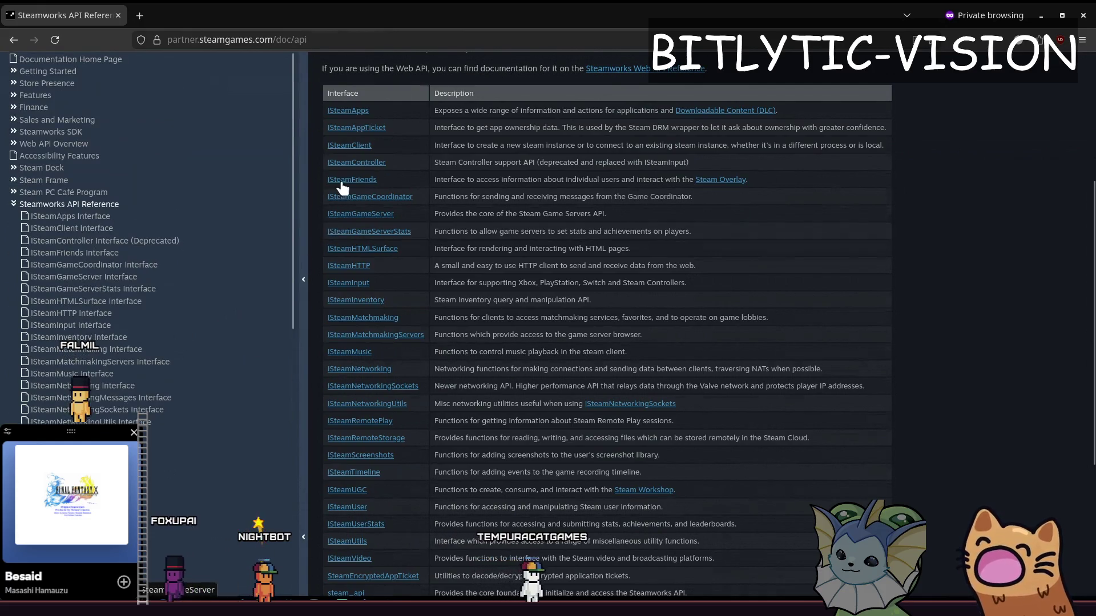
pyautogui.hotkey('alt', 'Tab')
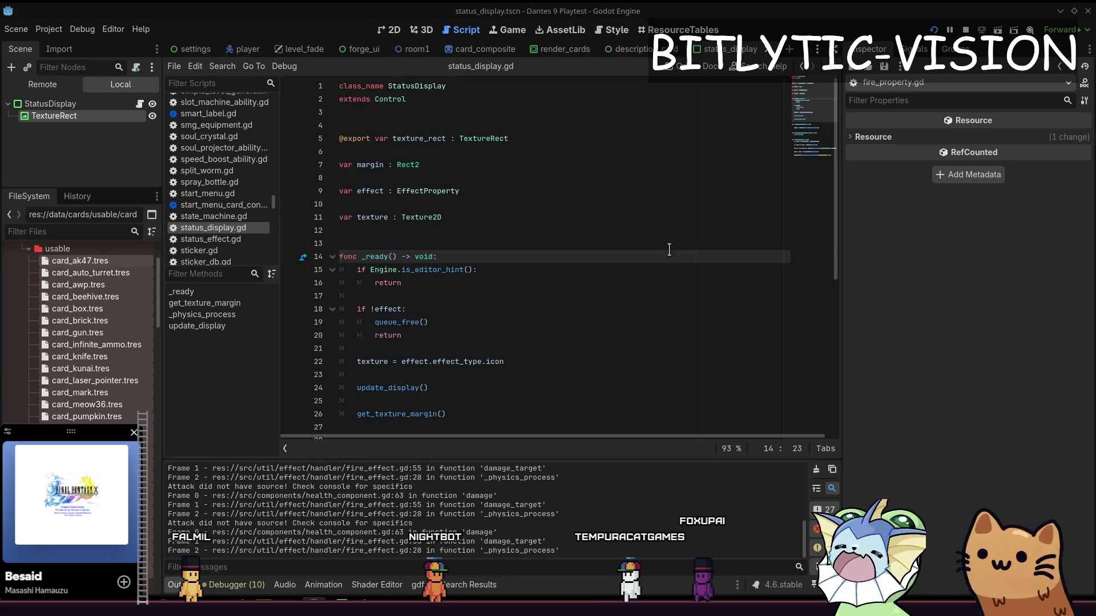
# Exit the finished run, stop the old playtest, and relaunch Dante's 9 from Godot.
pyautogui.press('Down')
pyautogui.press('Down')
pyautogui.scroll(-6, 508, 251)
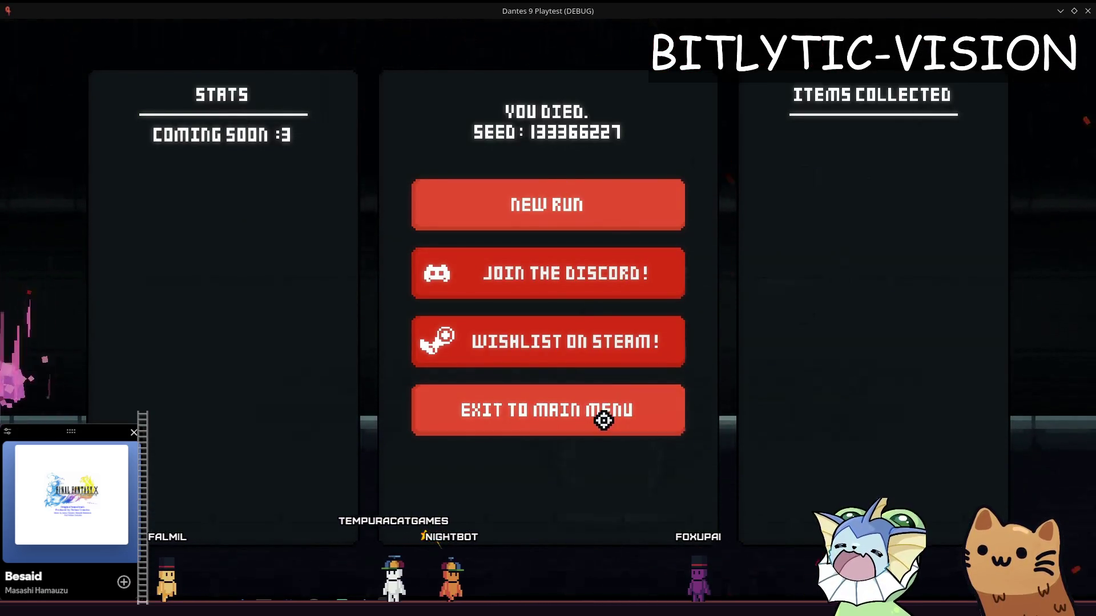
pyautogui.click(548, 410)
pyautogui.press('F8')
pyautogui.click(680, 217)
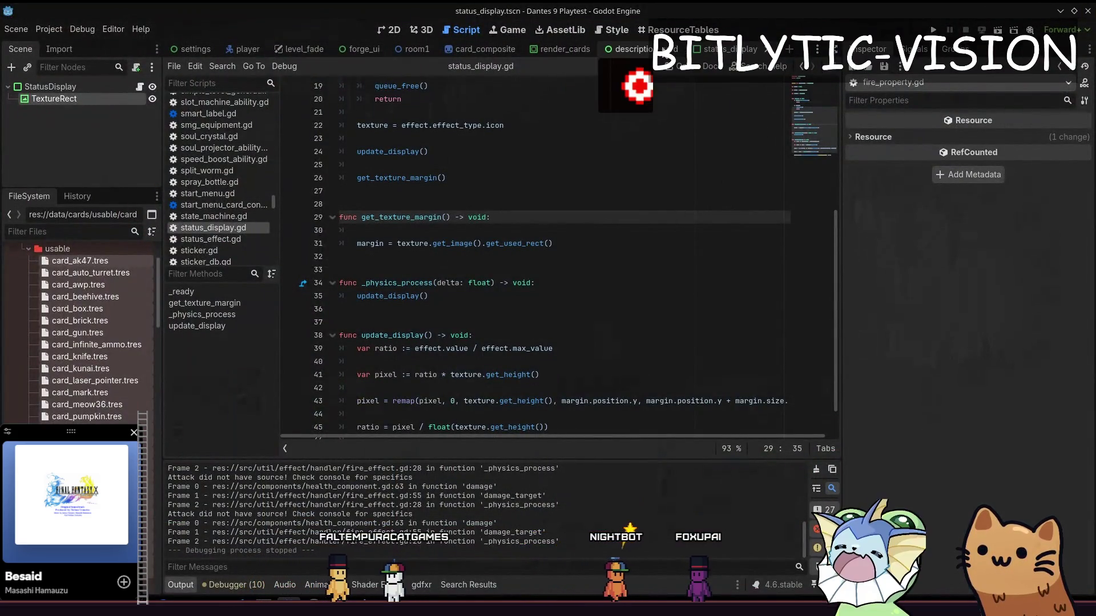
pyautogui.click(935, 29)
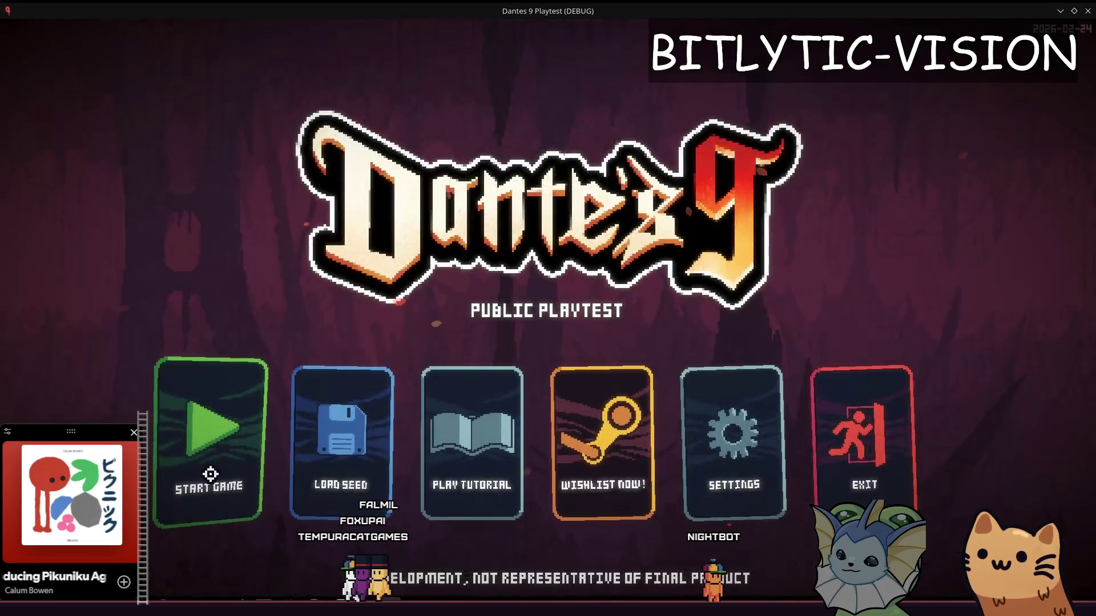
# Start a new game, spread fire along the floor, walk right and back through it, then open the deck.
pyautogui.click(206, 422)
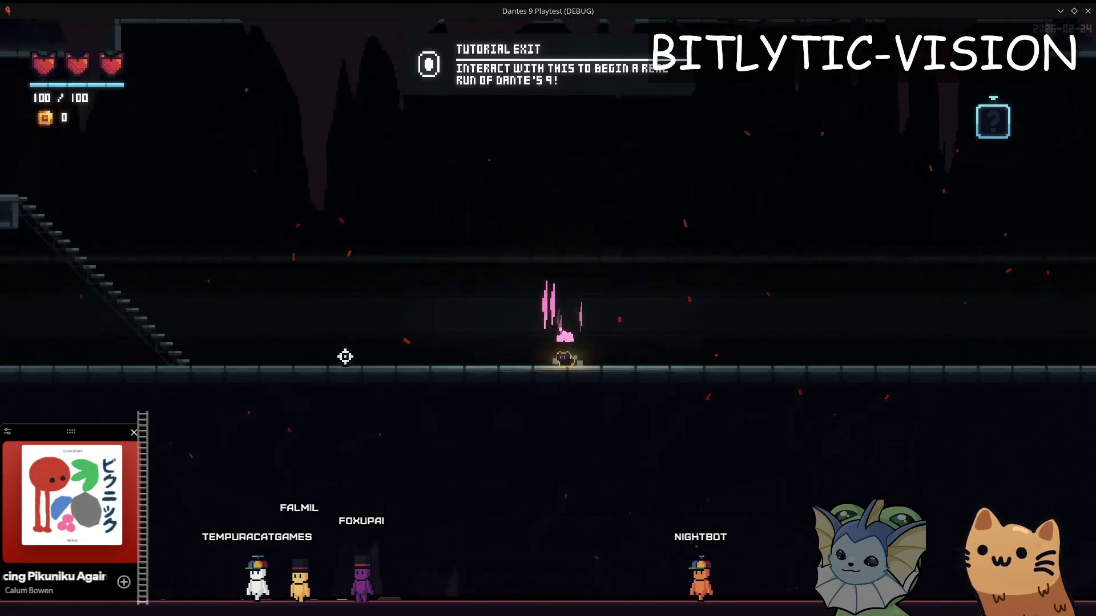
pyautogui.click(682, 341)
pyautogui.press('d')
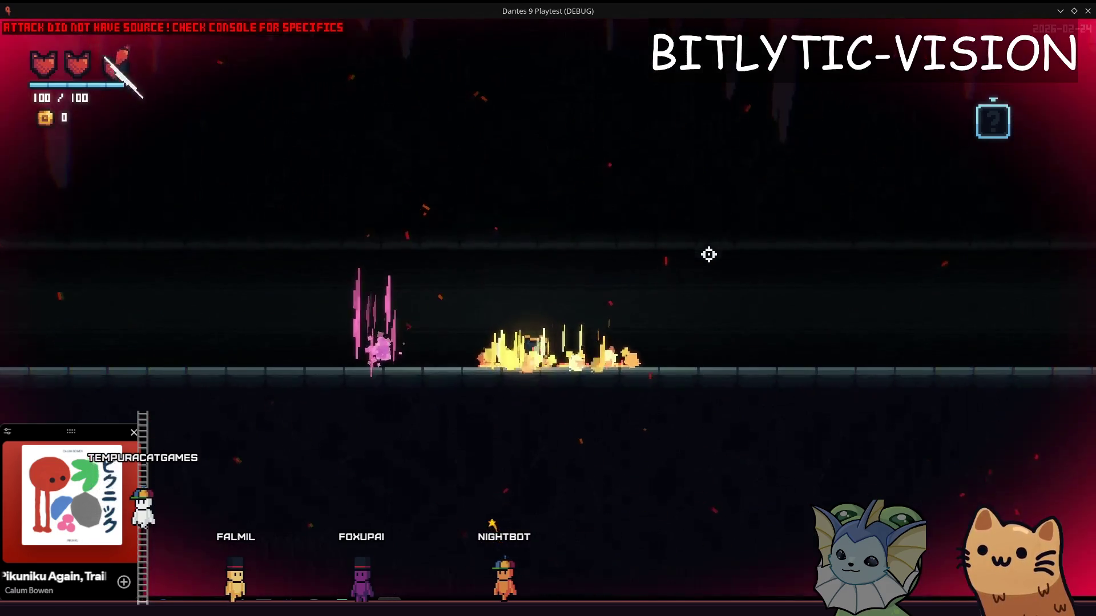
pyautogui.press('d')
pyautogui.press('a')
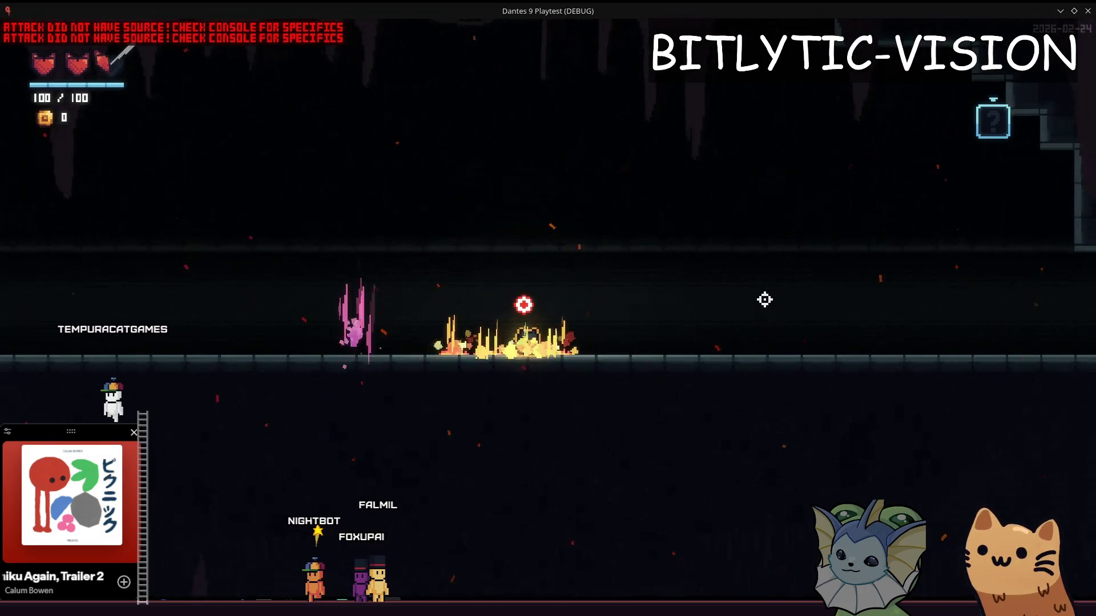
pyautogui.press('Tab')
pyautogui.hotkey('alt', 'Tab')
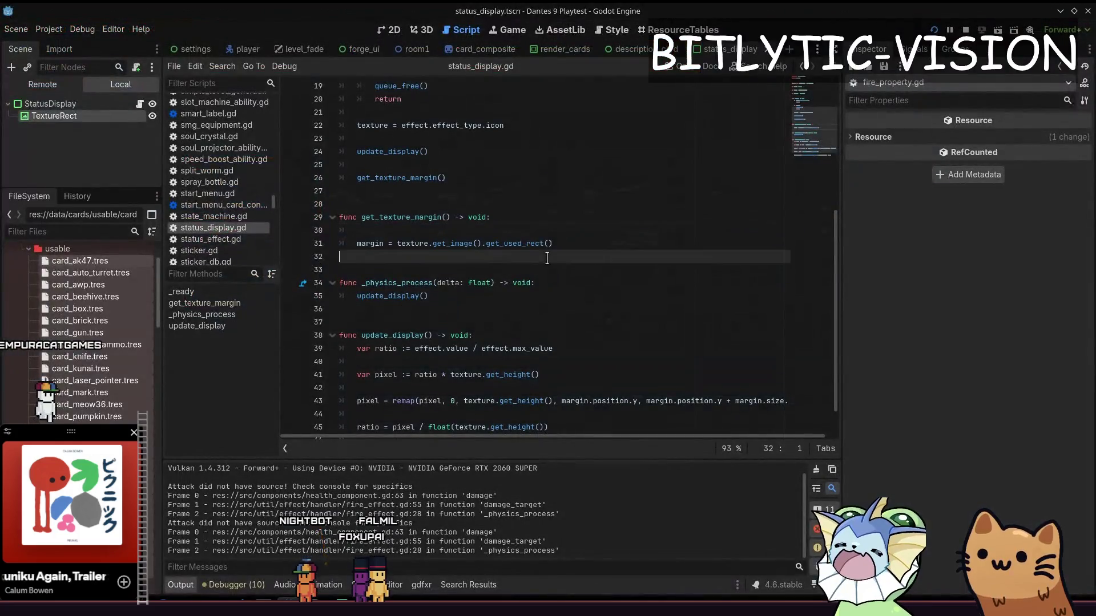
# Inspect the fill_percent shader parameter line and hide the log to enlarge the code area.
pyautogui.scroll(-1, 597, 217)
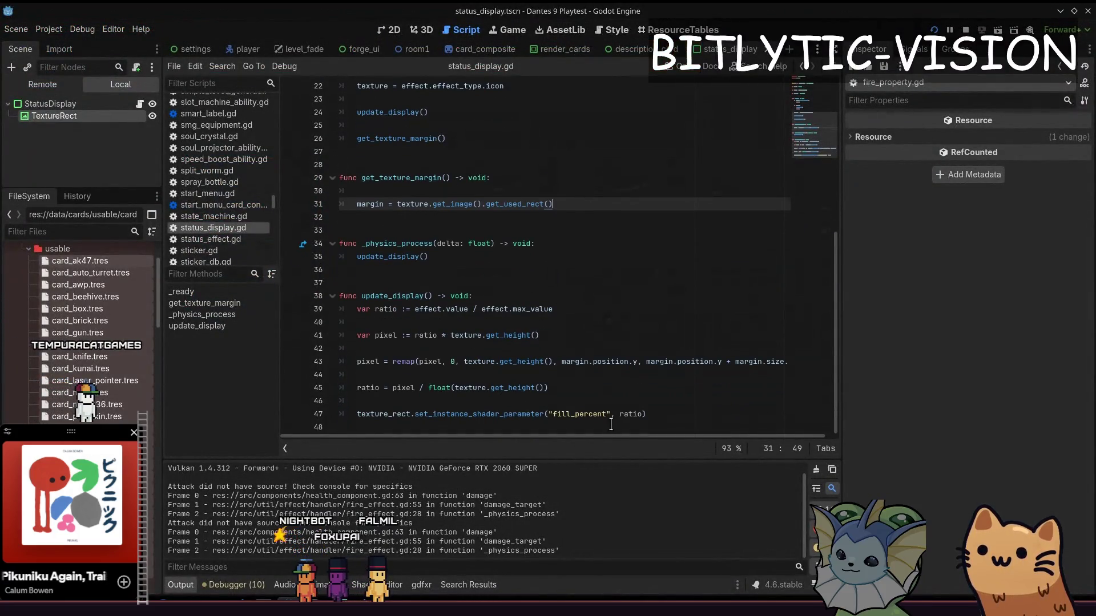
pyautogui.moveTo(689, 416); pyautogui.dragTo(346, 414)
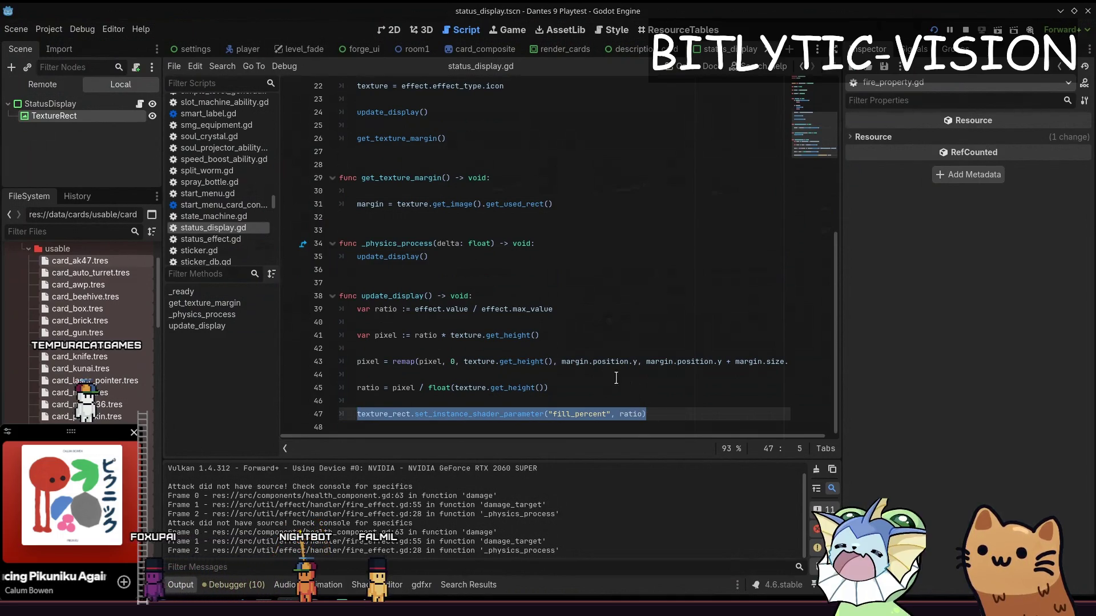
pyautogui.click(520, 257)
pyautogui.scroll(3, 520, 252)
pyautogui.scroll(3, 520, 251)
pyautogui.scroll(-4, 520, 251)
pyautogui.click(180, 585)
# Move the caret through lines 24–31 of status_display.gd to reach update_display.
pyautogui.click(586, 322)
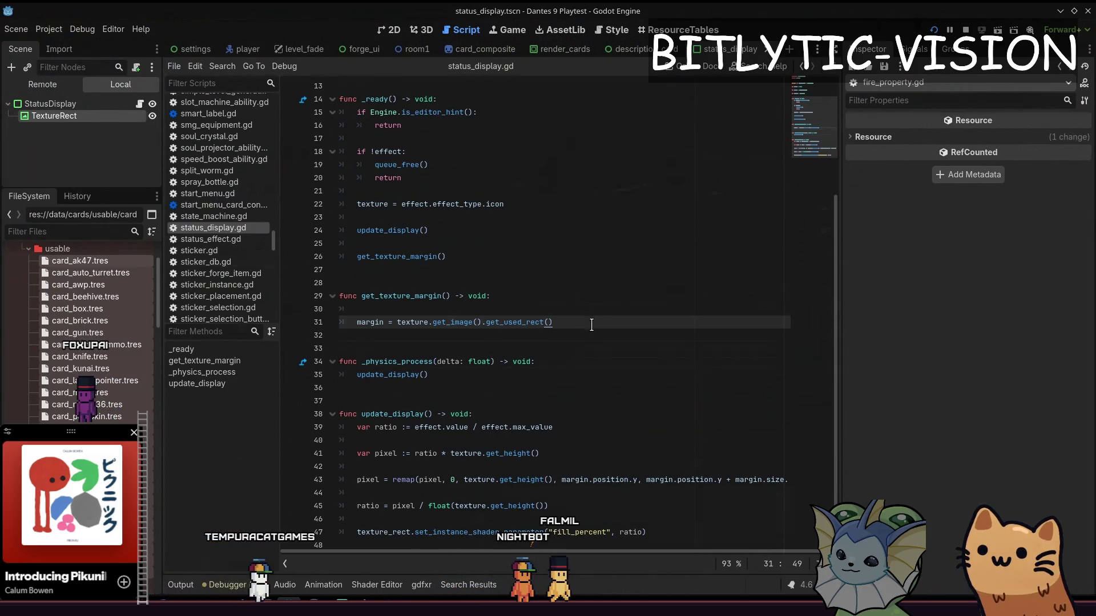
pyautogui.click(548, 255)
pyautogui.scroll(3, 548, 251)
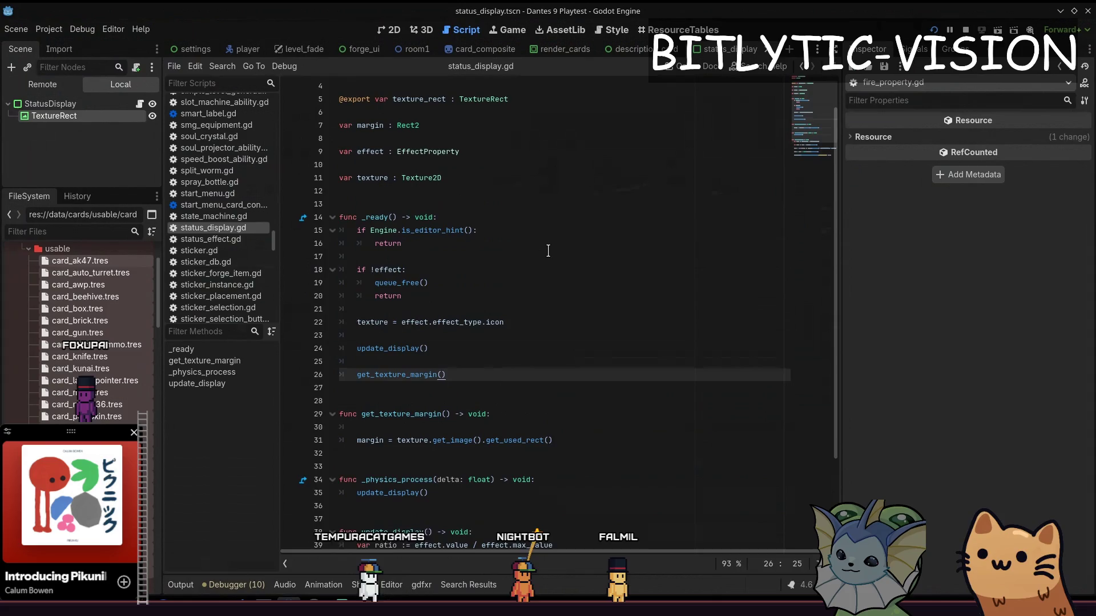
pyautogui.scroll(-2, 548, 251)
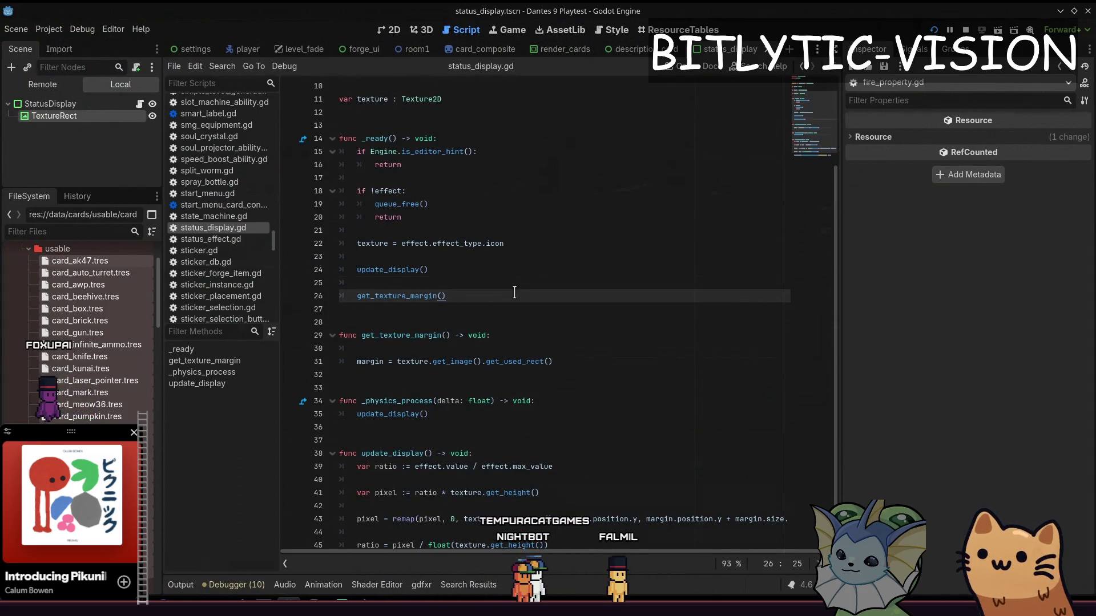
pyautogui.press('Up')
pyautogui.press('Up')
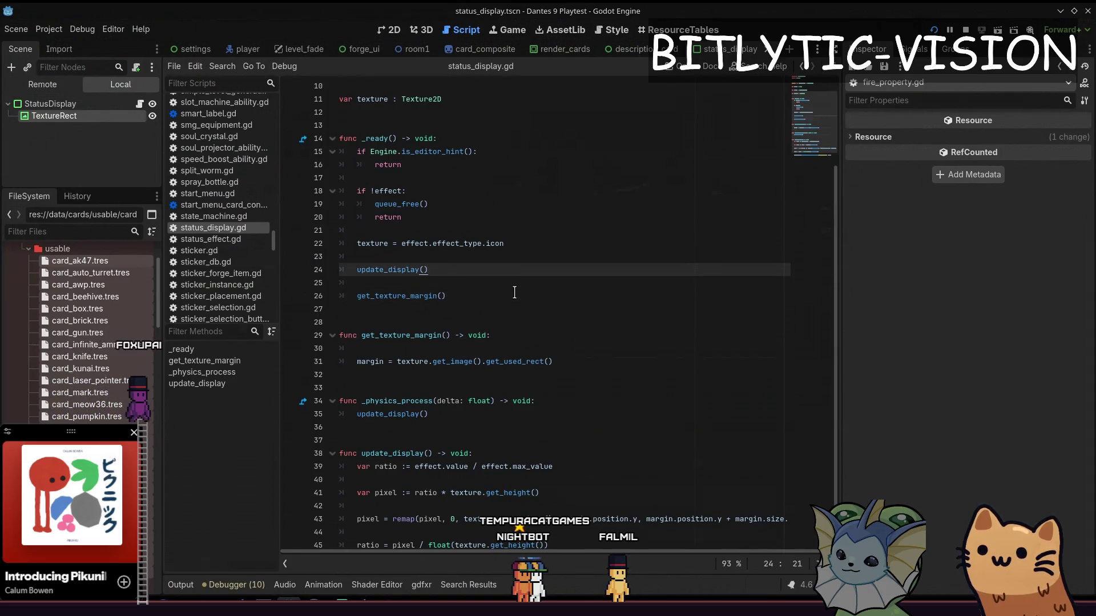
pyautogui.press('Down')
pyautogui.press('Down')
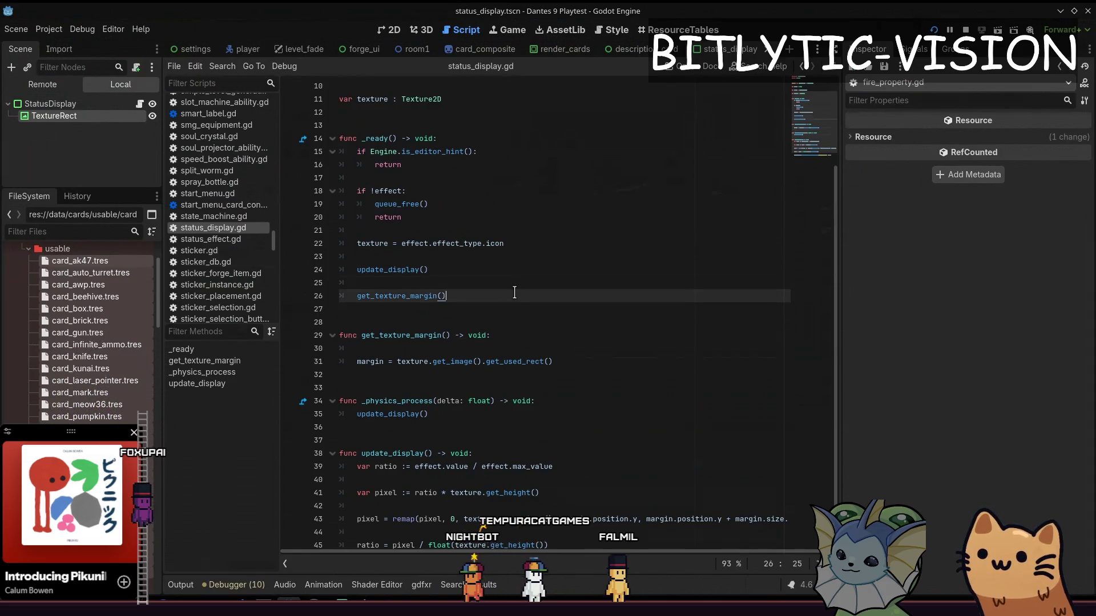
pyautogui.press('Up')
pyautogui.press('Up')
pyautogui.press('Up')
pyautogui.press('Down')
pyautogui.press('Down')
pyautogui.press('Down')
pyautogui.press('Down')
pyautogui.press('Down')
pyautogui.press('Down')
pyautogui.press('Up')
pyautogui.press('Up')
pyautogui.press('Up')
# Add 'if effect.value <= 0.0:' with queue_free() beneath it in update_display and save.
pyautogui.press('End')
pyautogui.press('Return')
pyautogui.press('Return')
pyautogui.press('Up')
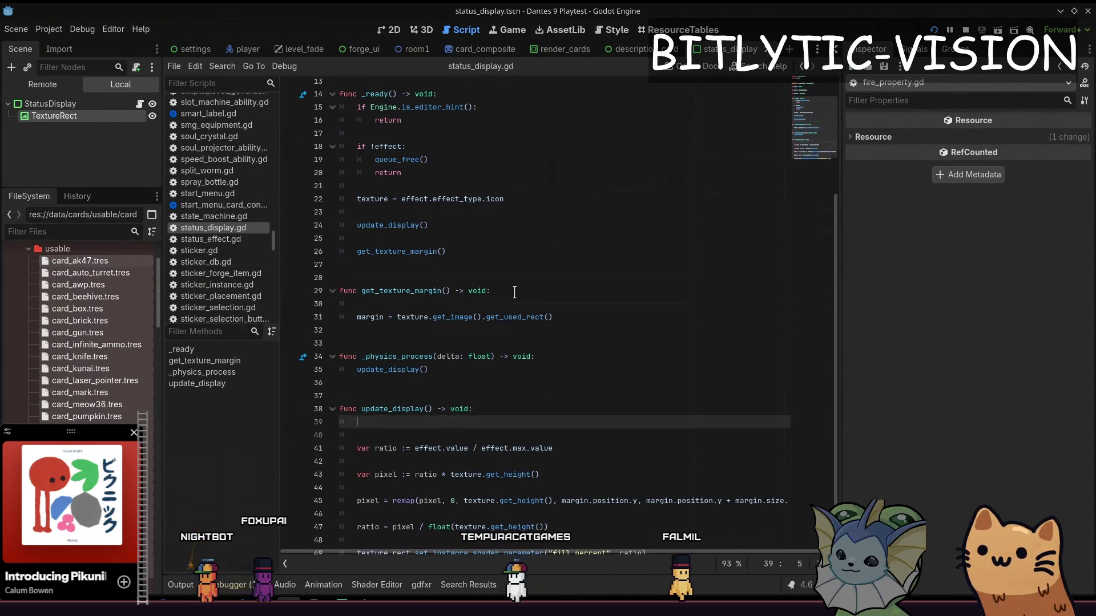
pyautogui.write('if ef')
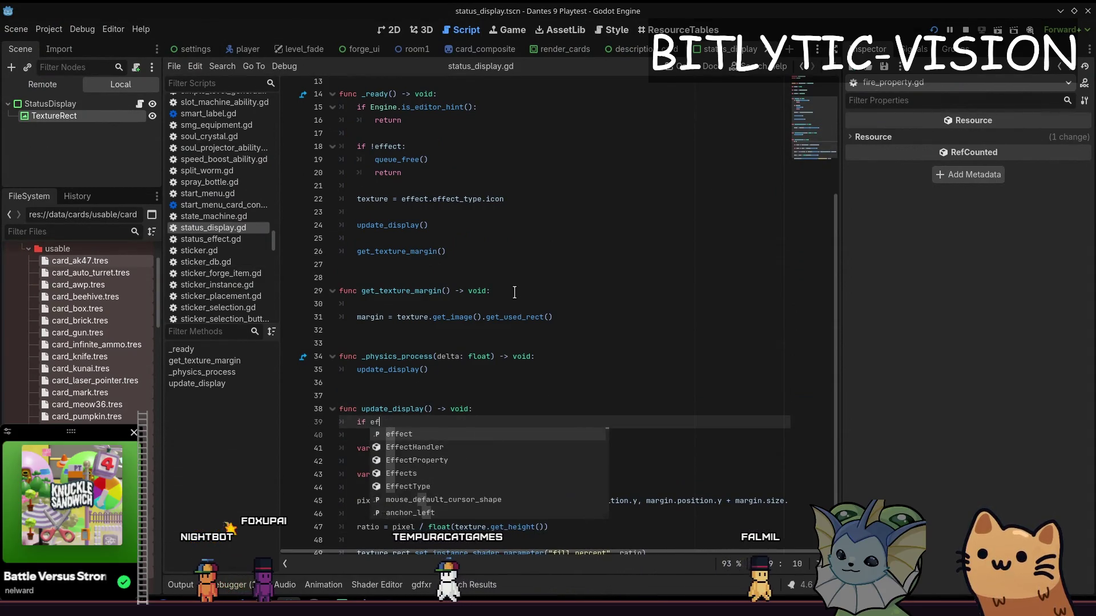
pyautogui.write('fect.value <= 0.0:')
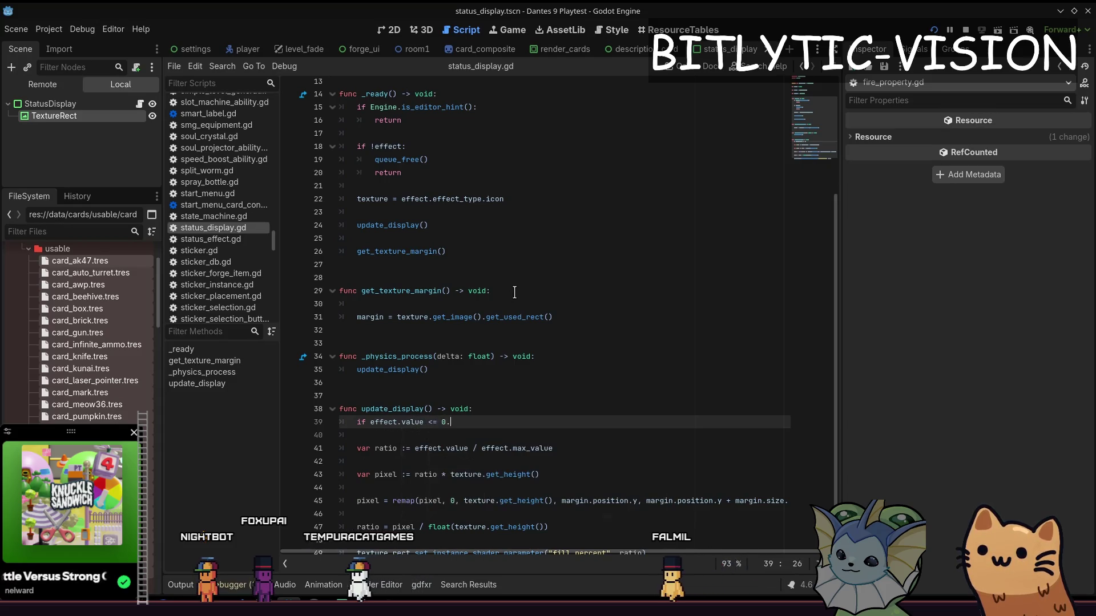
pyautogui.press('Return')
pyautogui.write('queue_free()')
pyautogui.press('Home')
pyautogui.hotkey('shift', 'End')
pyautogui.hotkey('ctrl', 's')
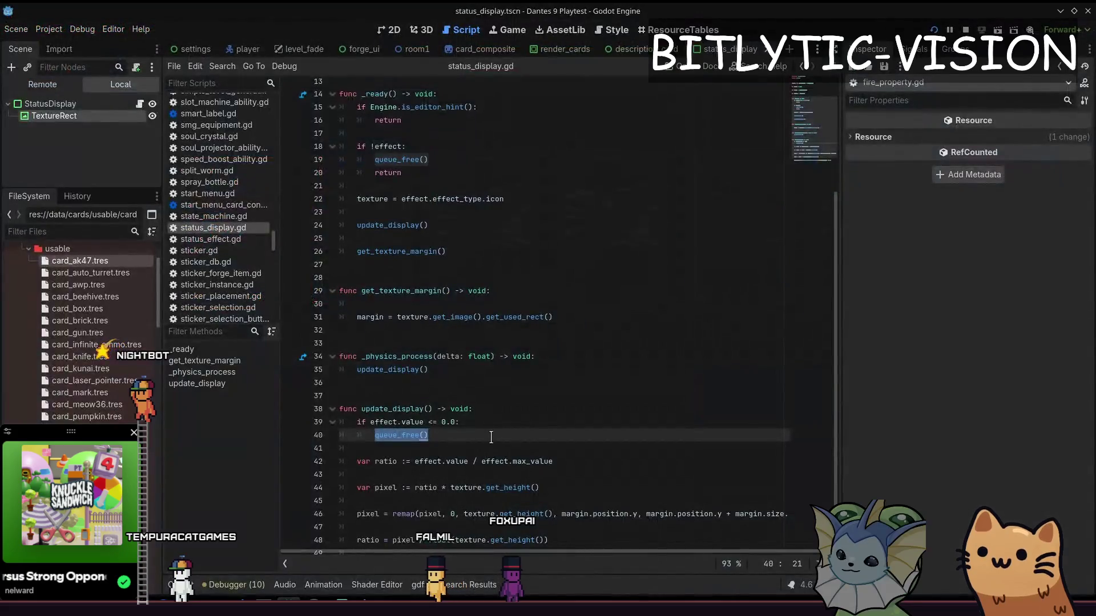
# Insert Console.print(effect.value) as the first line of update_display and run the project.
pyautogui.click(478, 402)
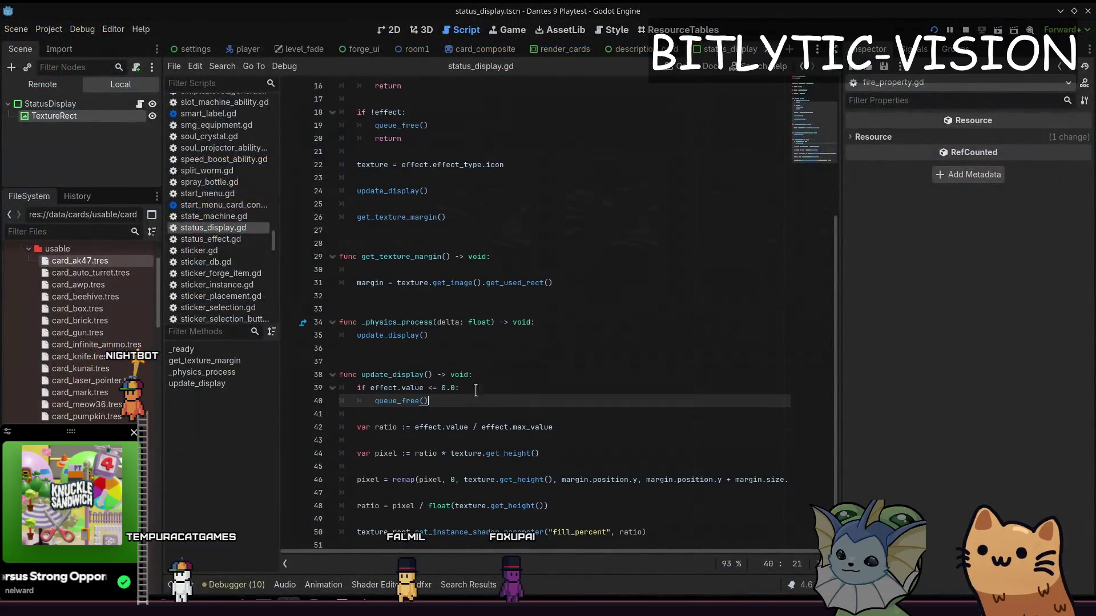
pyautogui.moveTo(647, 532); pyautogui.dragTo(369, 530)
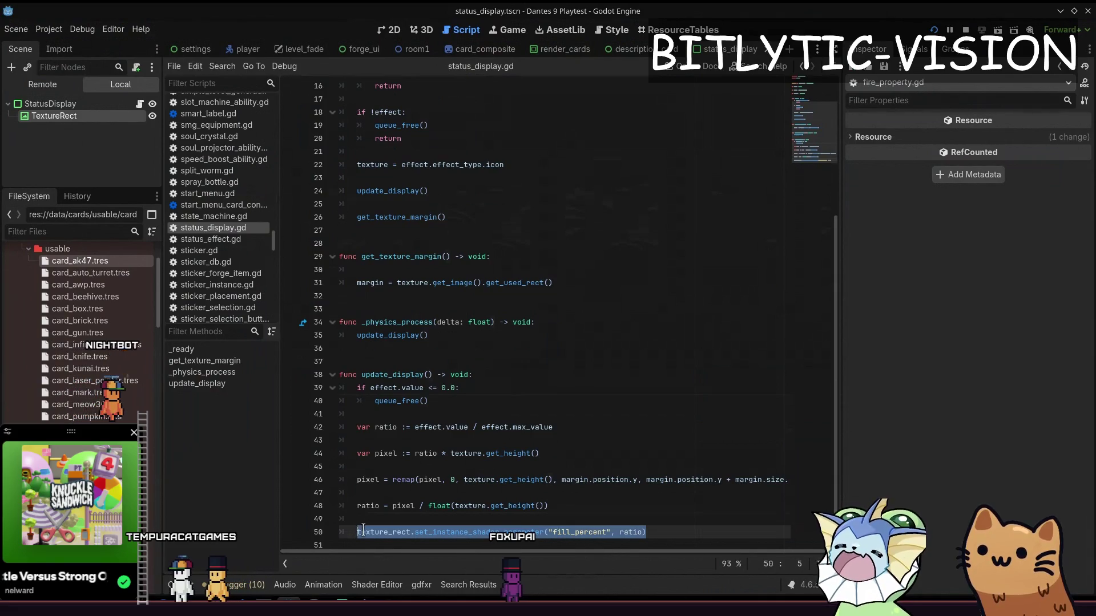
pyautogui.click(496, 400)
pyautogui.click(502, 388)
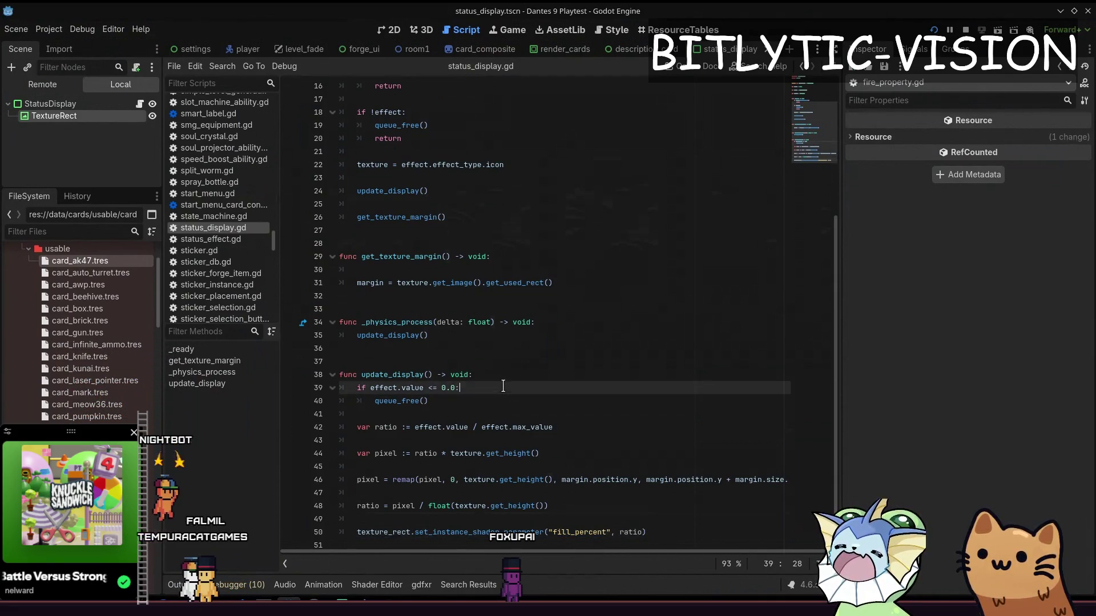
pyautogui.click(499, 374)
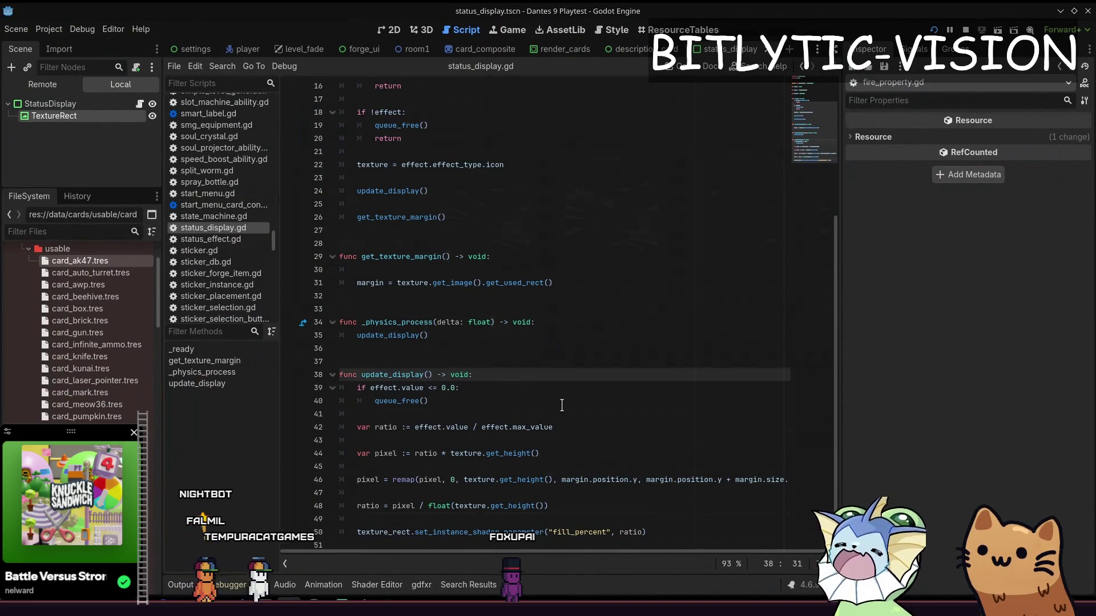
pyautogui.press('Return')
pyautogui.write('Console.print(e')
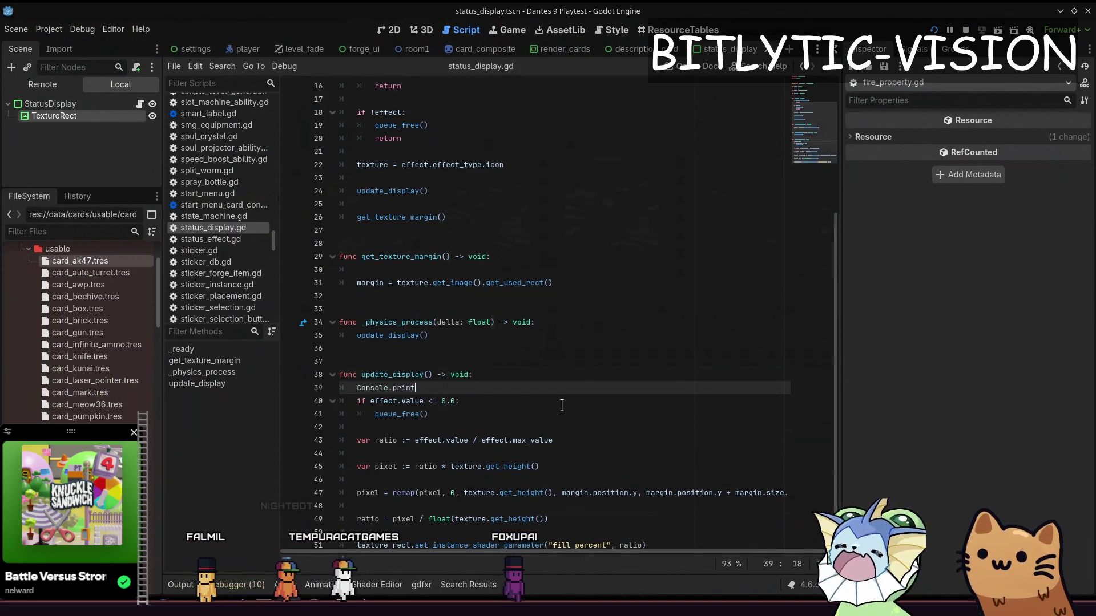
pyautogui.write('ffec')
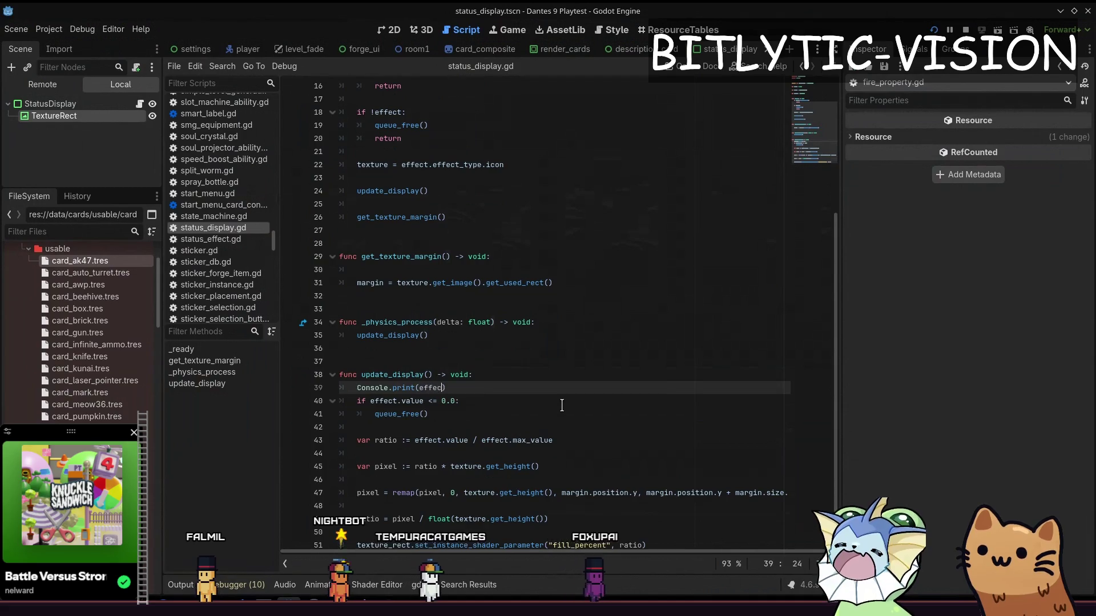
pyautogui.press('Home')
pyautogui.hotkey('shift', 'End')
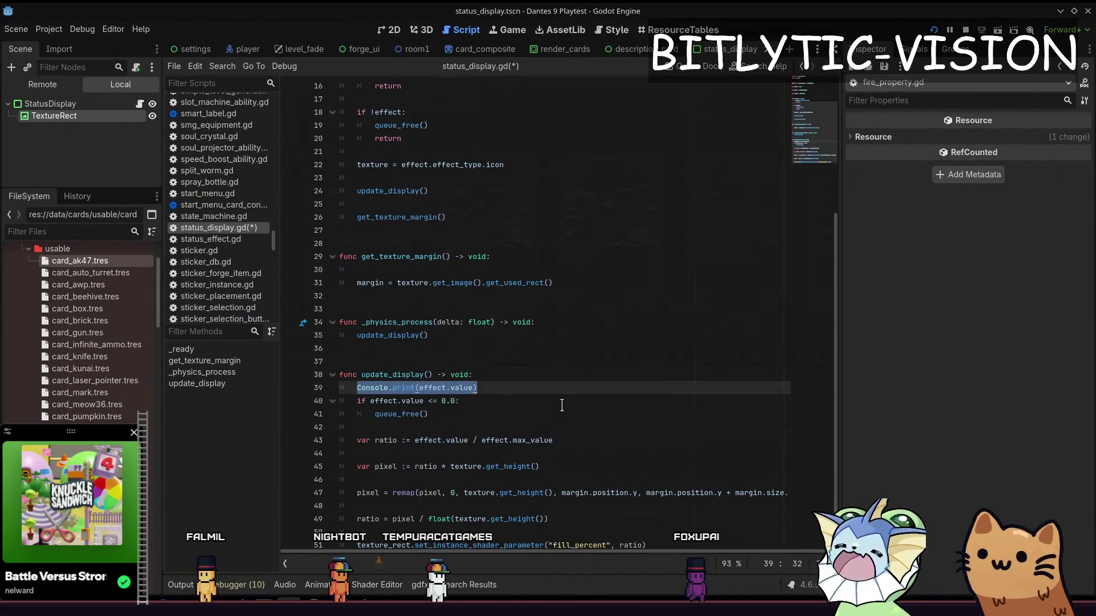
pyautogui.press('F5')
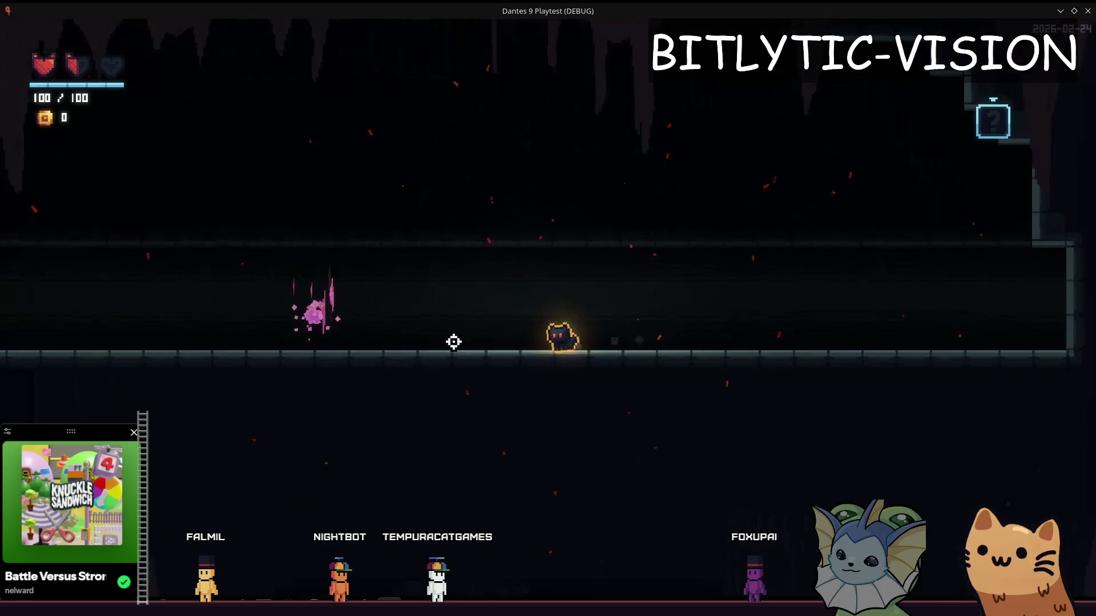
# Fire a flame attack, walk right, then check Godot's Output log for values falling to 0.0.
pyautogui.click(454, 341)
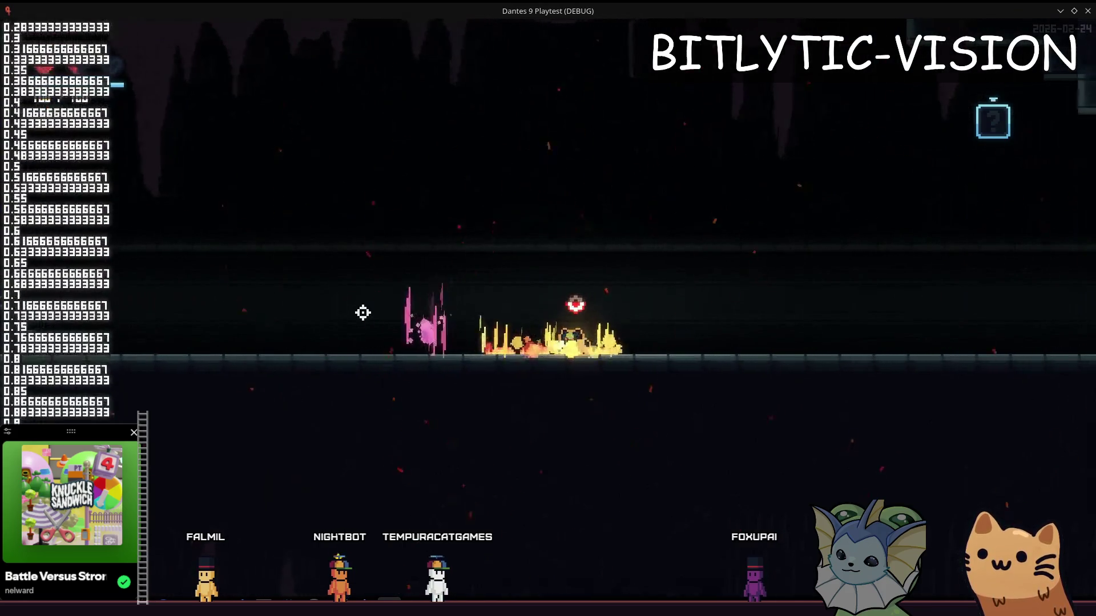
pyautogui.press('d')
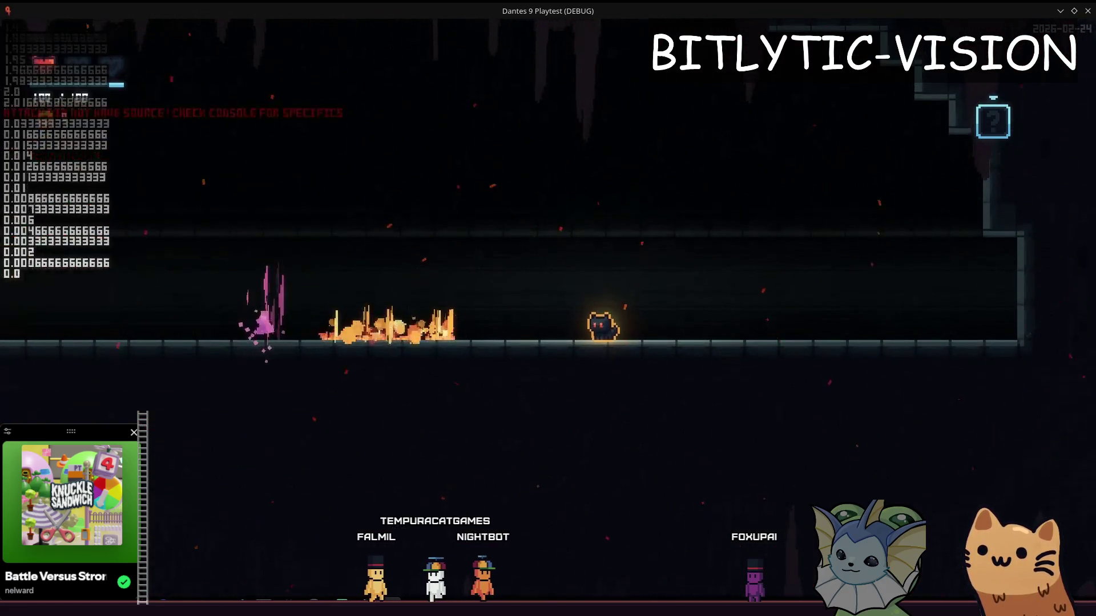
pyautogui.press('Escape')
pyautogui.hotkey('alt', 'Tab')
pyautogui.click(181, 585)
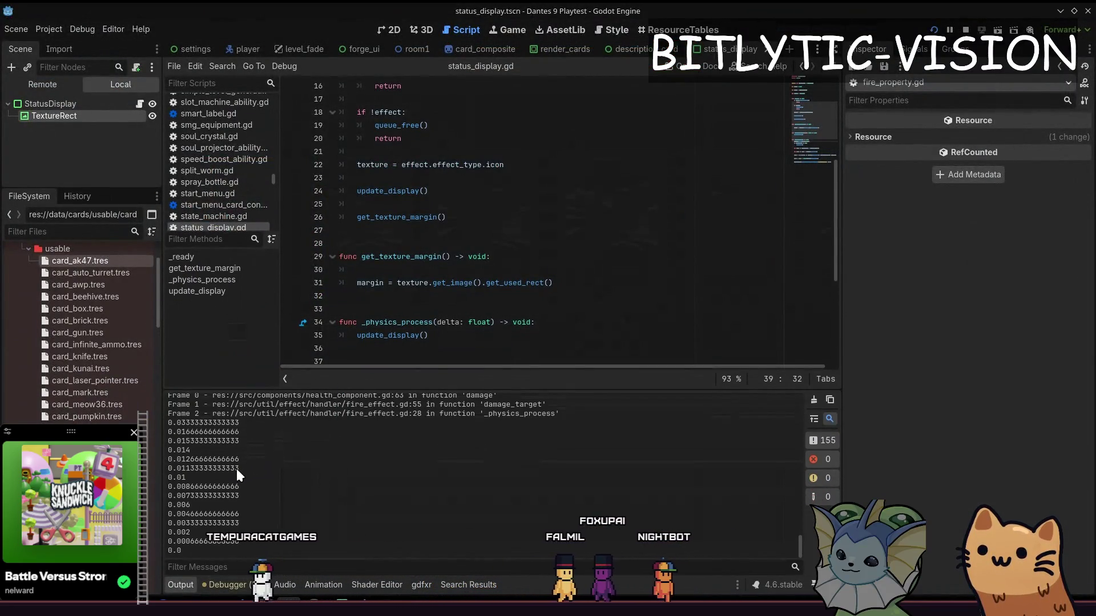
# Review the printed effect values and error trace, shrink the log, then bring up quick-open resource search.
pyautogui.scroll(3, 265, 429)
pyautogui.scroll(2, 267, 433)
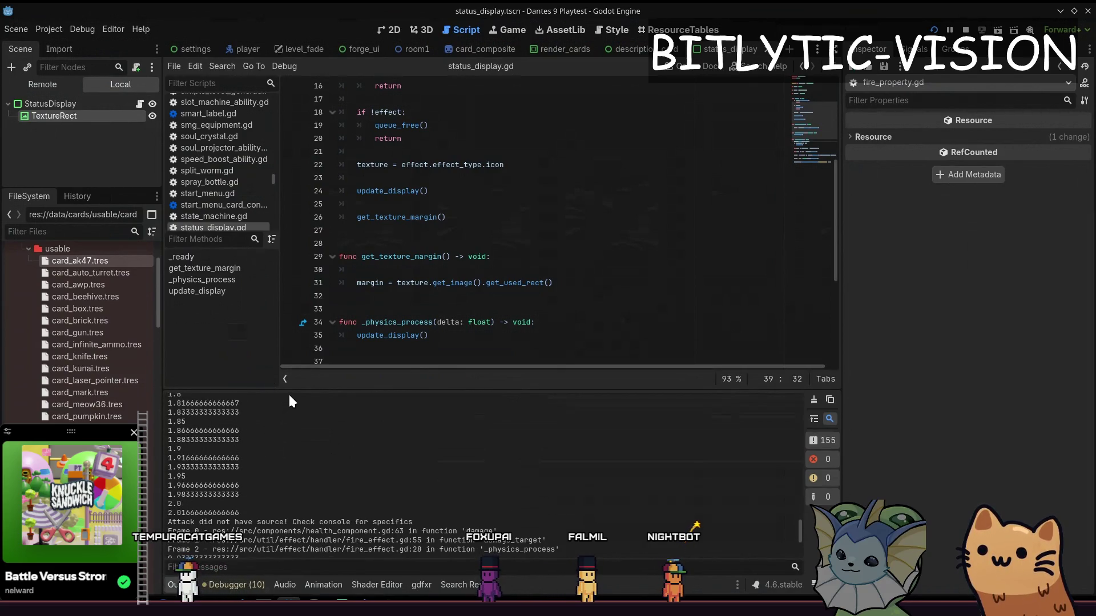
pyautogui.moveTo(288, 392); pyautogui.dragTo(291, 492)
pyautogui.scroll(-10, 300, 503)
pyautogui.scroll(8, 413, 515)
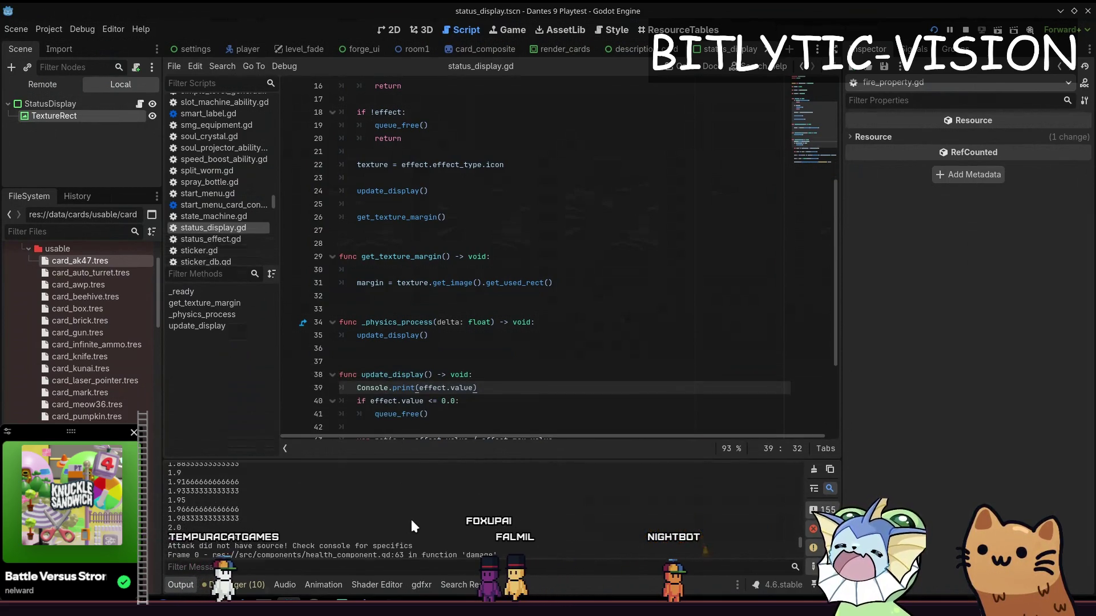
pyautogui.click(553, 375)
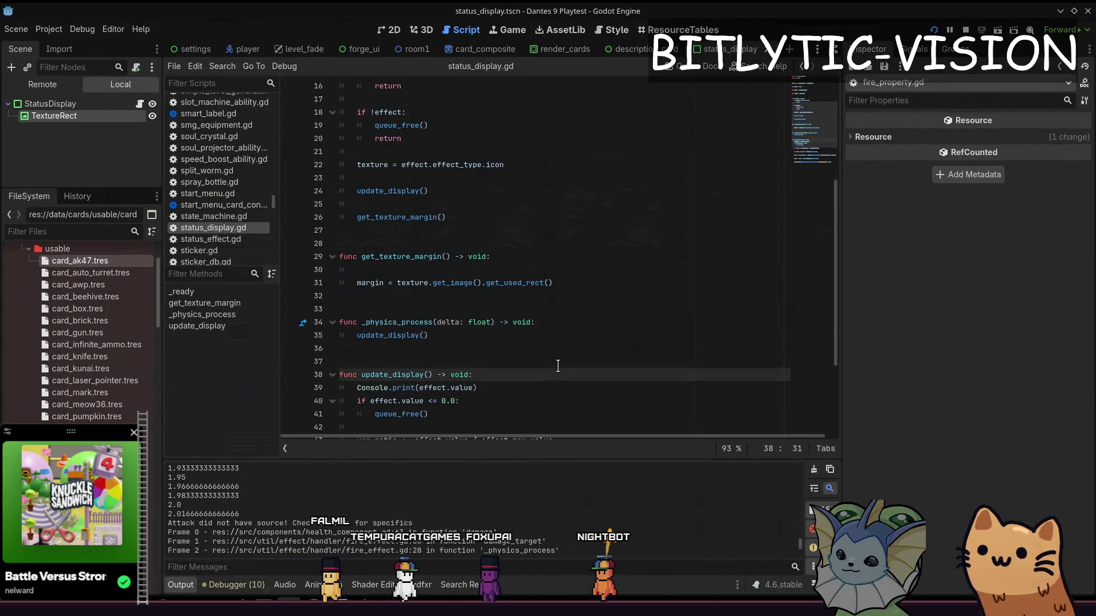
pyautogui.click(558, 366)
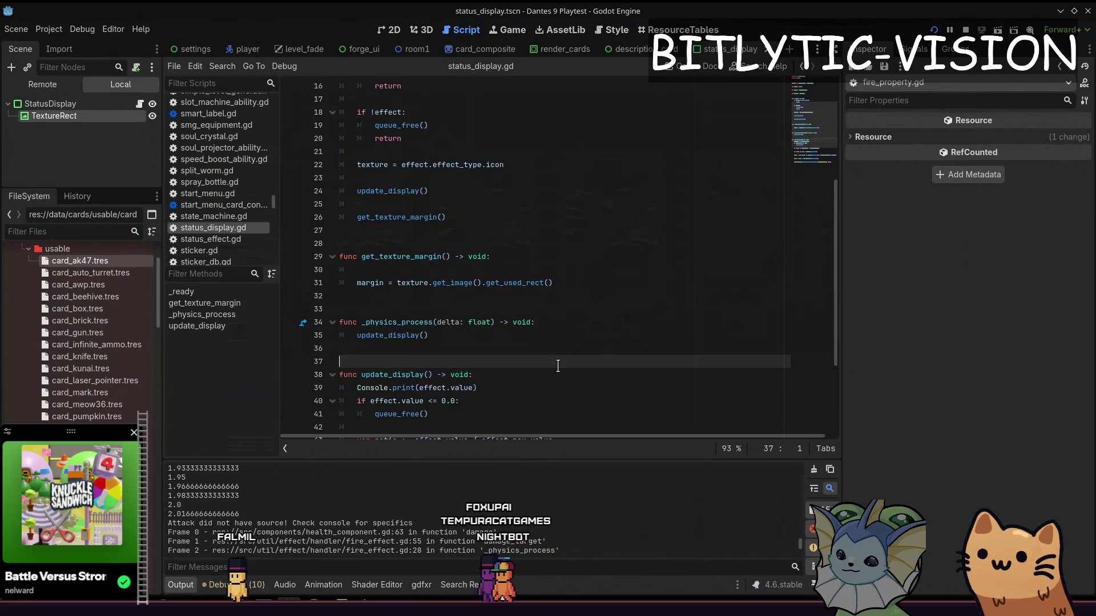
pyautogui.hotkey('shift', 'alt', 'o')
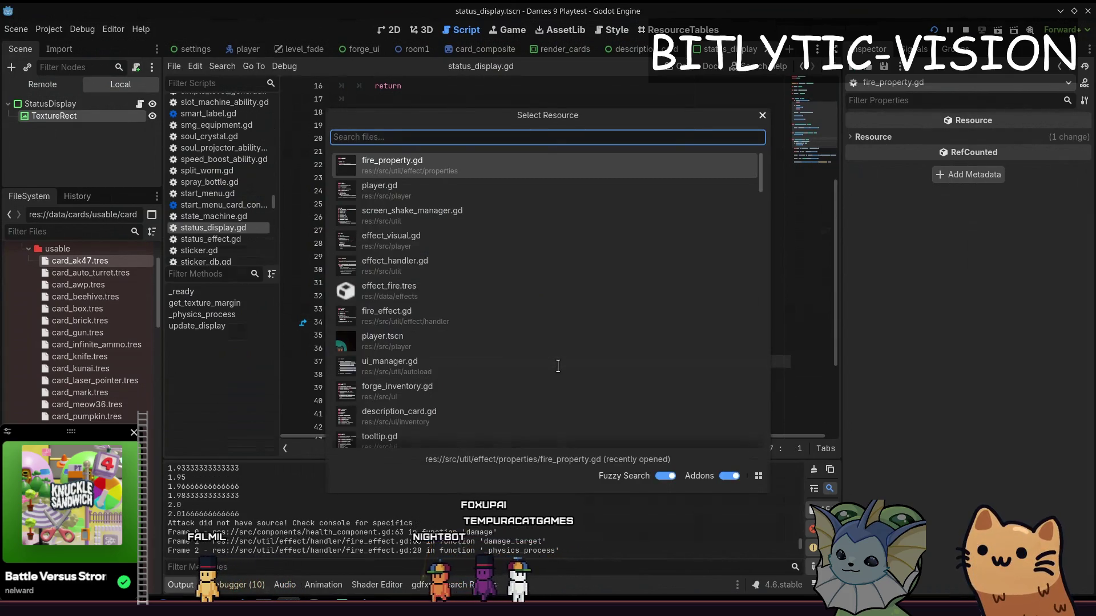